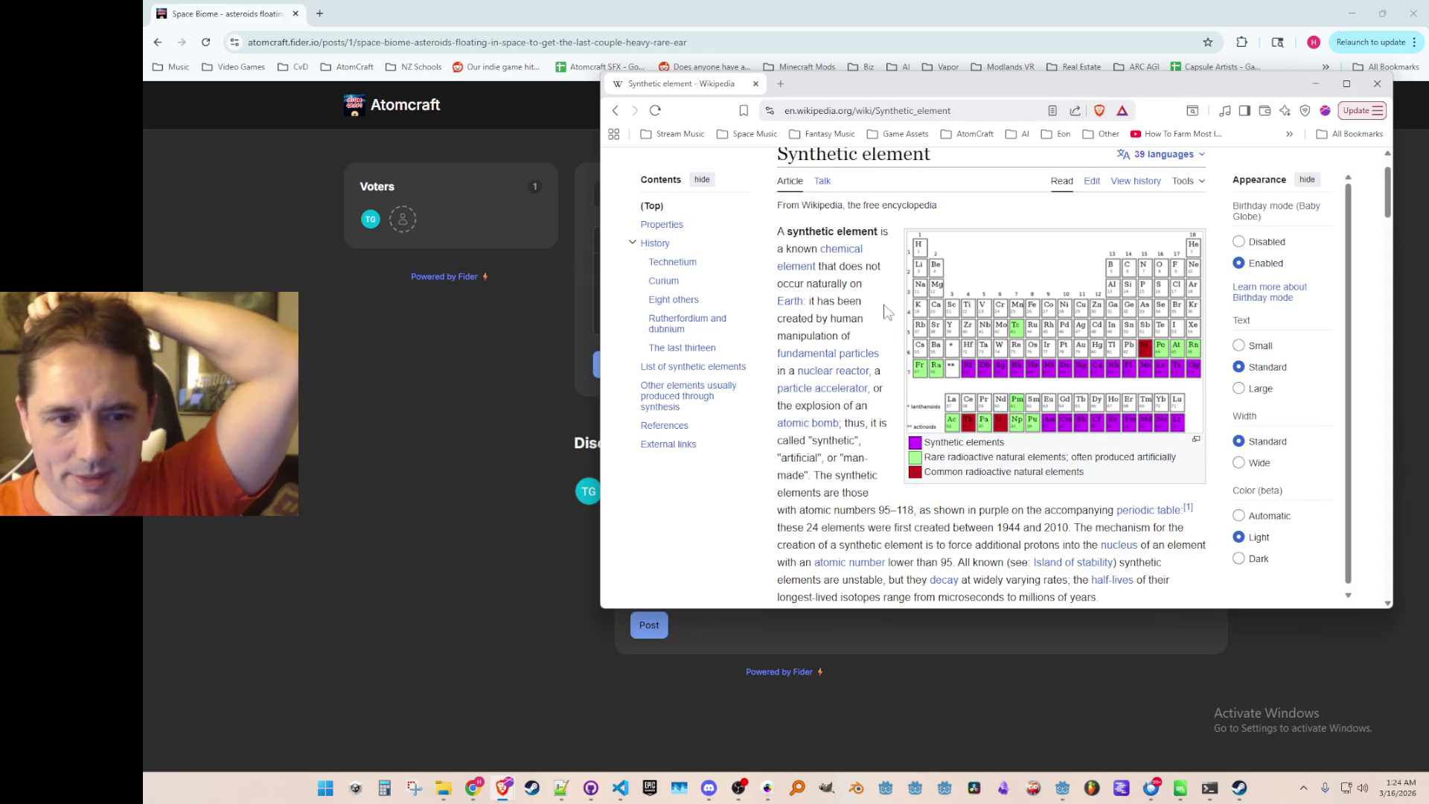
Bring the Fider edit form for the Space Biome post in front of Wikipedia and focus its description.
click(923, 75)
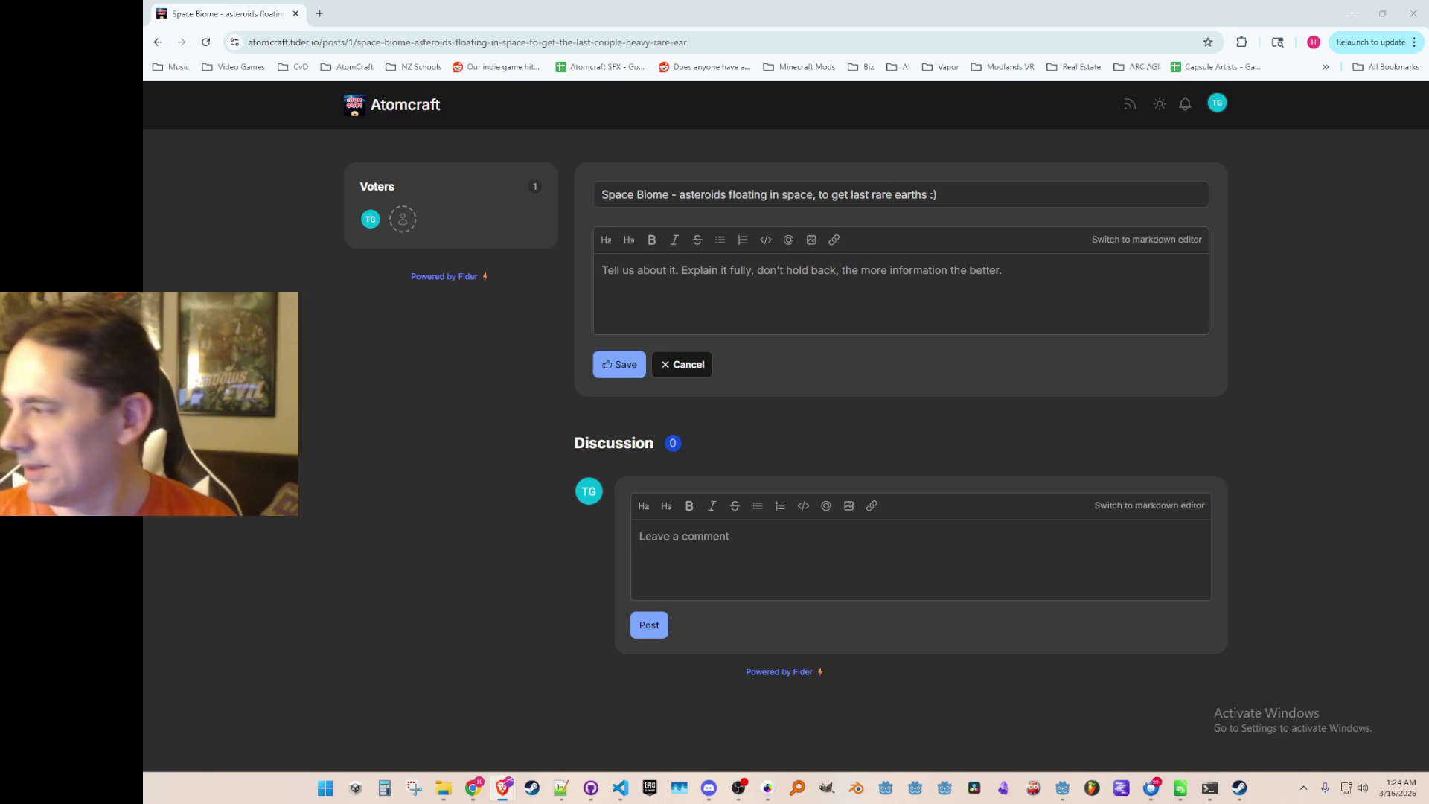
click(1180, 788)
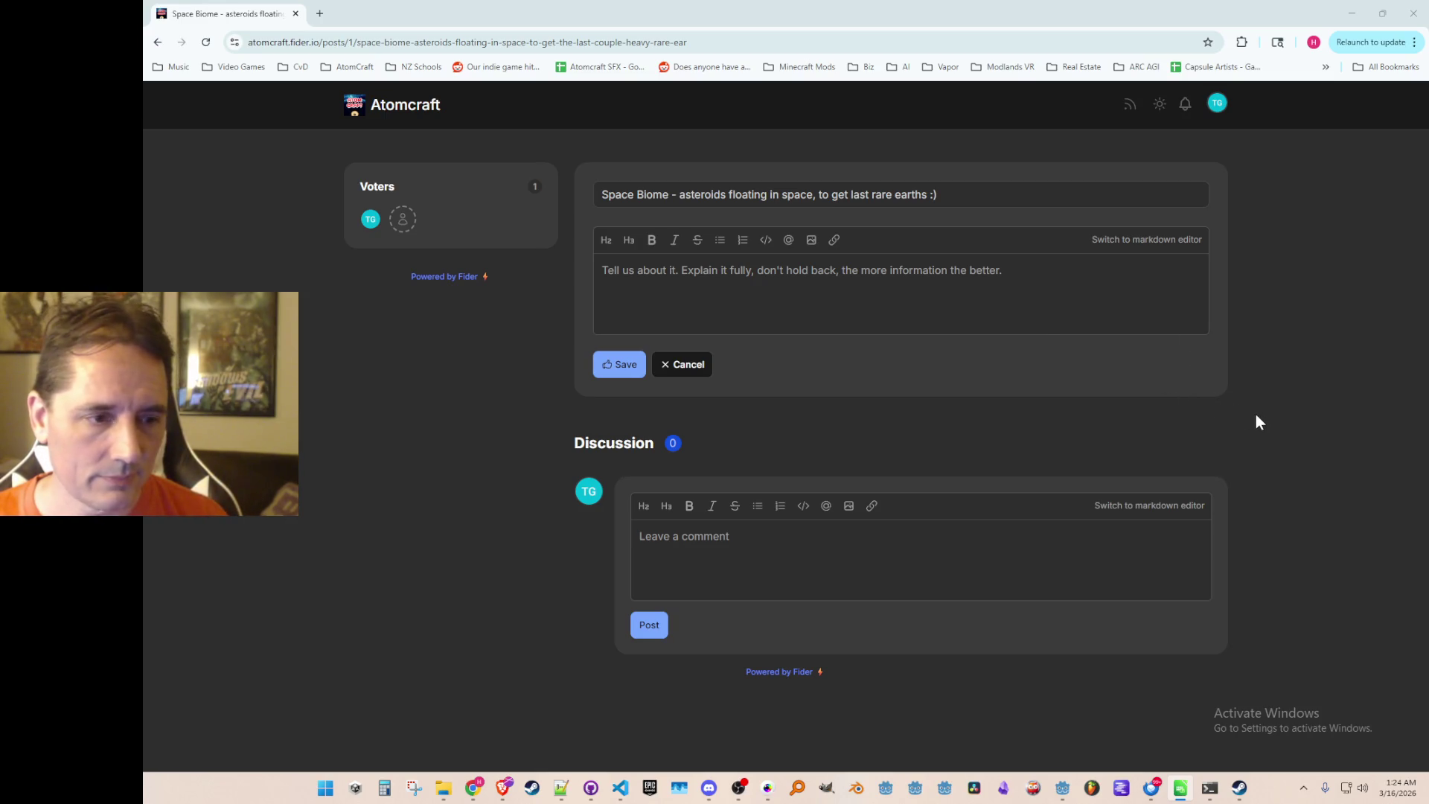
click(1234, 412)
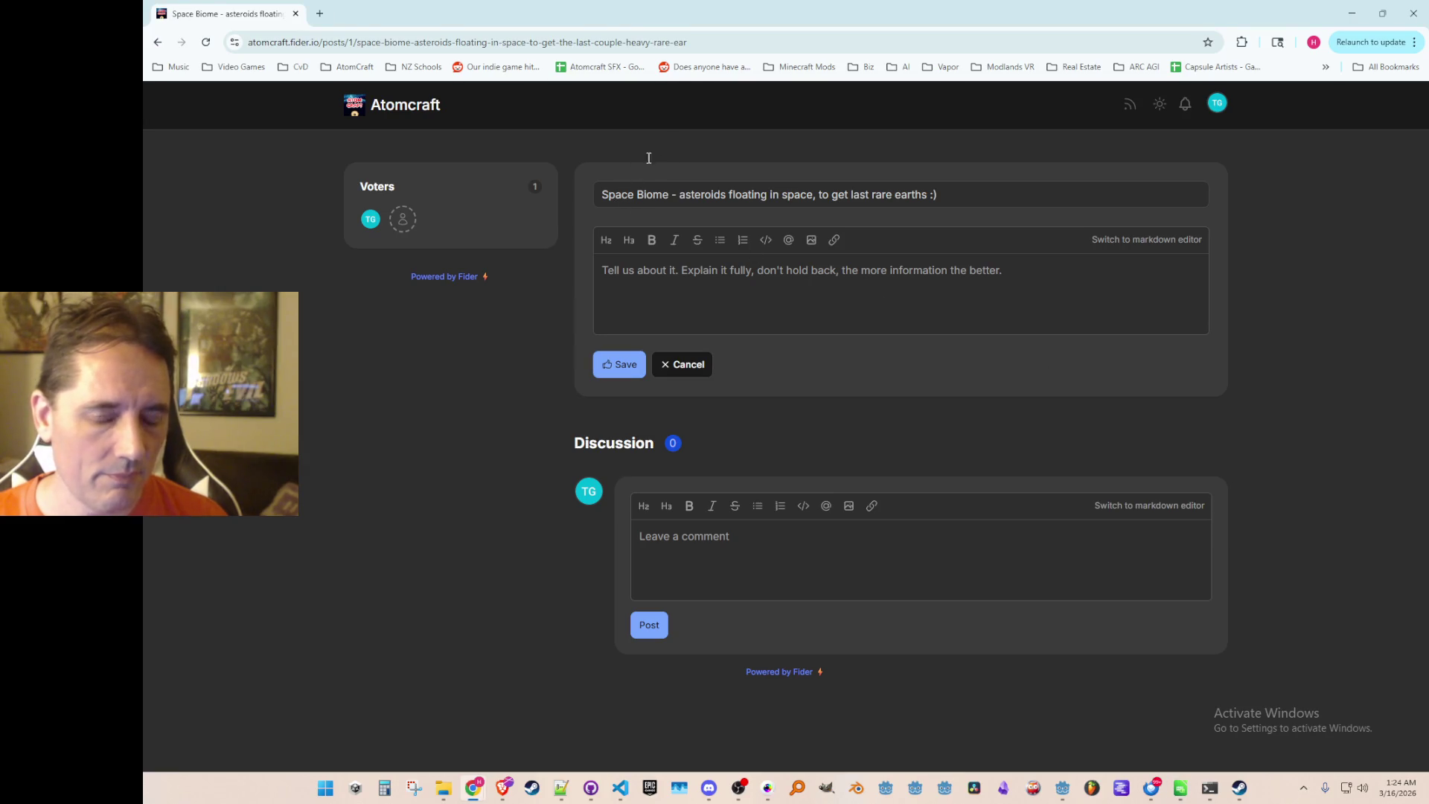
double_click(565, 297)
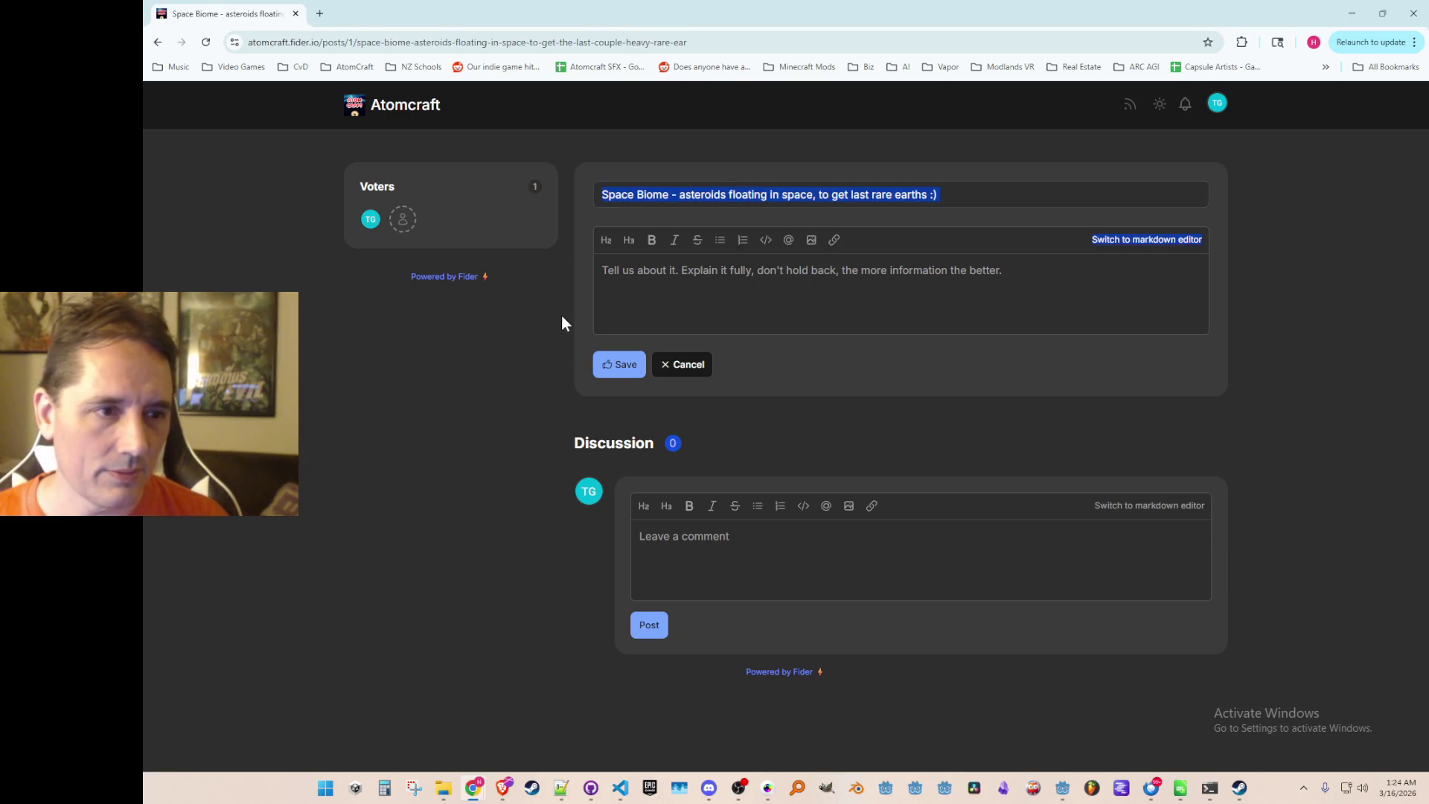
click(1310, 360)
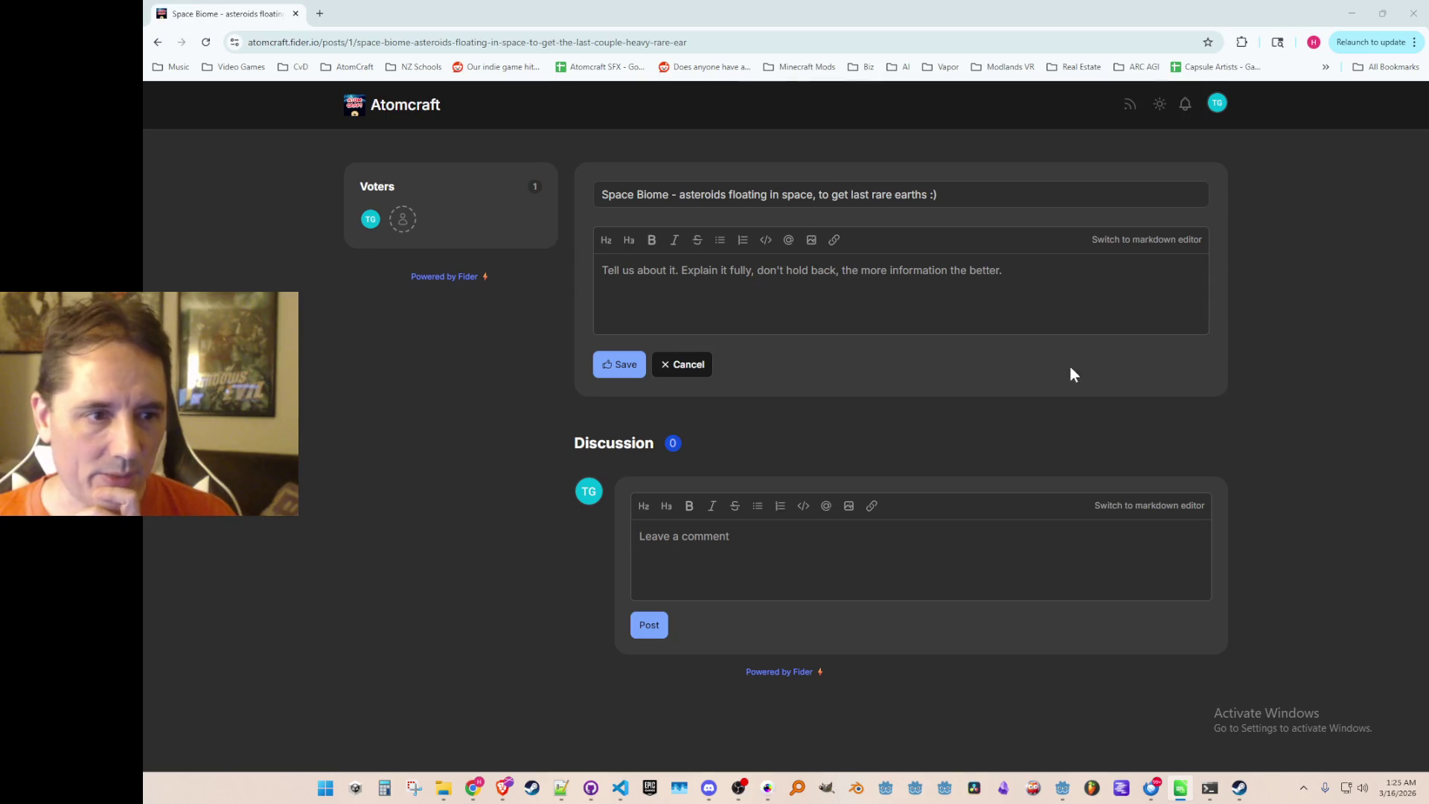
click(890, 278)
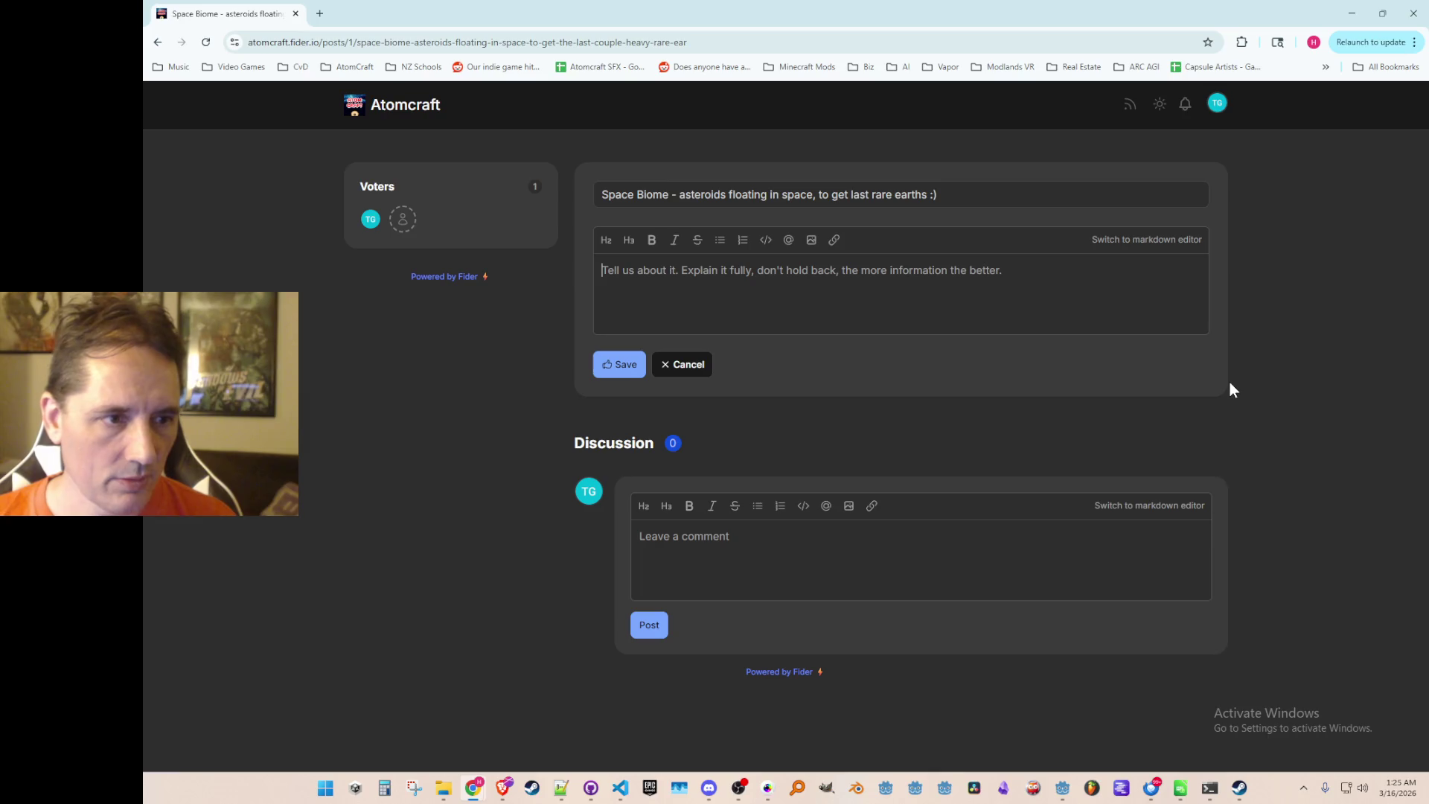
Enter '94 - Plutonium' and '93 - Neptunium' as lines in the post description.
text(Plutonium)
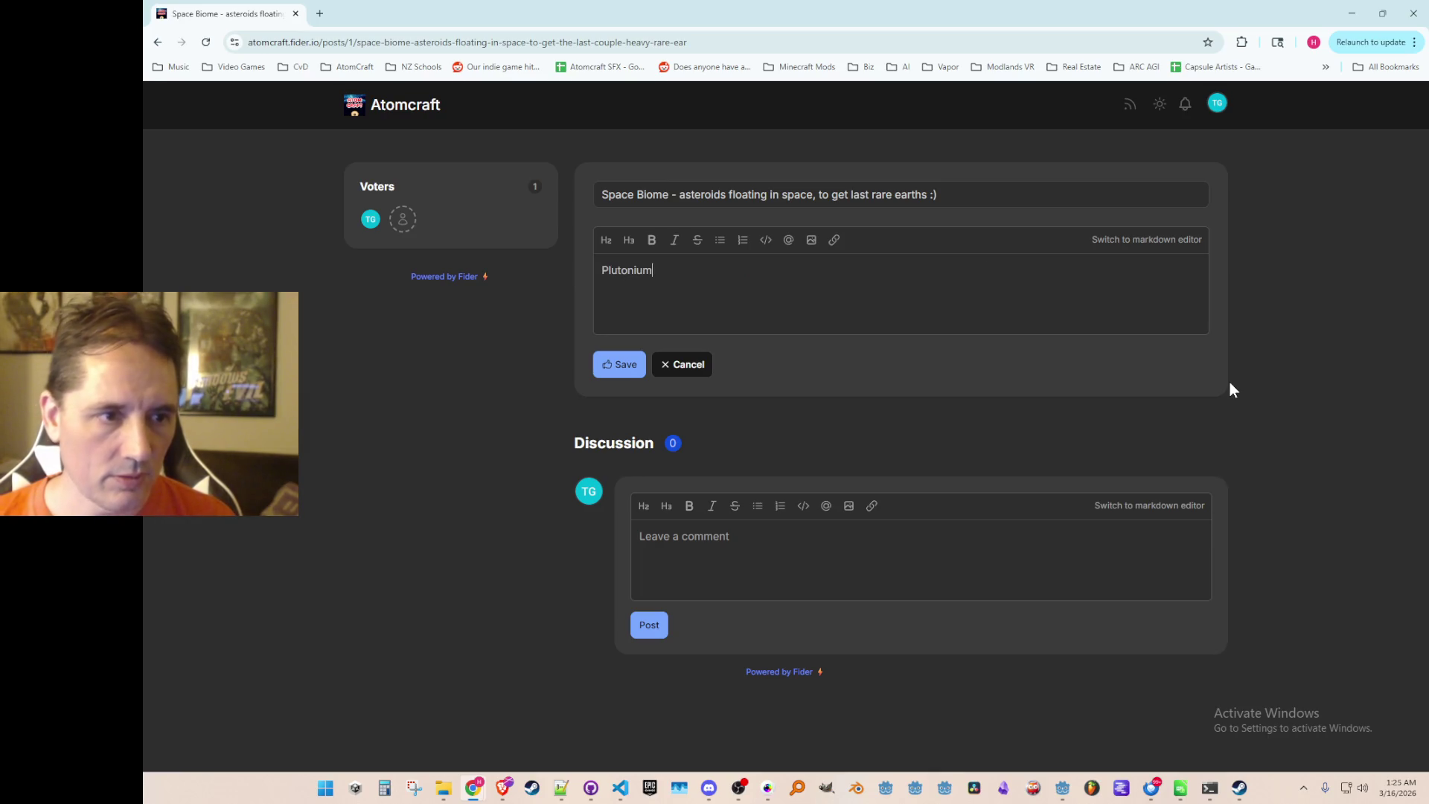
key(Return)
text(94 -)
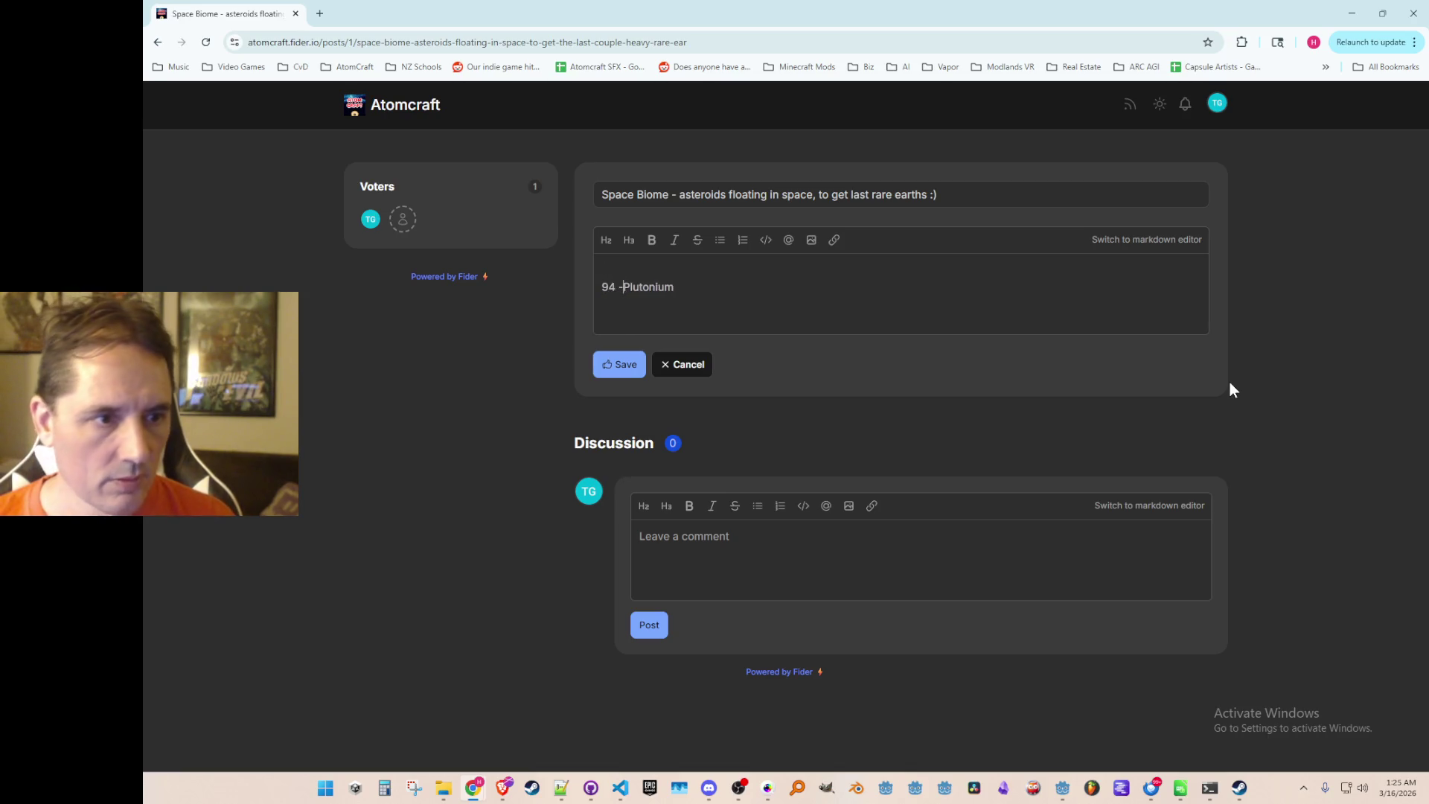
key(Return)
text(93 - Neptunium)
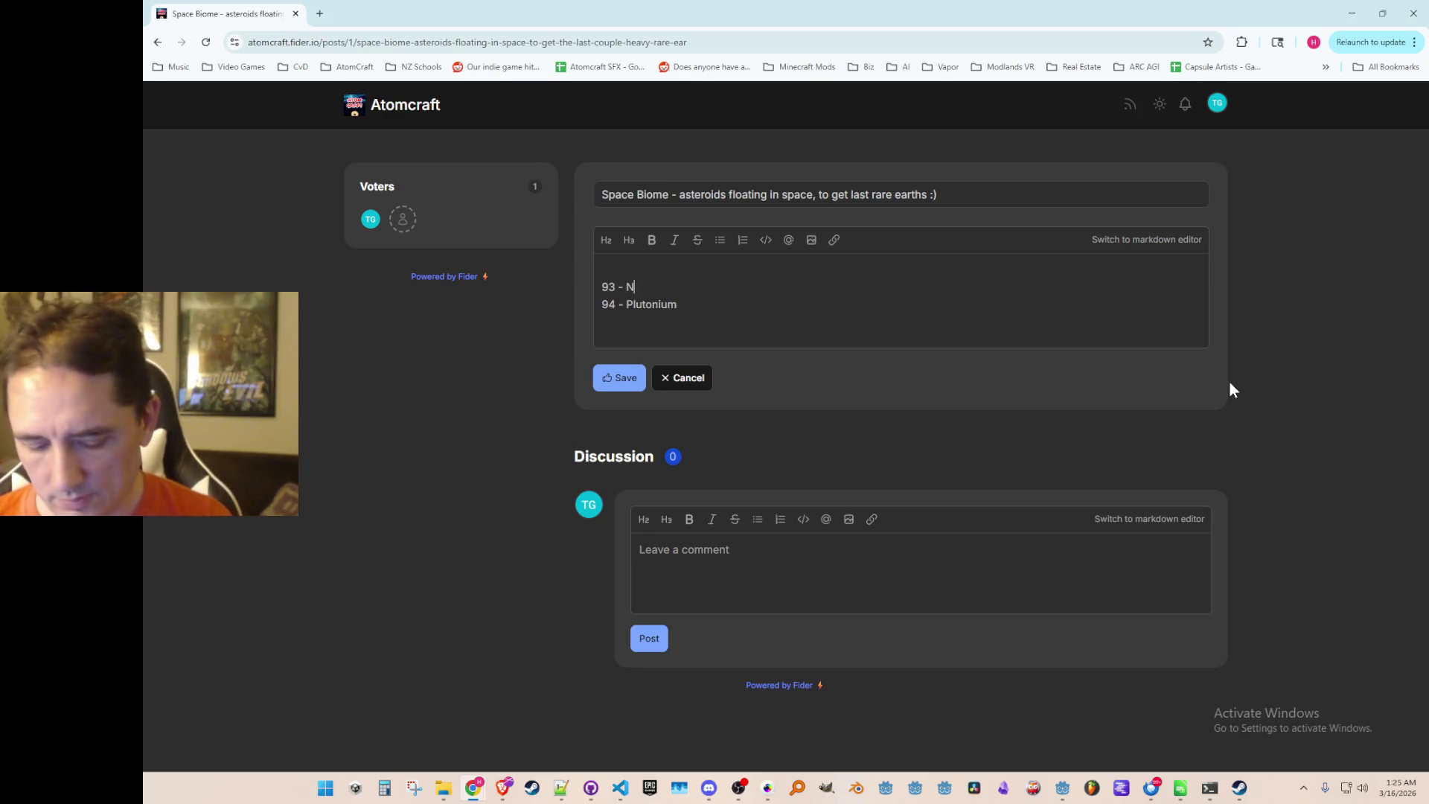
Start a new top line with '92' and 'Protactinium'.
key(Home)
key(Return)
key(Up)
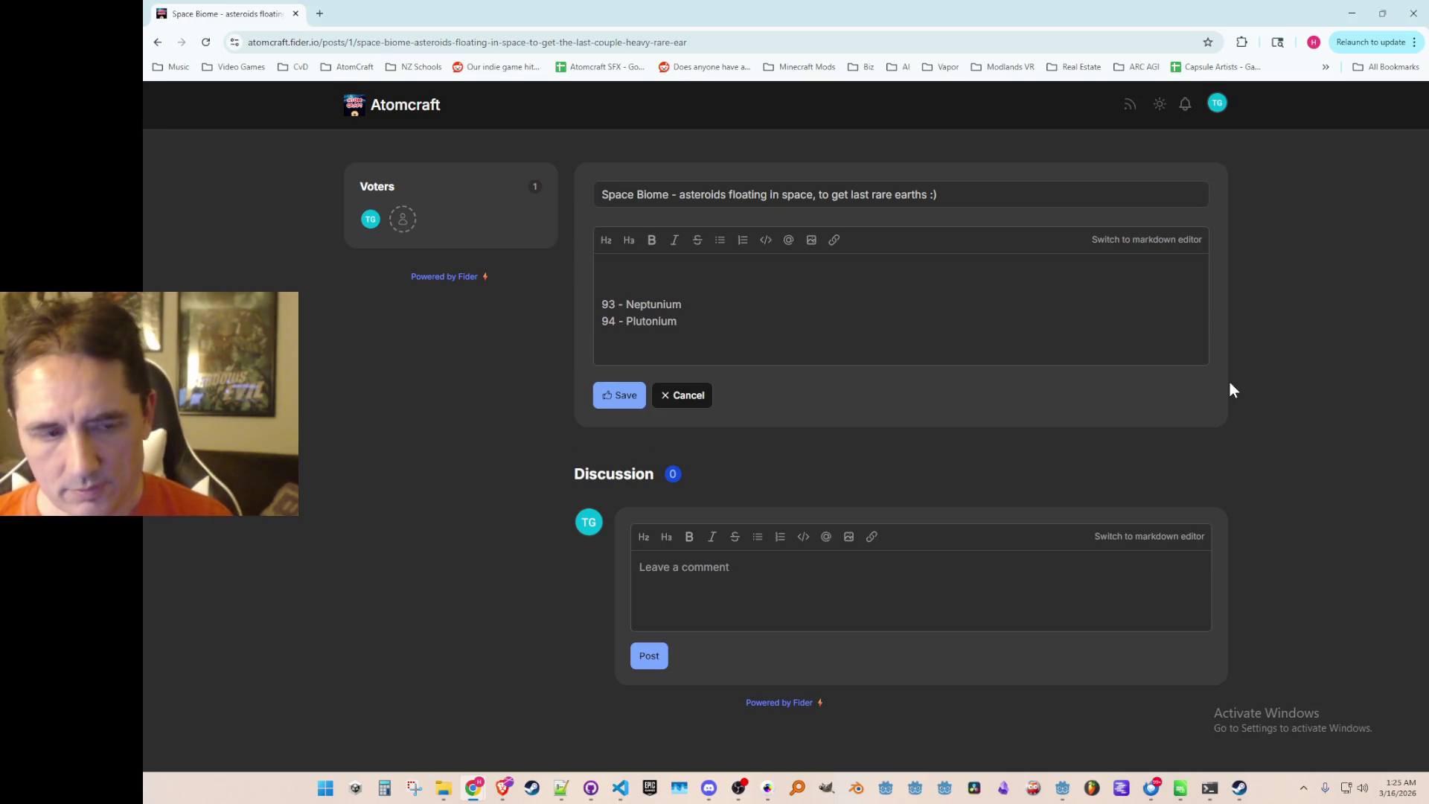
text(92 -)
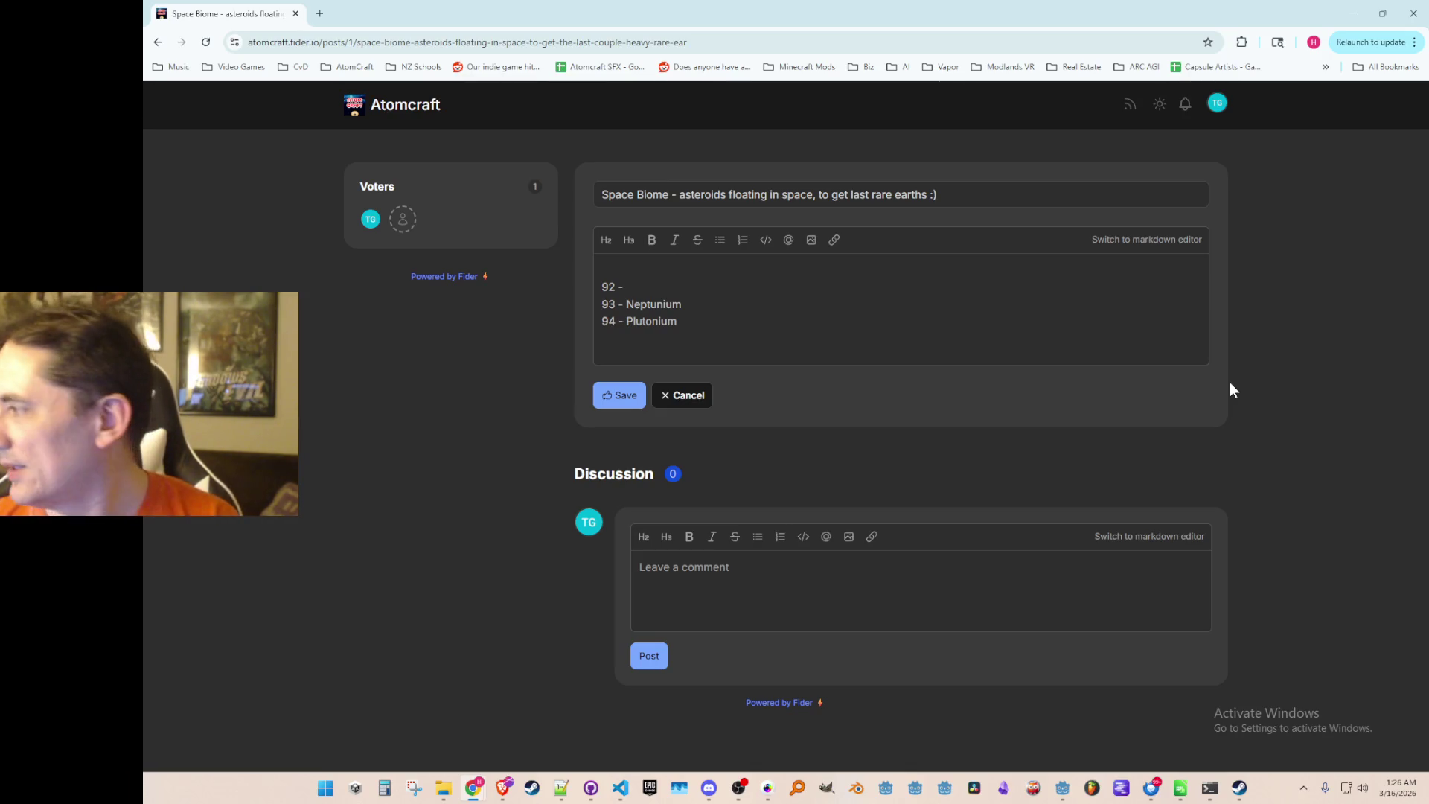
text(Protactinium)
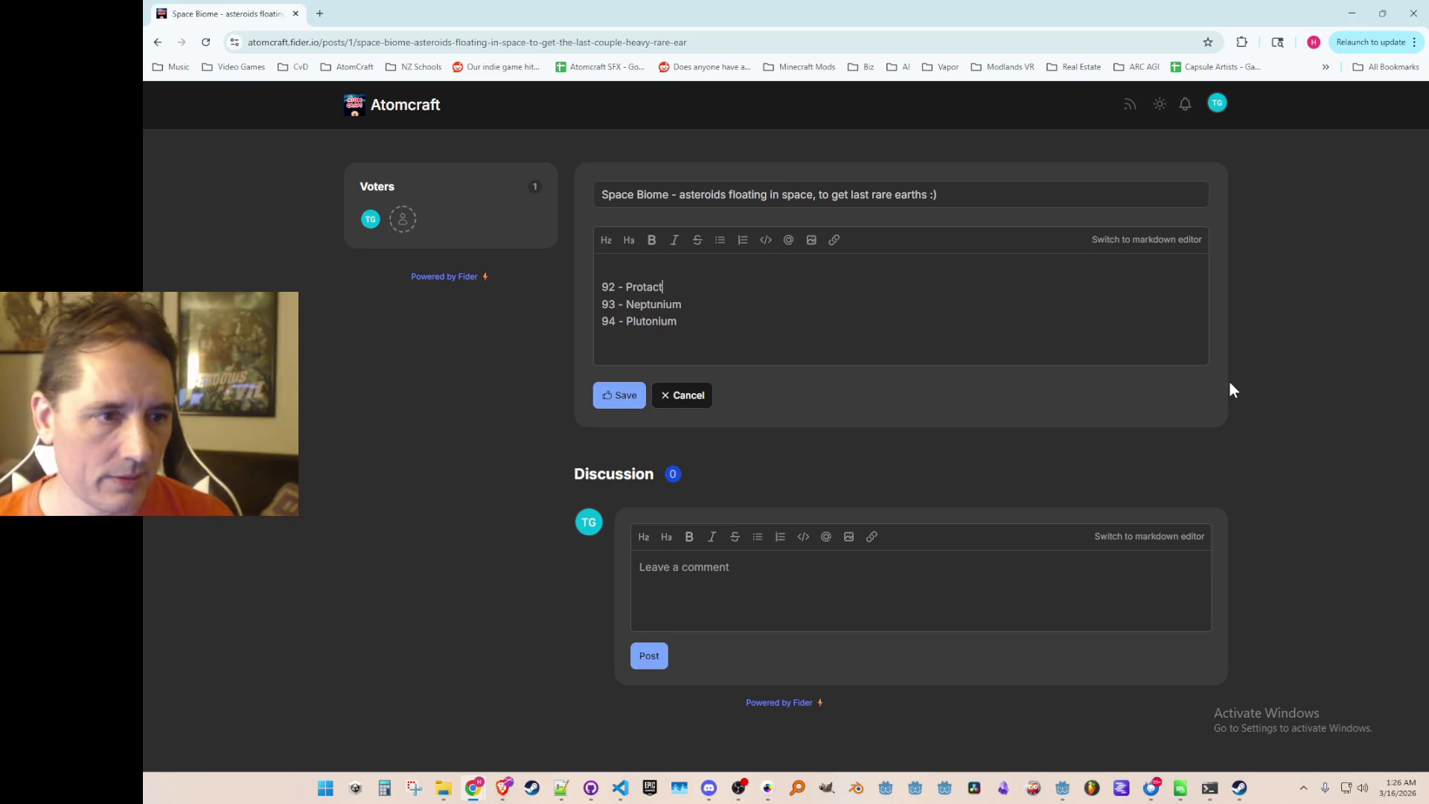
Correct the Protactinium entry to 91 and add '89 - Actinium' above it.
key(Return)
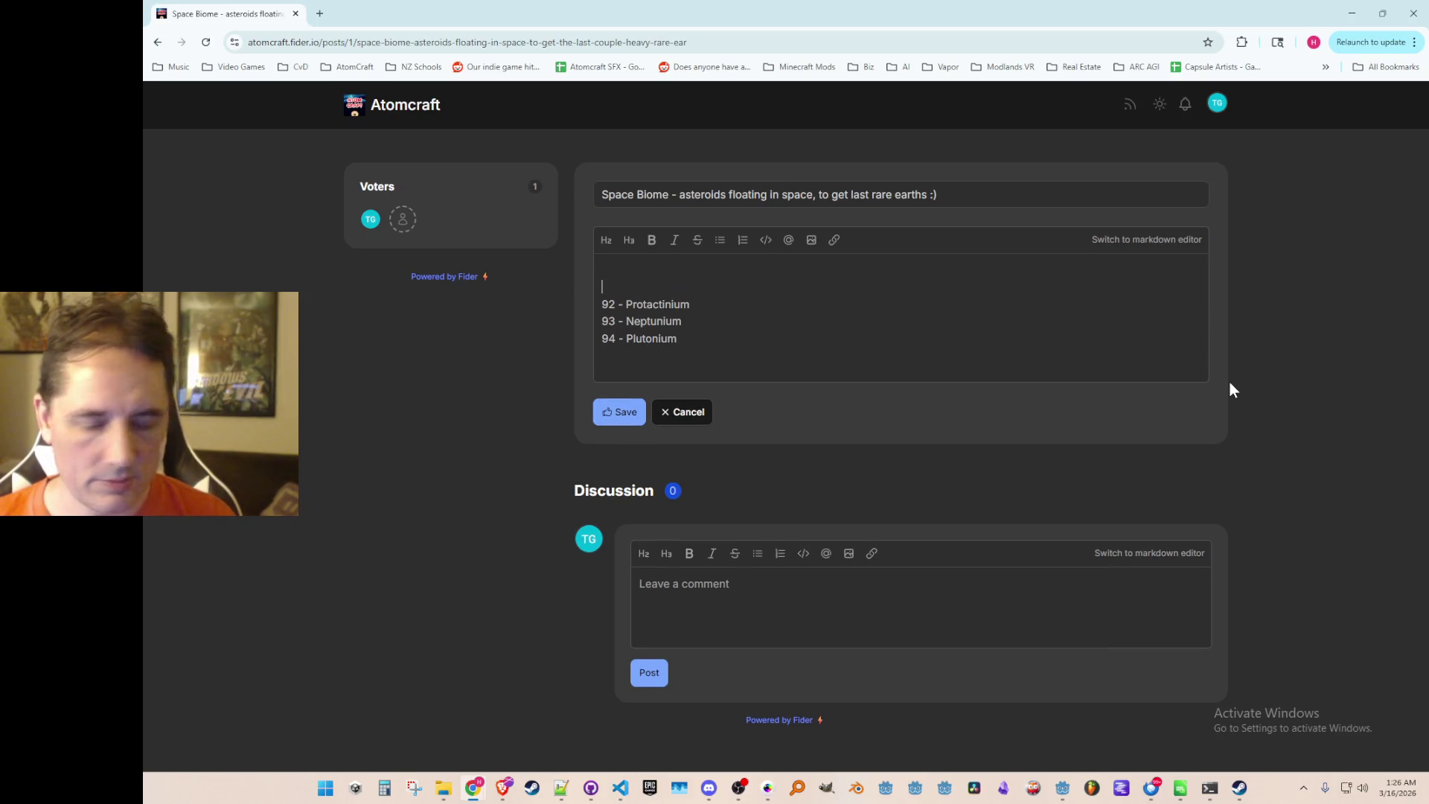
key(Right)
key(Right)
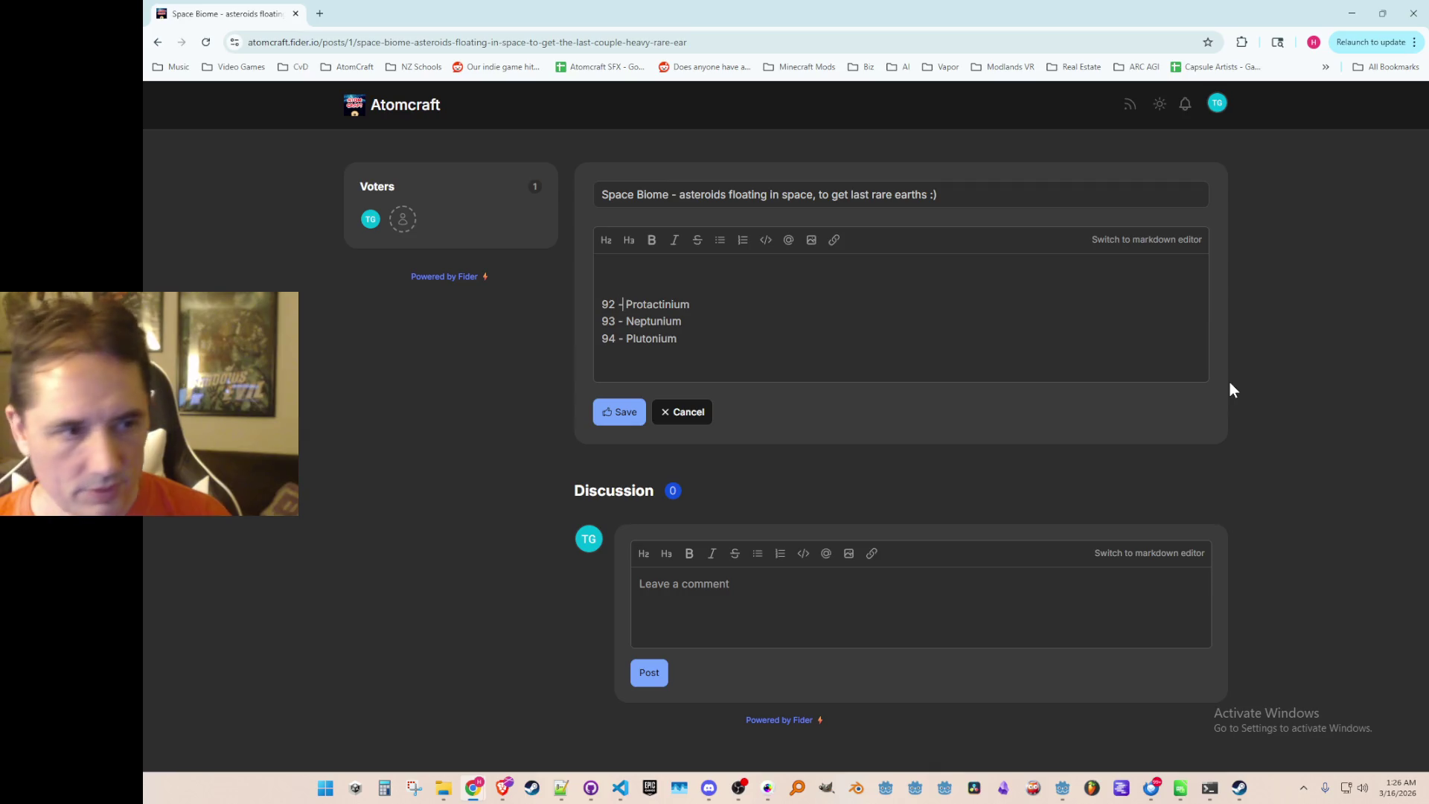
key(BackSpace)
text(1)
key(Up)
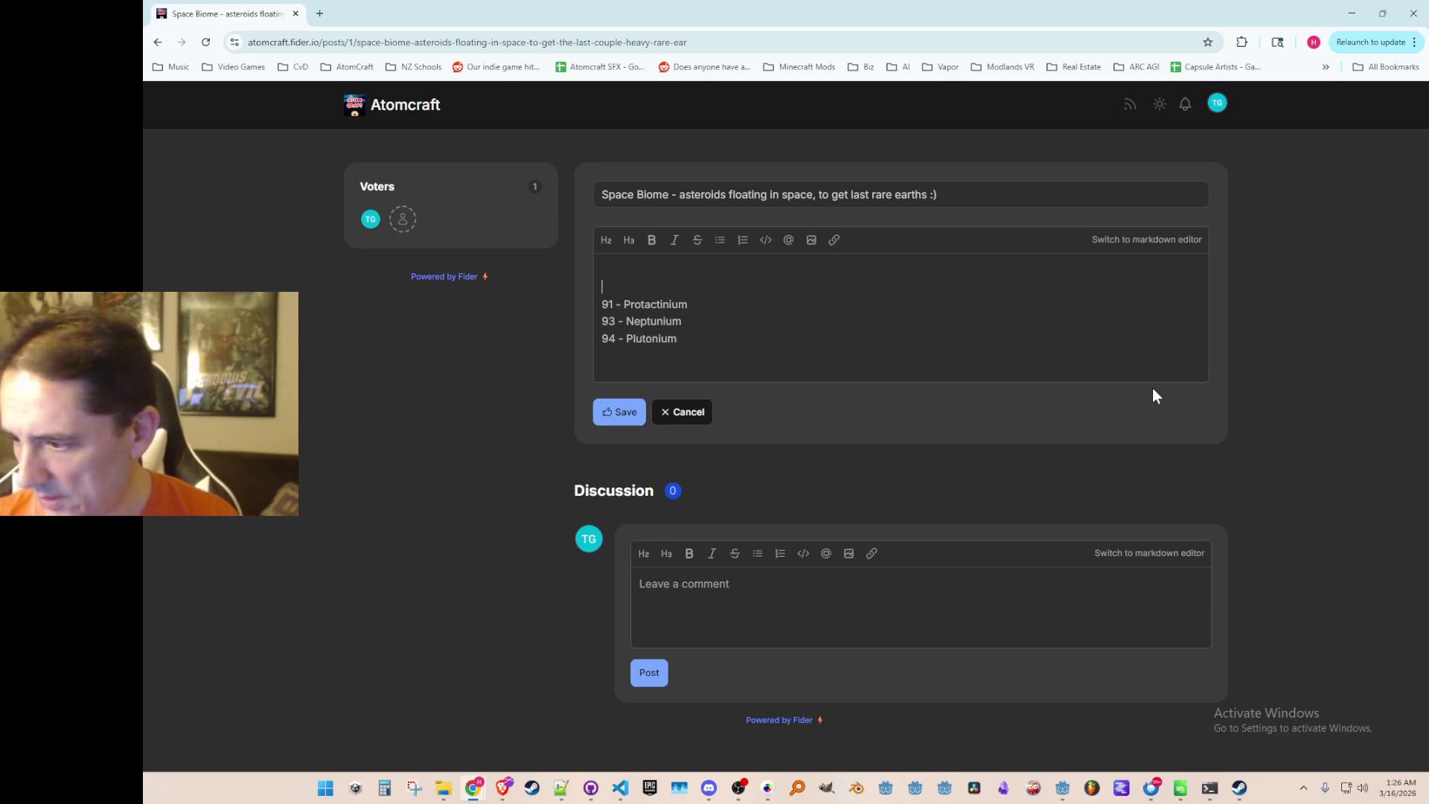
text(89 - Actinium)
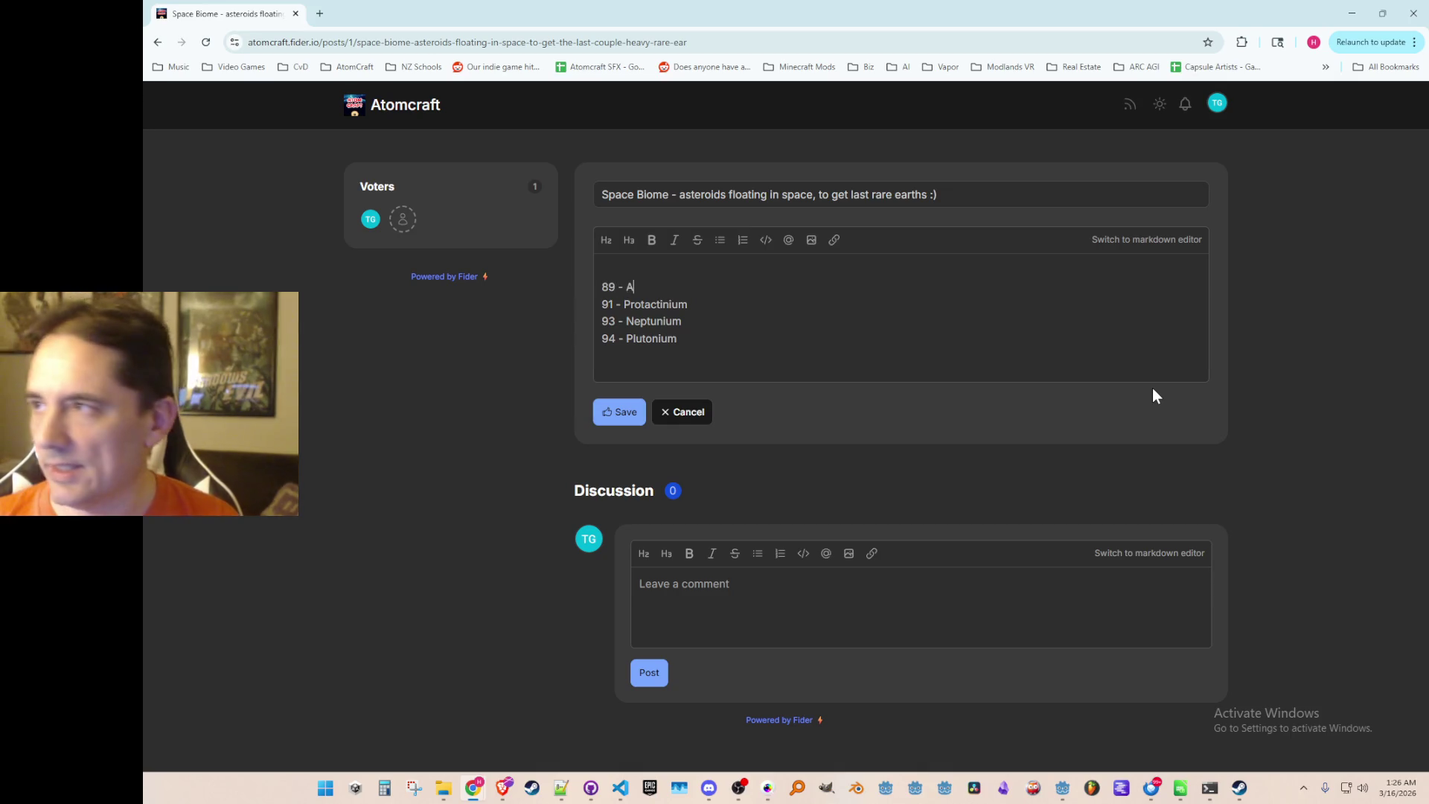
Add '88 - Radium' and '87 - Francium' at the top of the list.
key(Up)
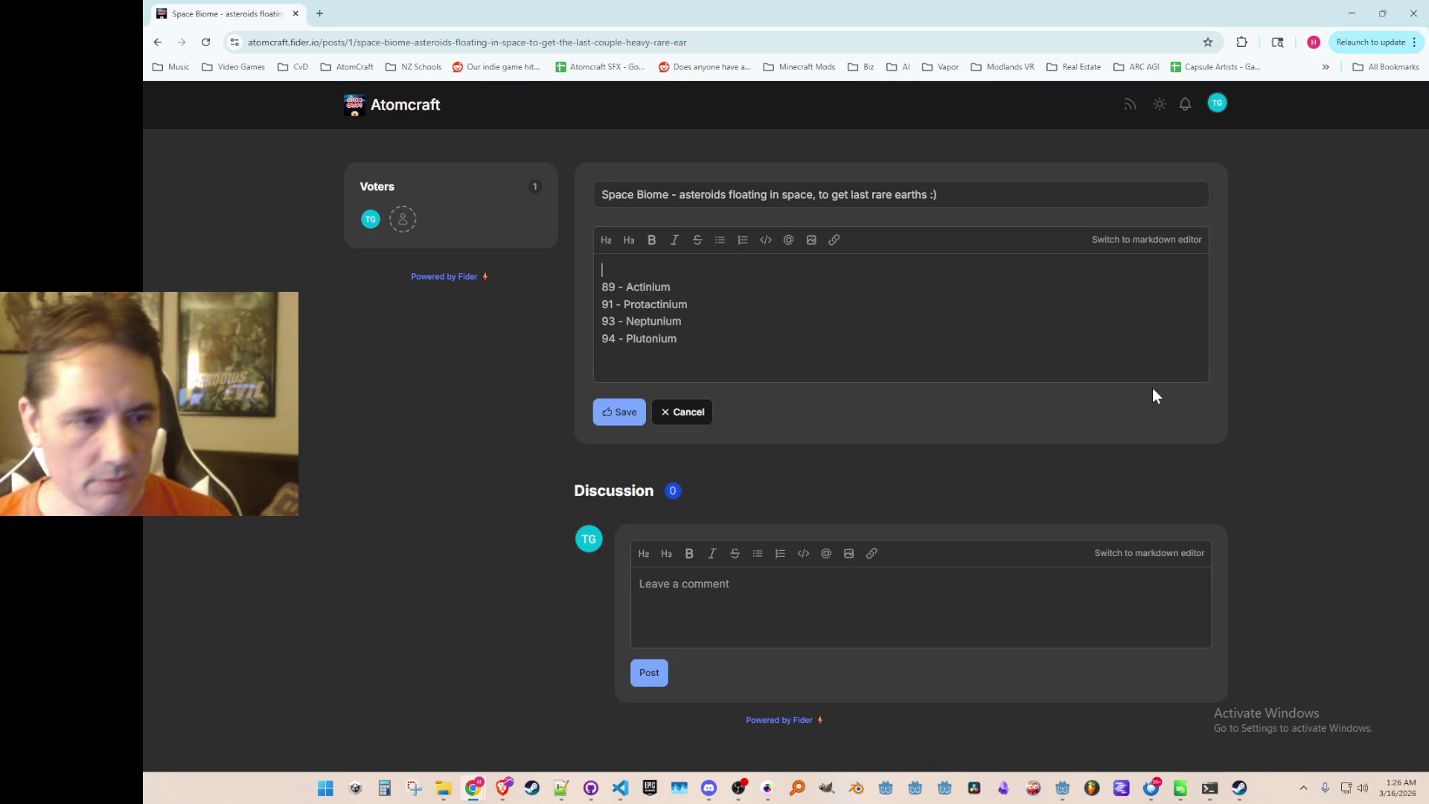
text(88 - Radium)
key(Home)
key(Return)
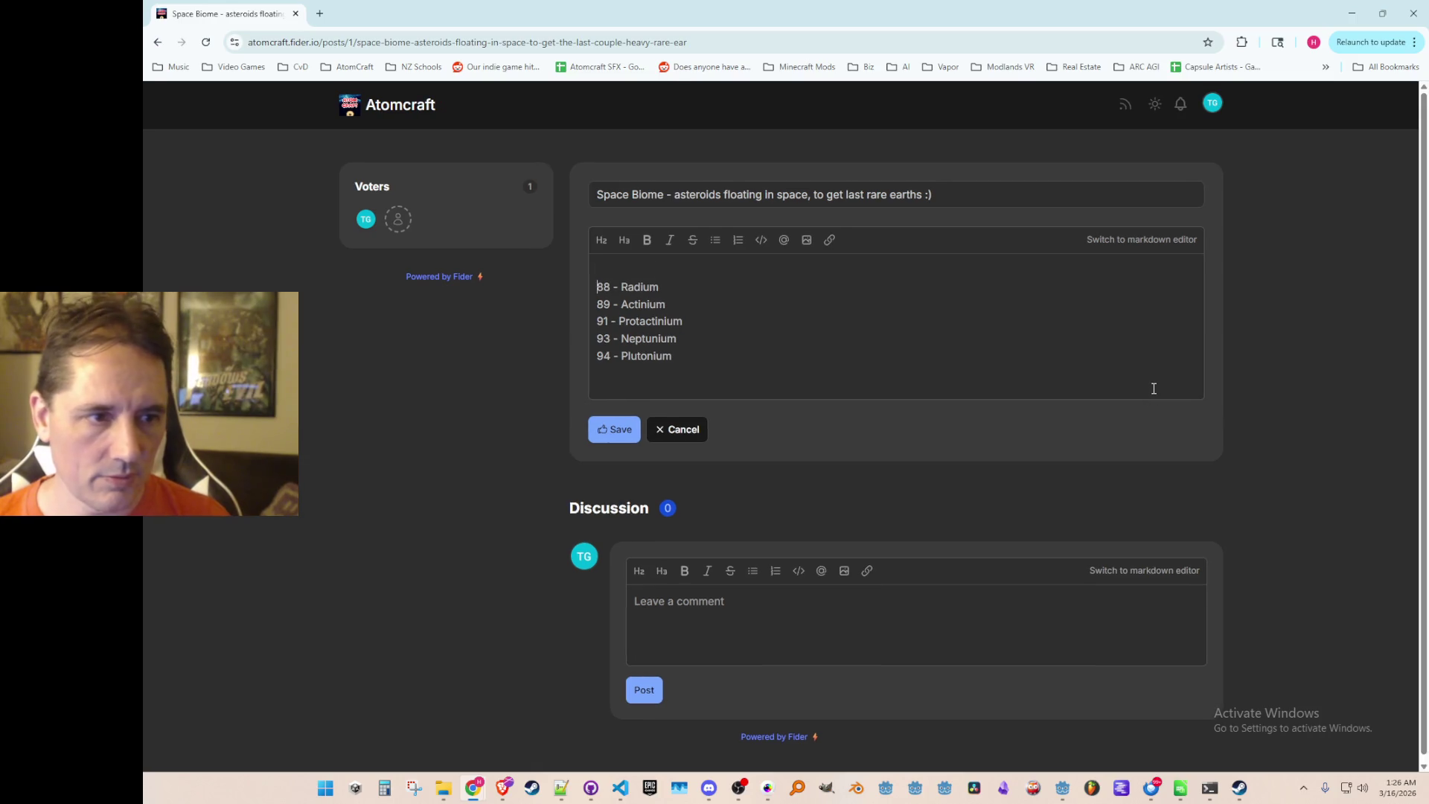
text(87 - )
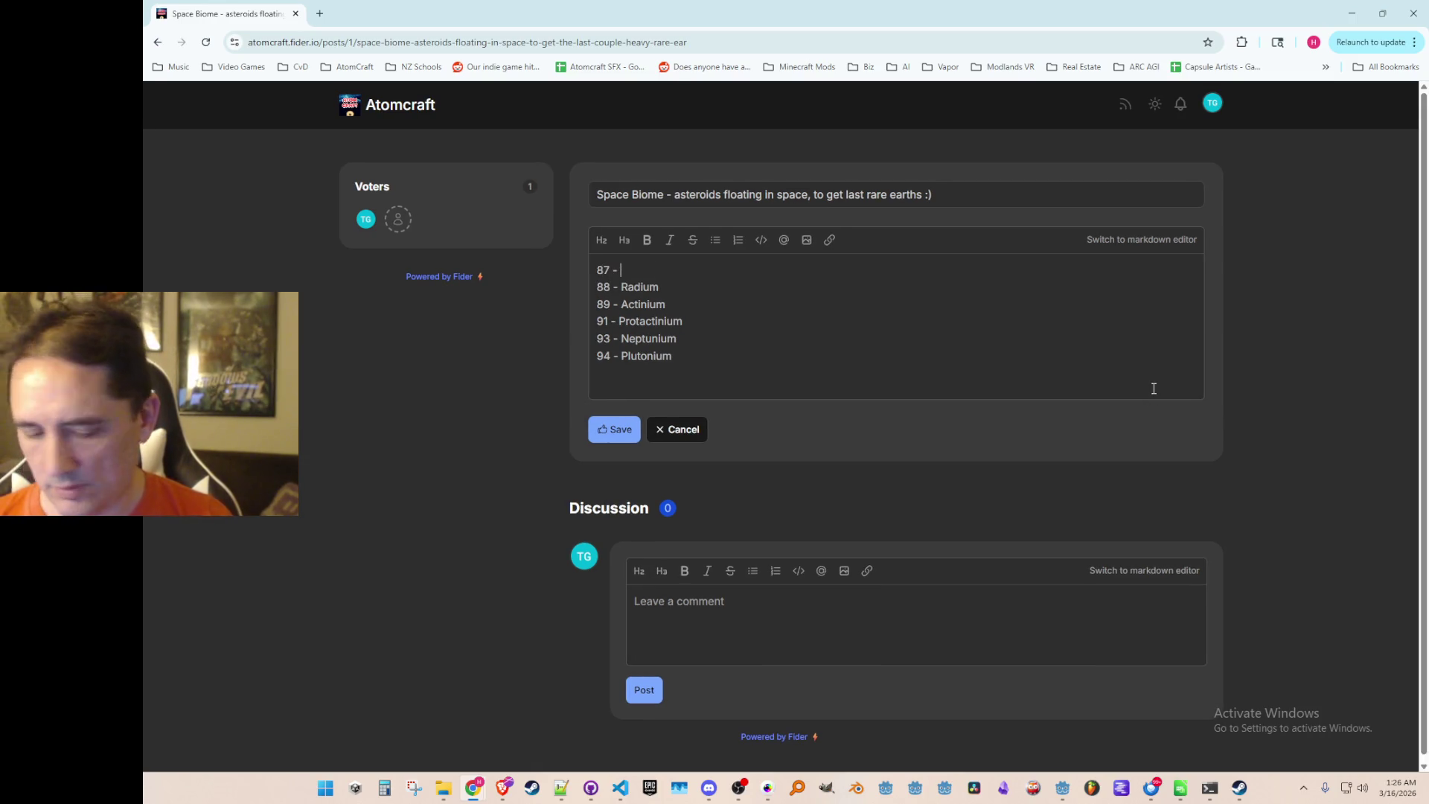
text(Francium)
Open a new top line and type '85 - Astatine'.
key(Home)
key(Return)
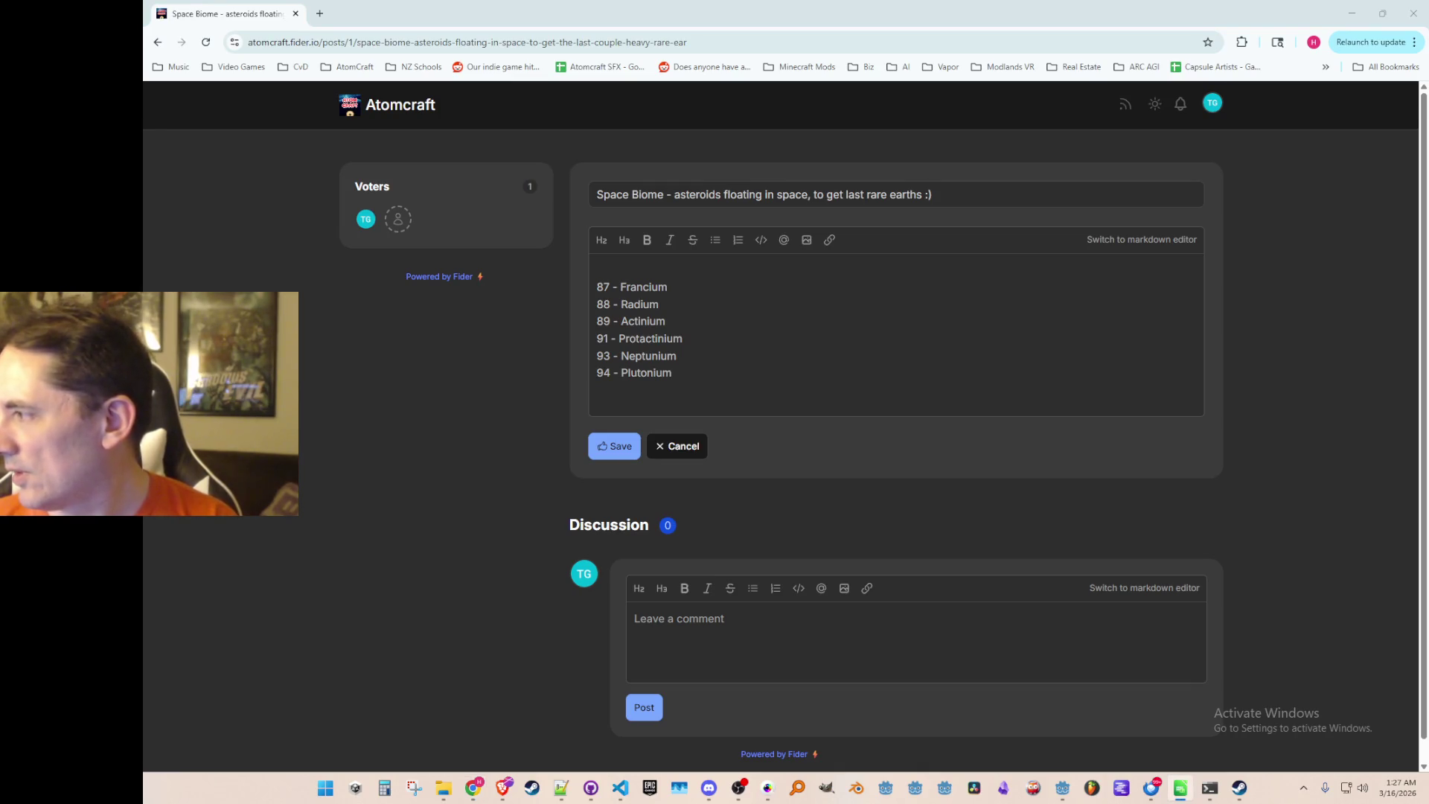
click(731, 272)
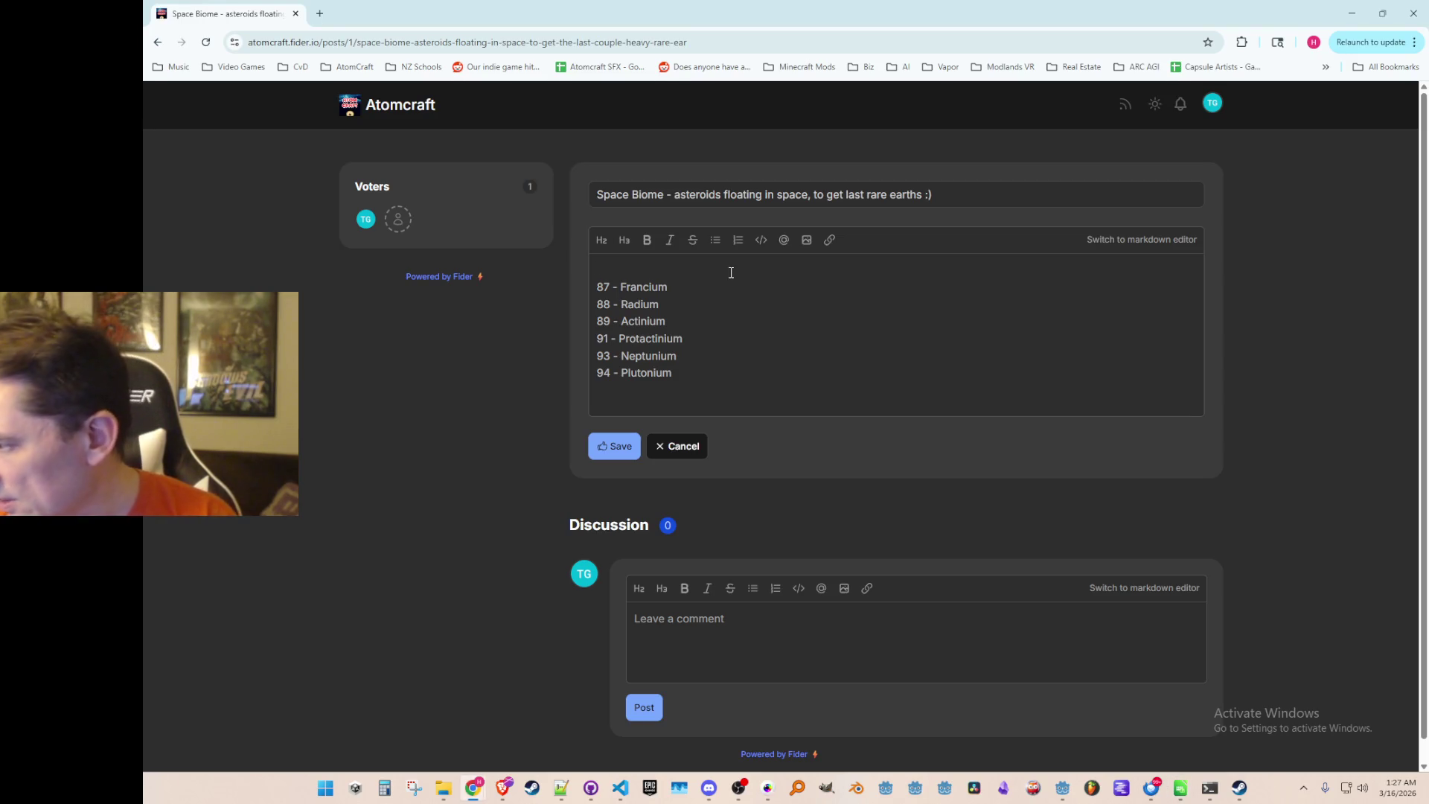
text(85)
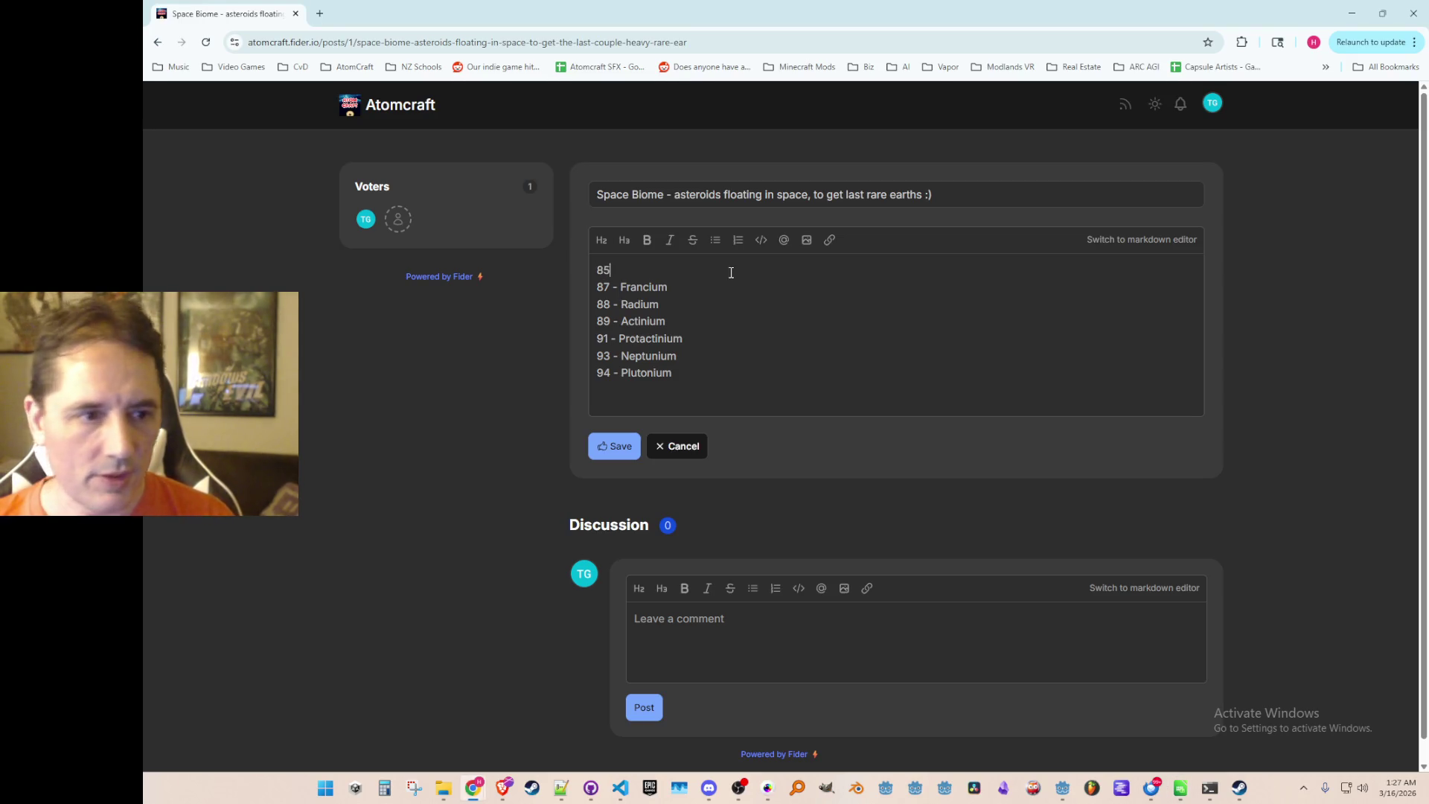
text( - Astatine)
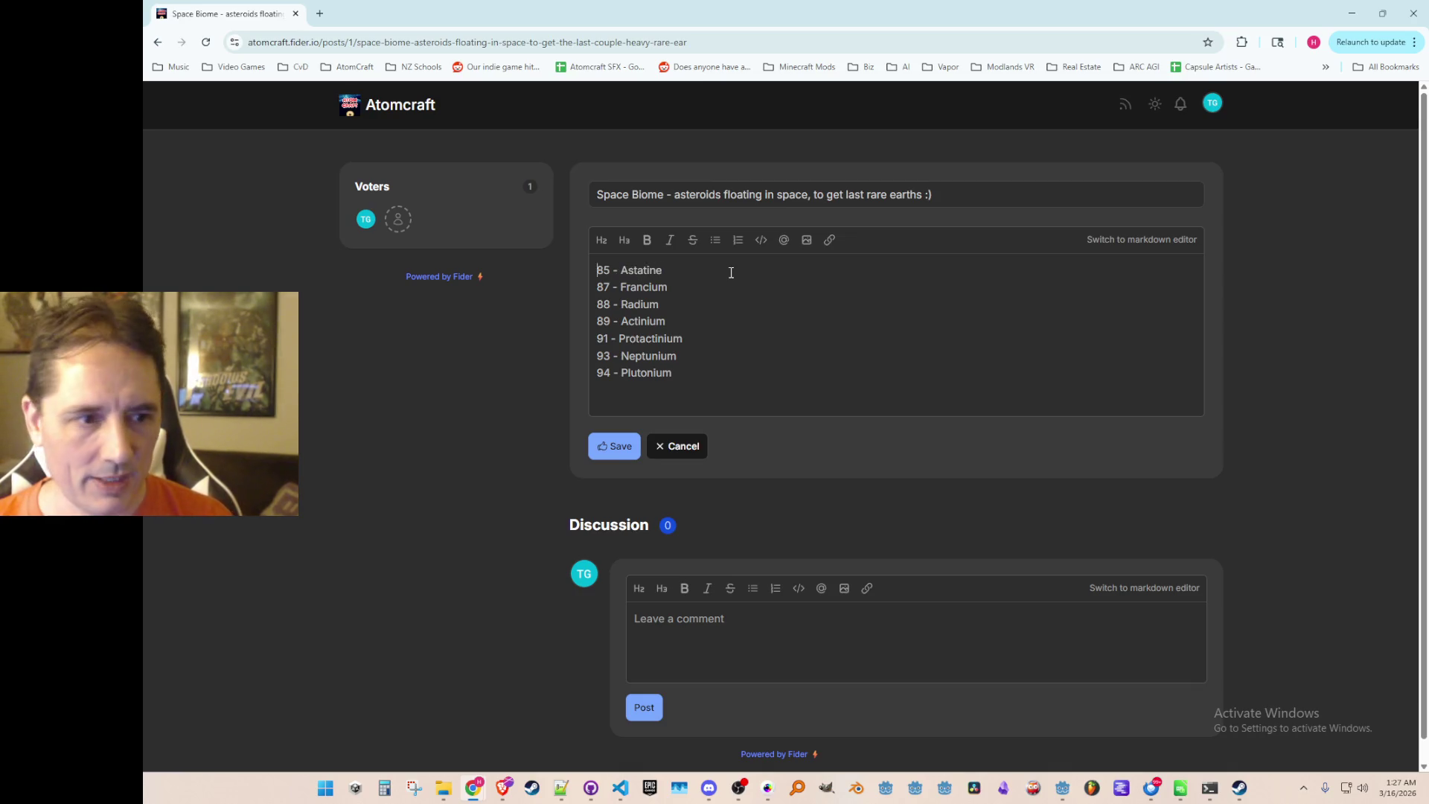
Add a blank line above '85 - Astatine', check the other window, and return to it.
key(Home)
key(Return)
key(alt+Tab)
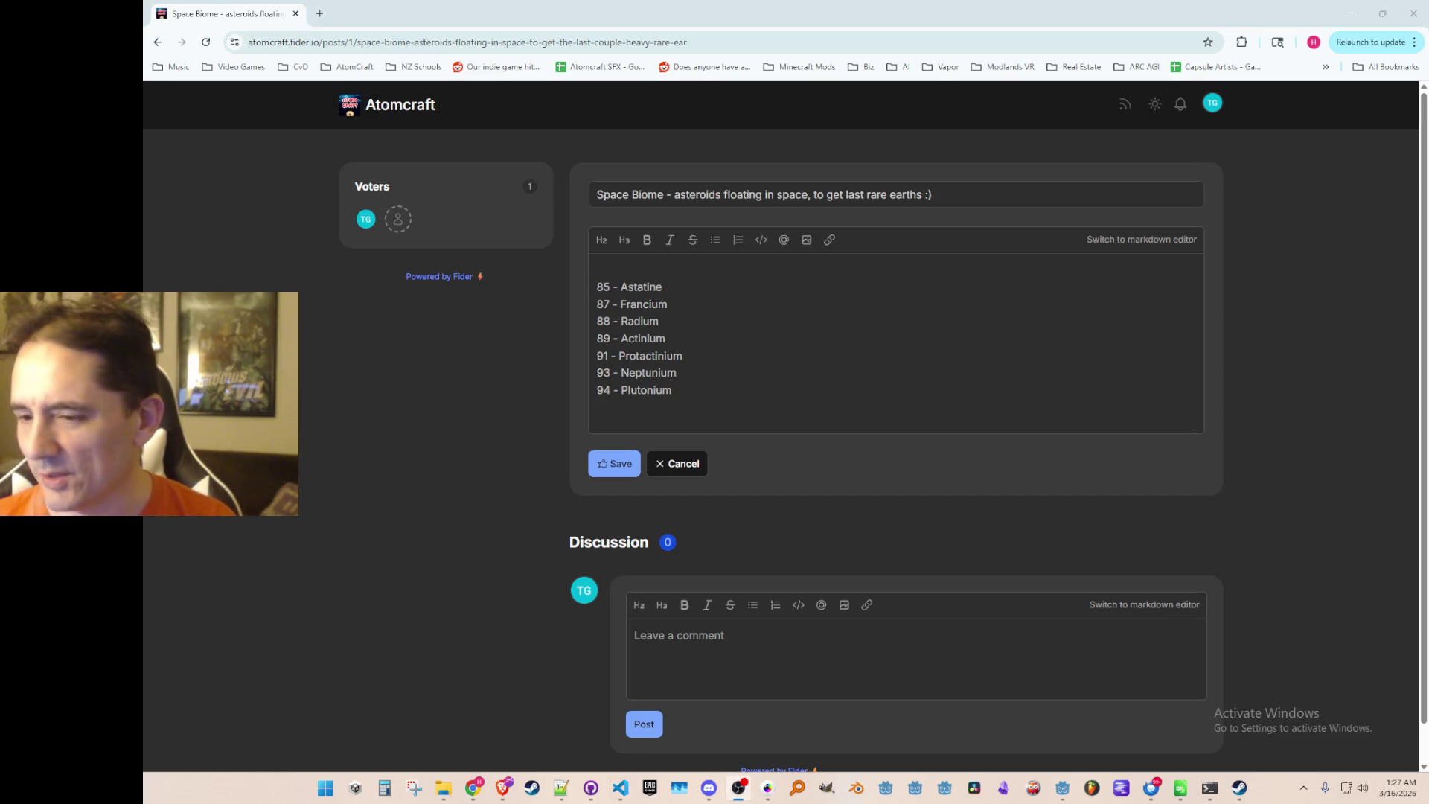
key(alt+Tab)
key(alt+Tab)
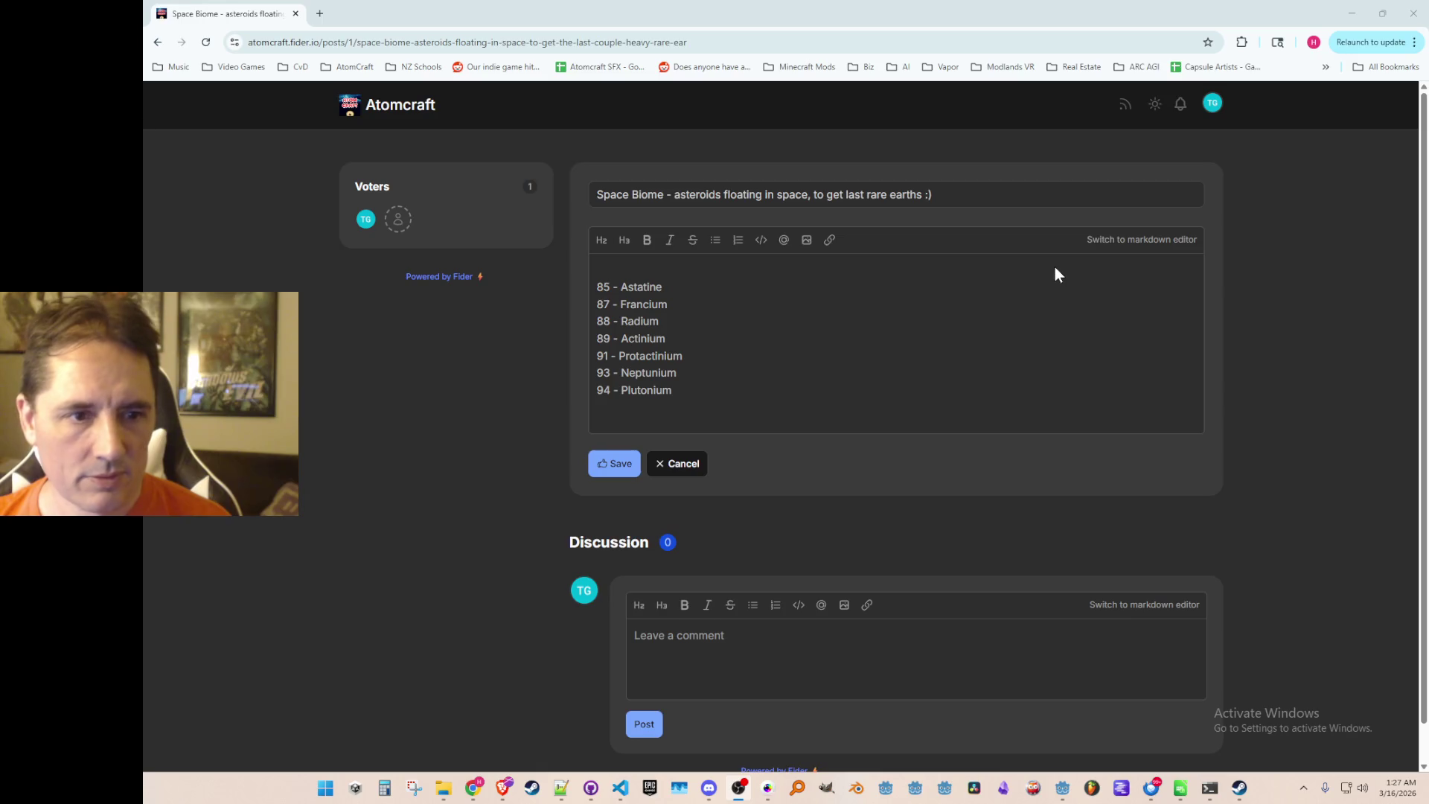
click(724, 273)
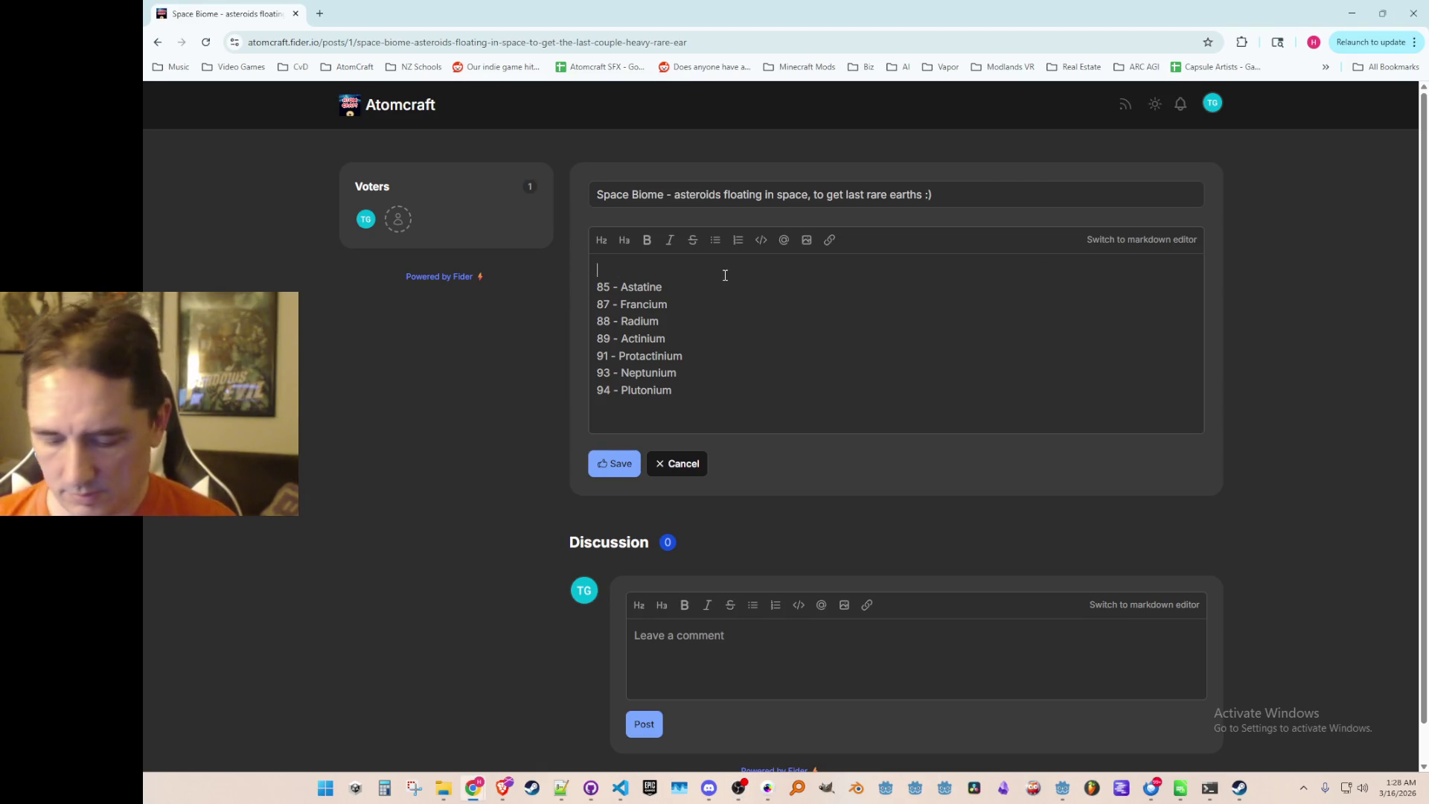
Add '84 - Polonium' and '81 - Thallium' at the top of the element list.
text(84)
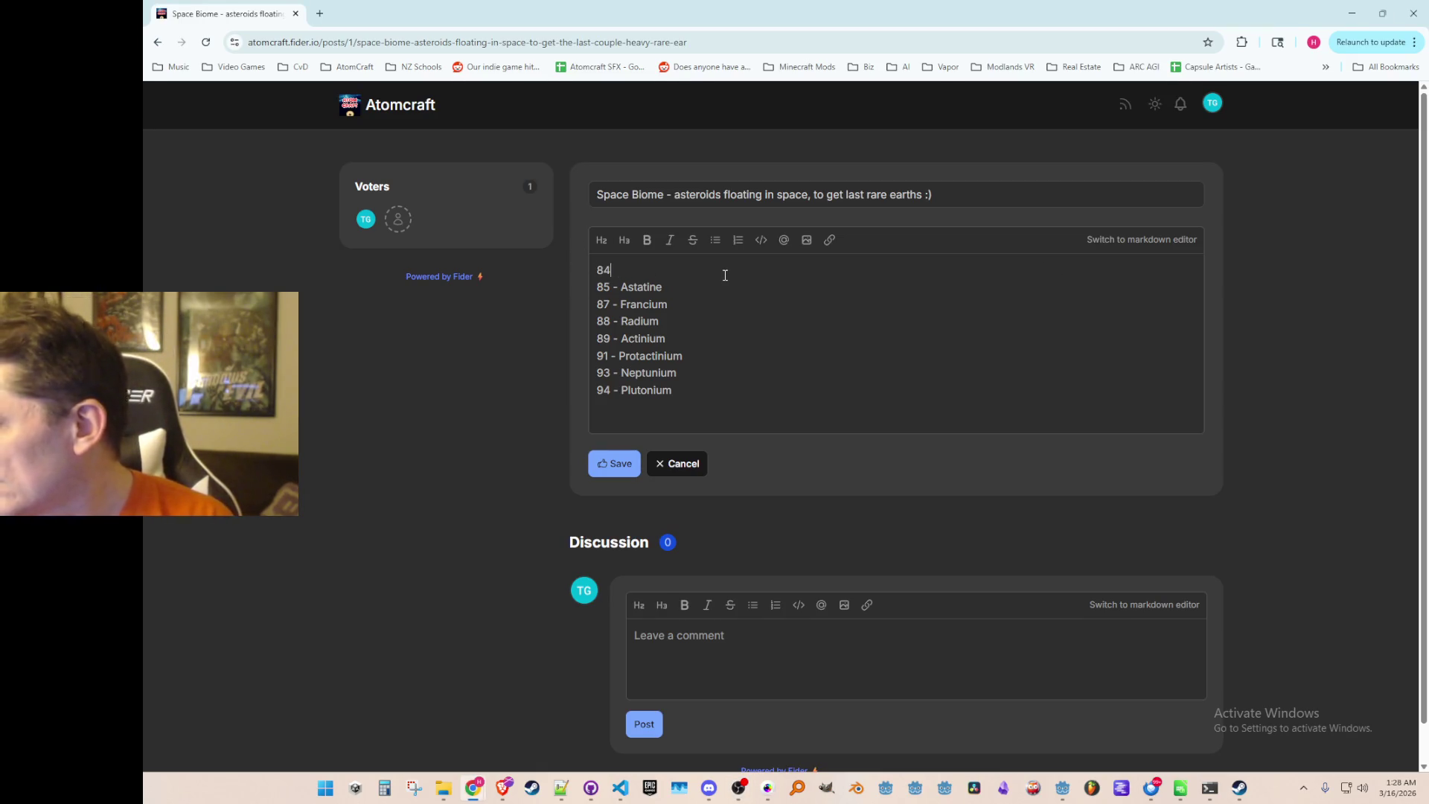
text( - Polonium)
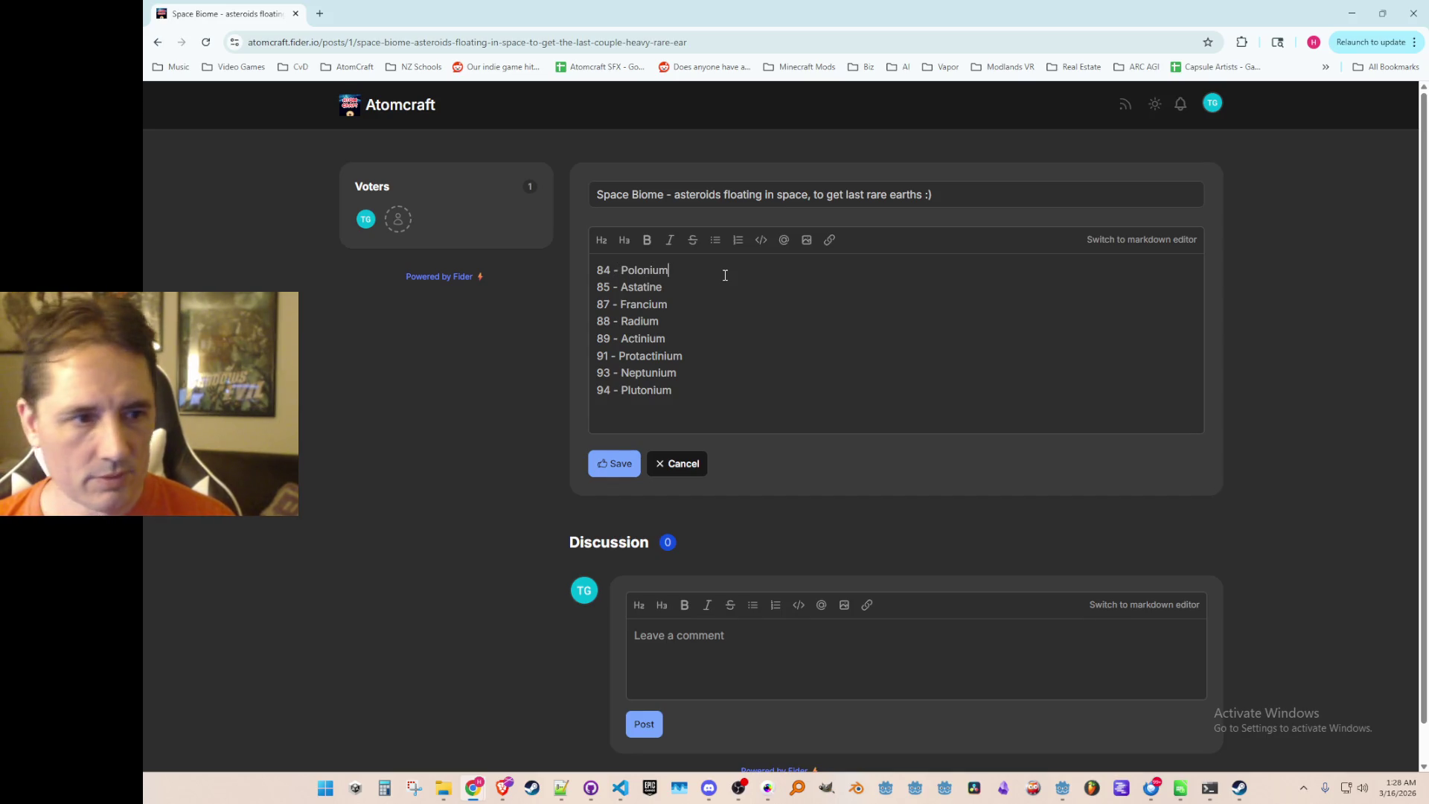
key(Return)
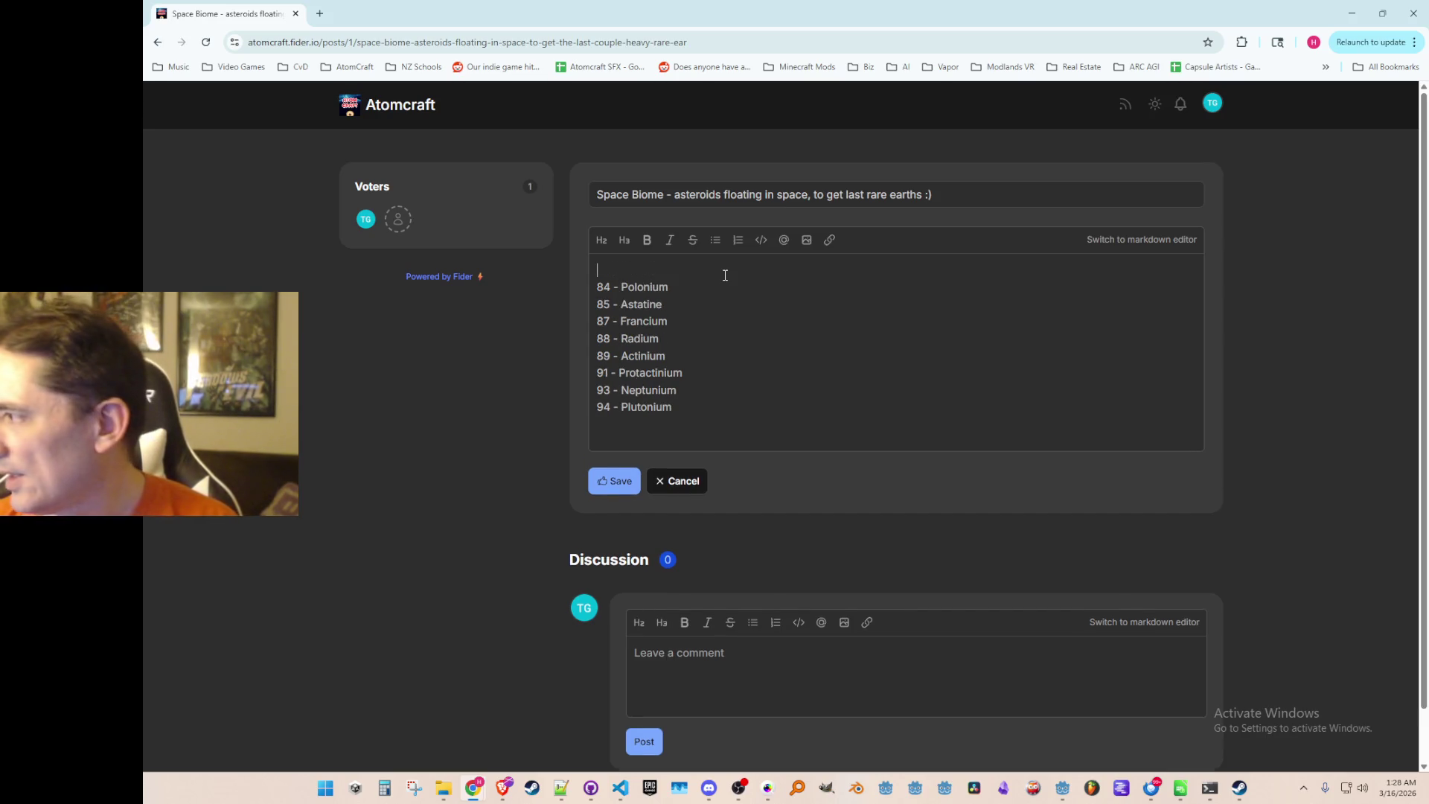
text(81 -Thallium)
key(Home)
key(Return)
key(Up)
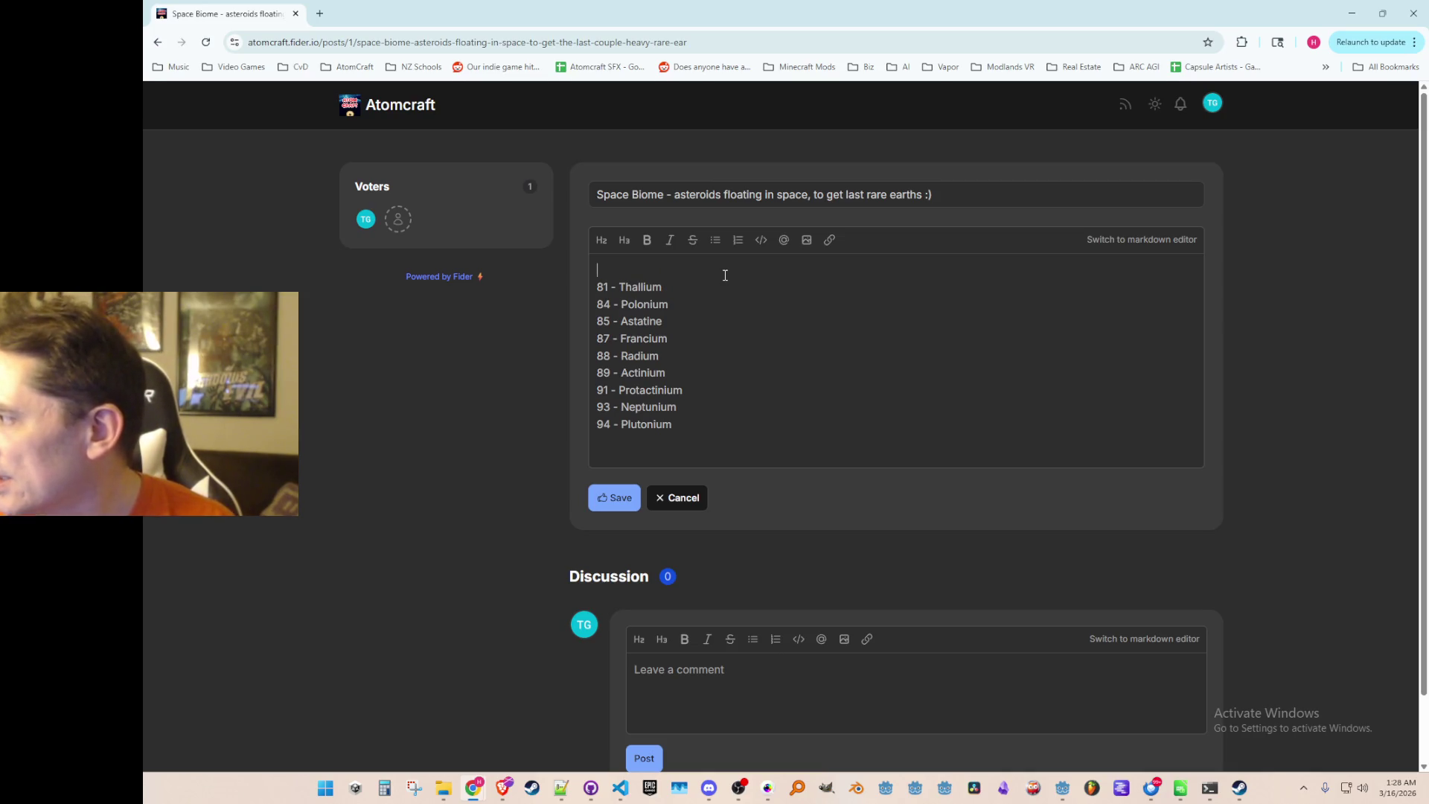
Add '75 - Rhenium', '71 - Lutetium' and '70 - Ytterbium' above them, leaving a blank top line.
text(75 - )
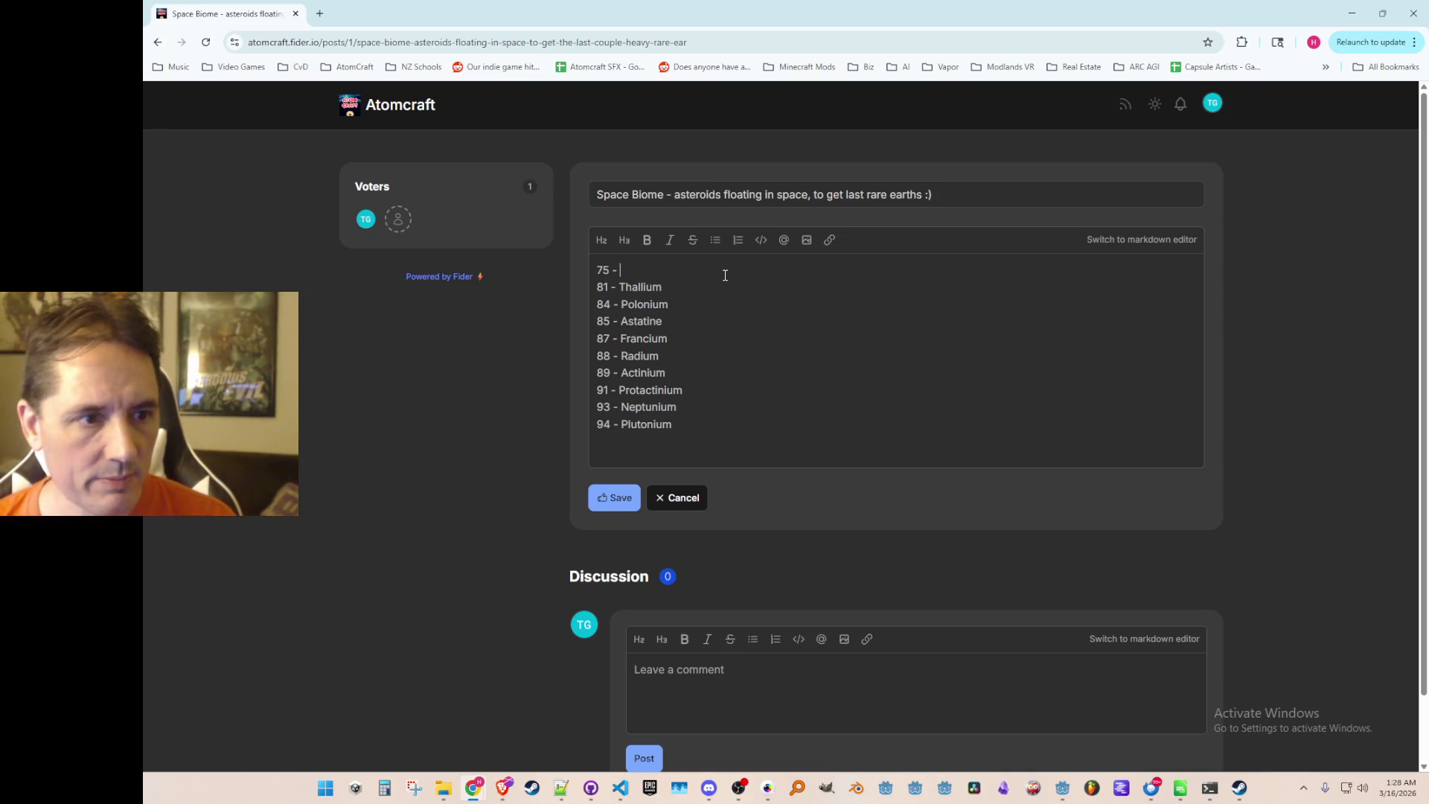
text(Rhenium)
key(Home)
key(Return)
key(Up)
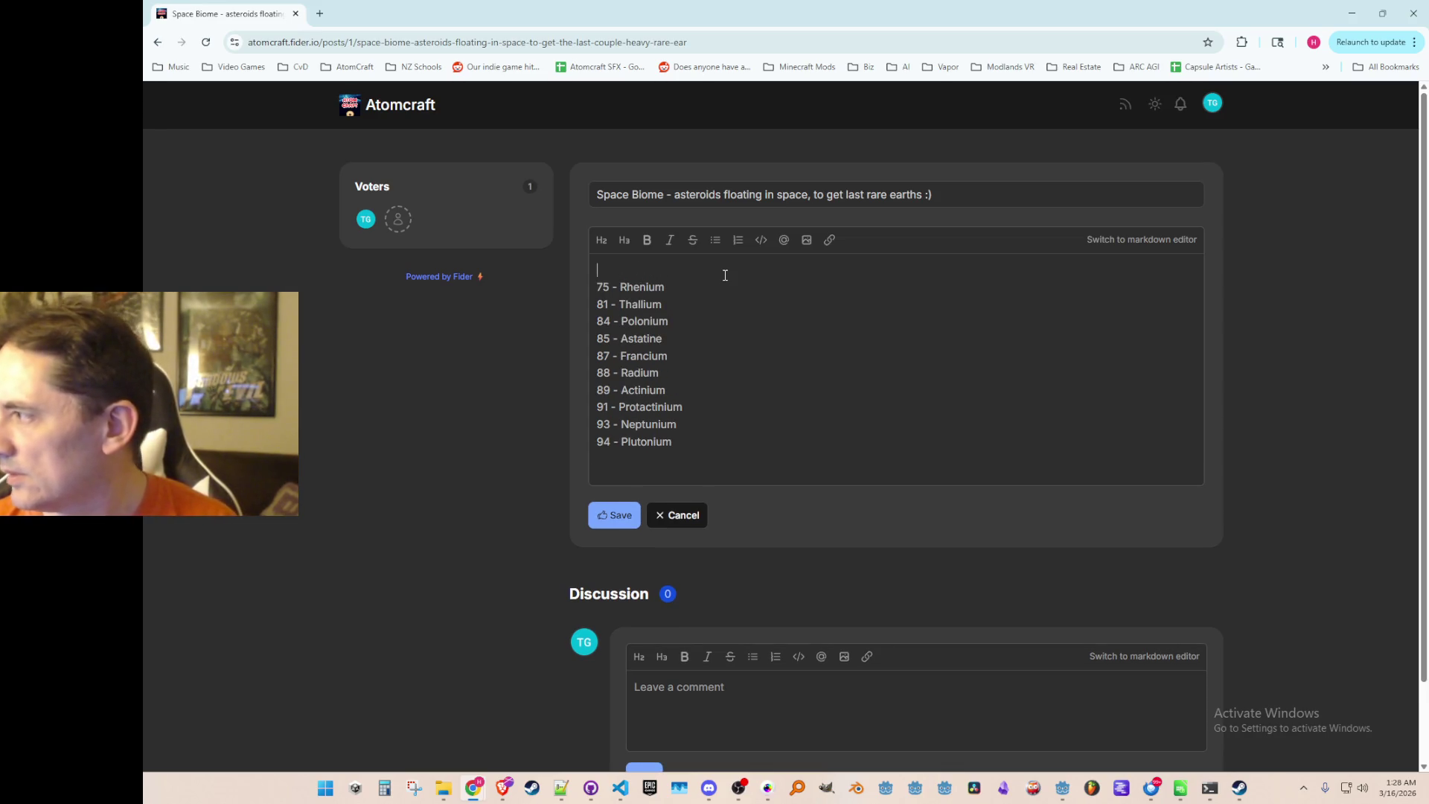
text(71 - )
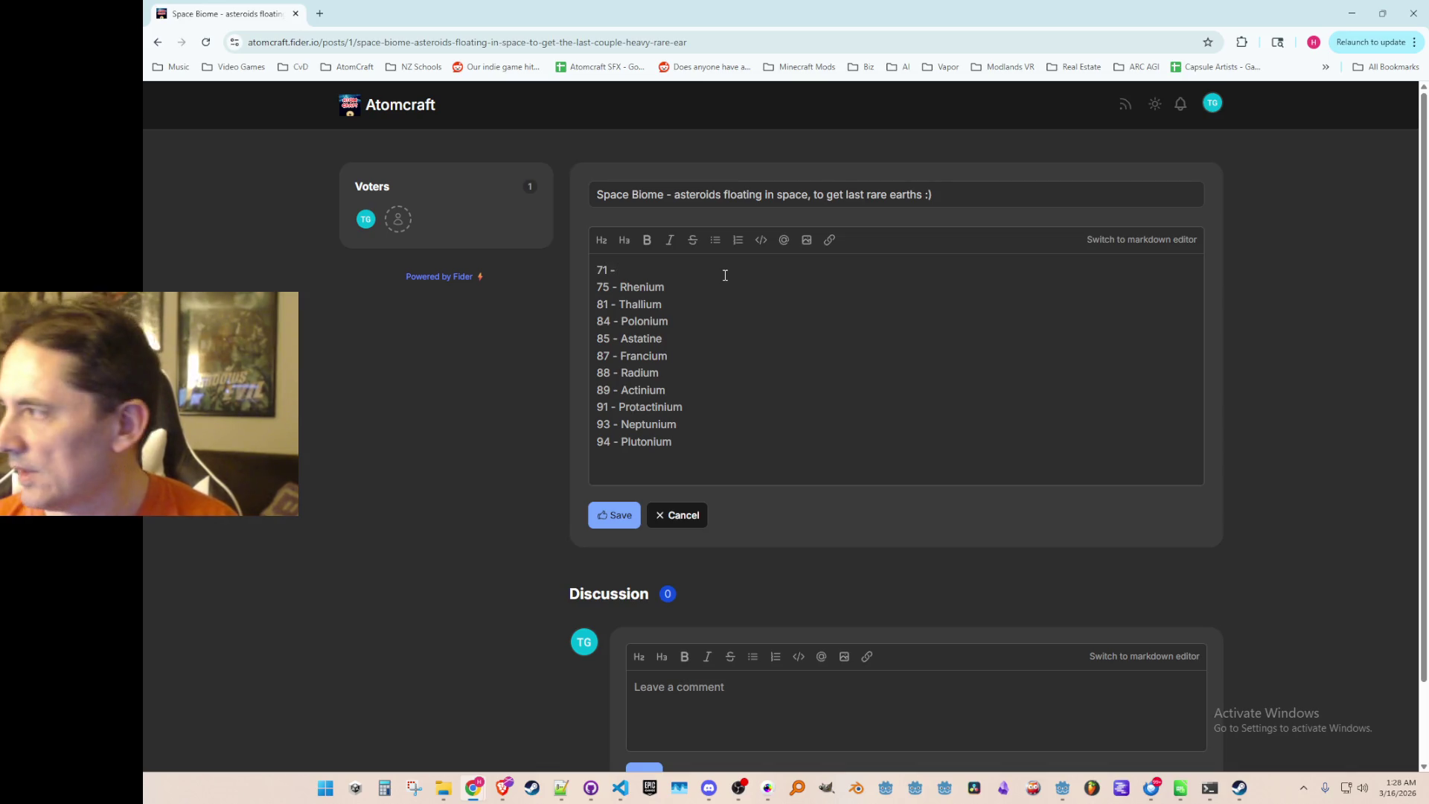
text(Lutetium)
key(Home)
key(Return)
key(Up)
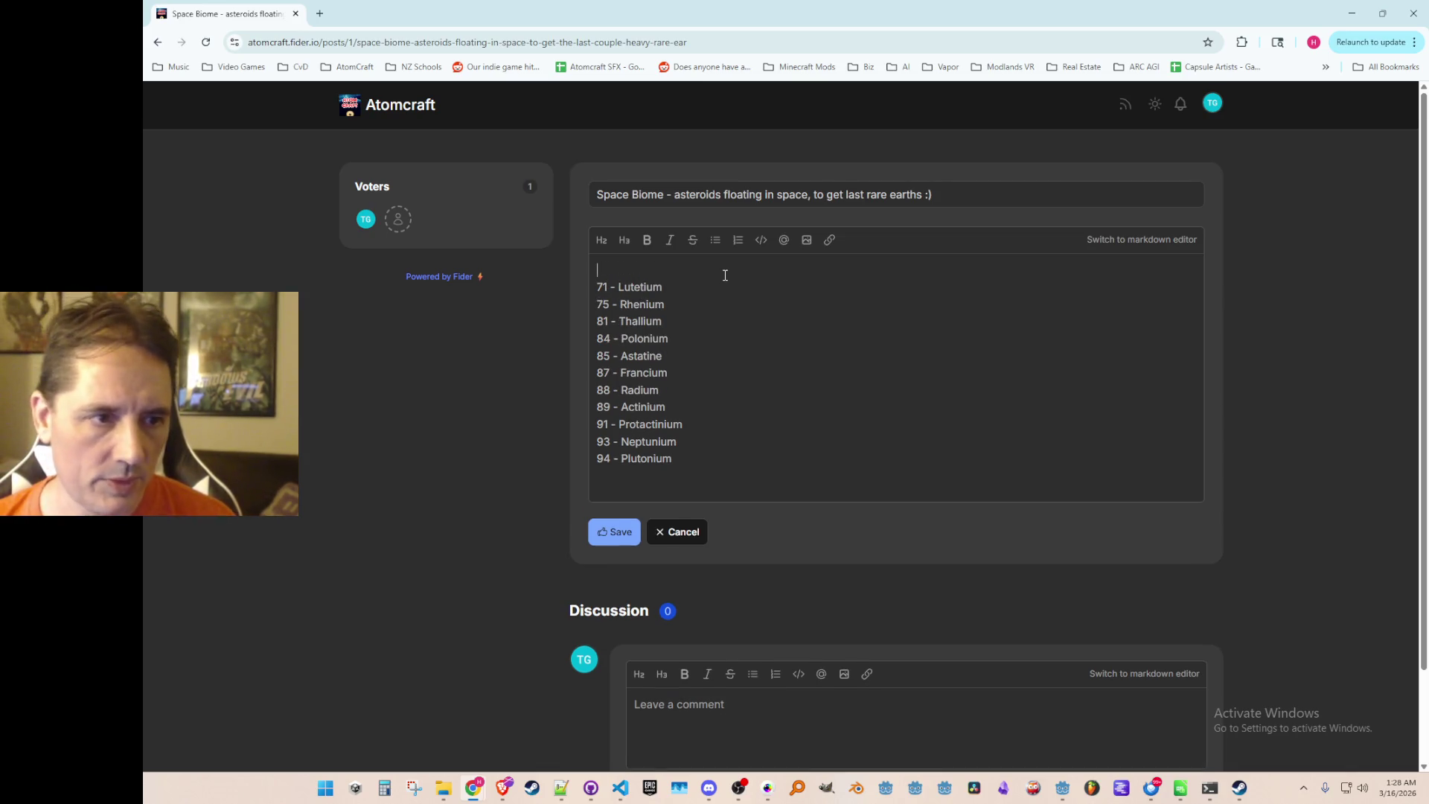
text(7)
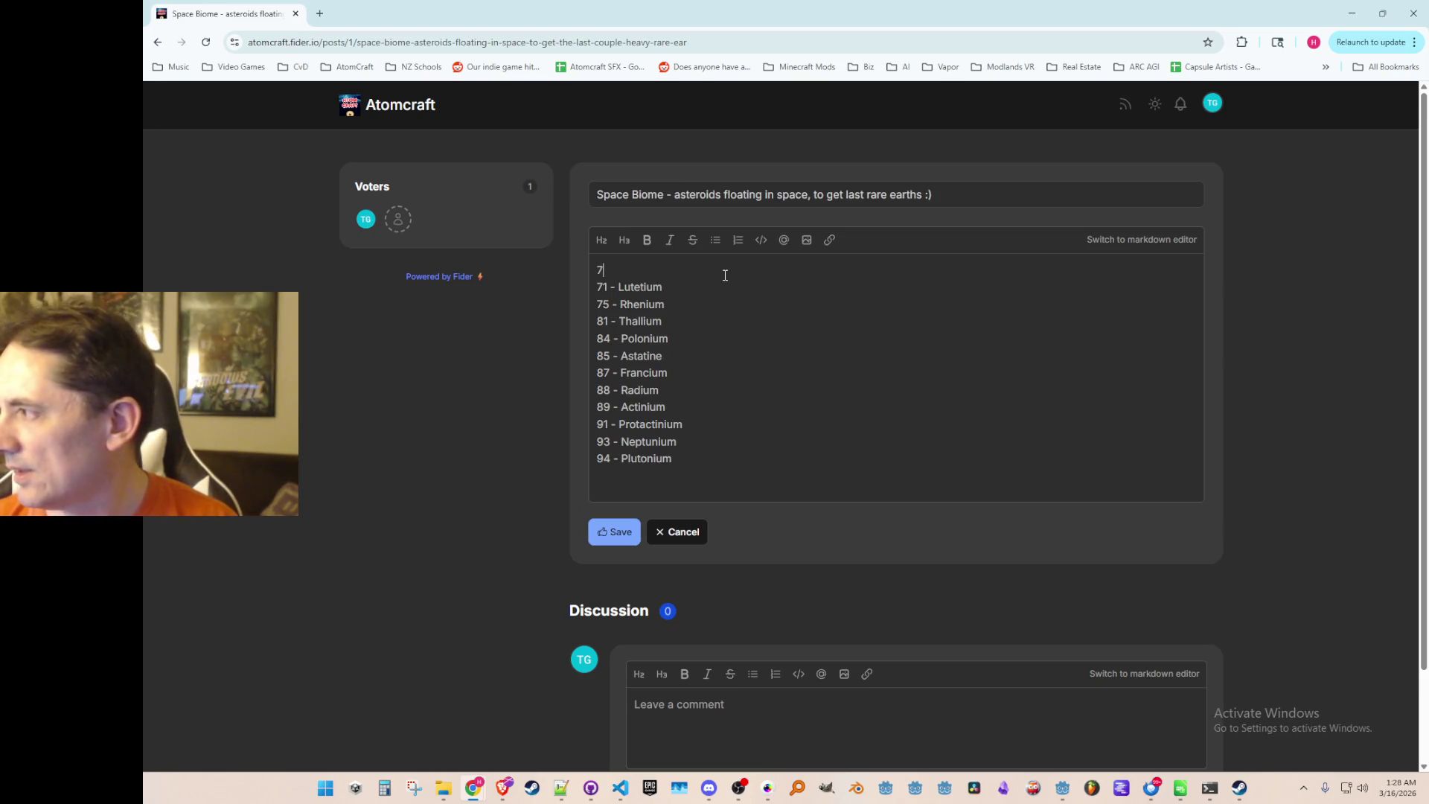
text(0 - Ytterbium)
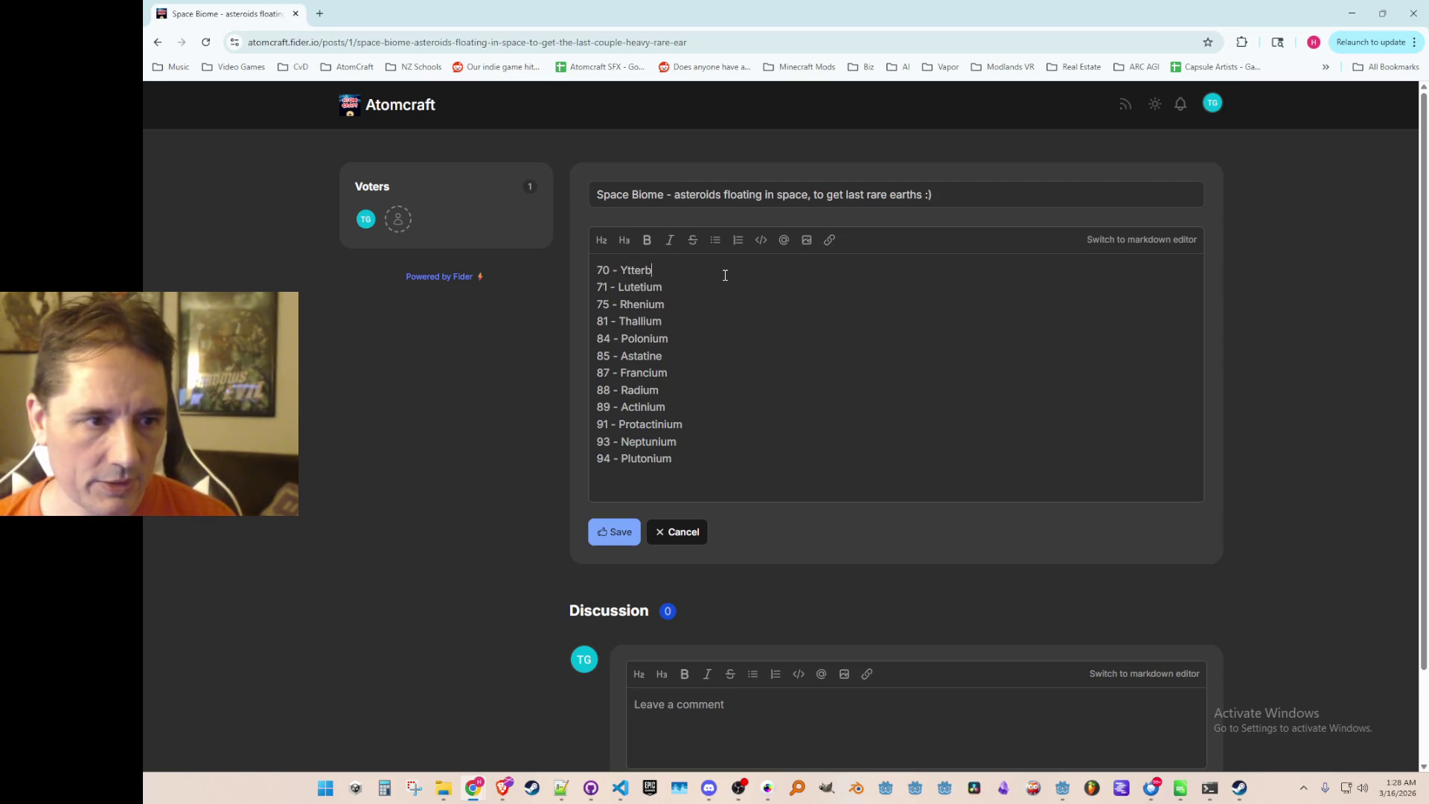
key(Home)
key(Return)
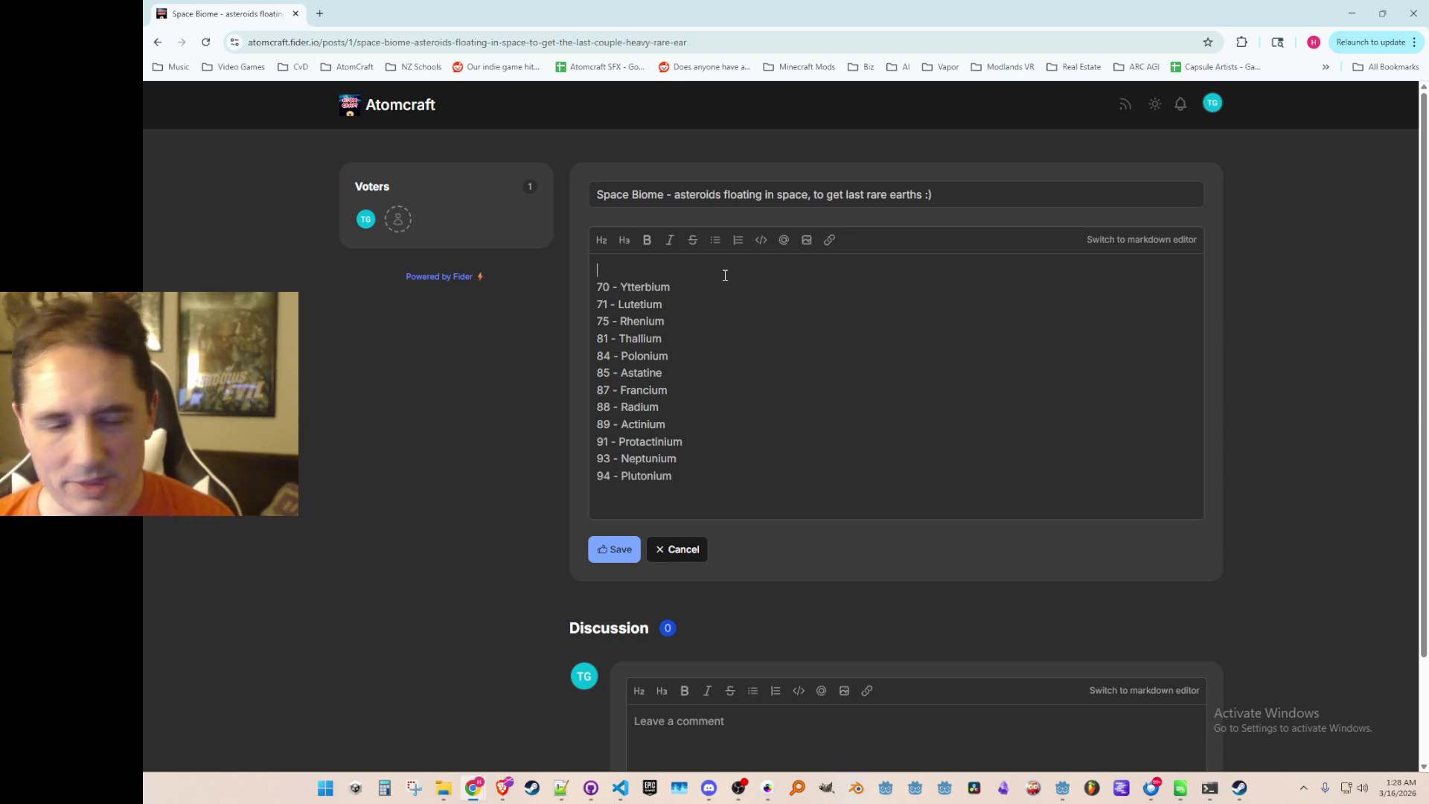
Add '69 - Thulium', '68 - Erbium' and '67 - Holmium' to the top of the list.
text(Thulium)
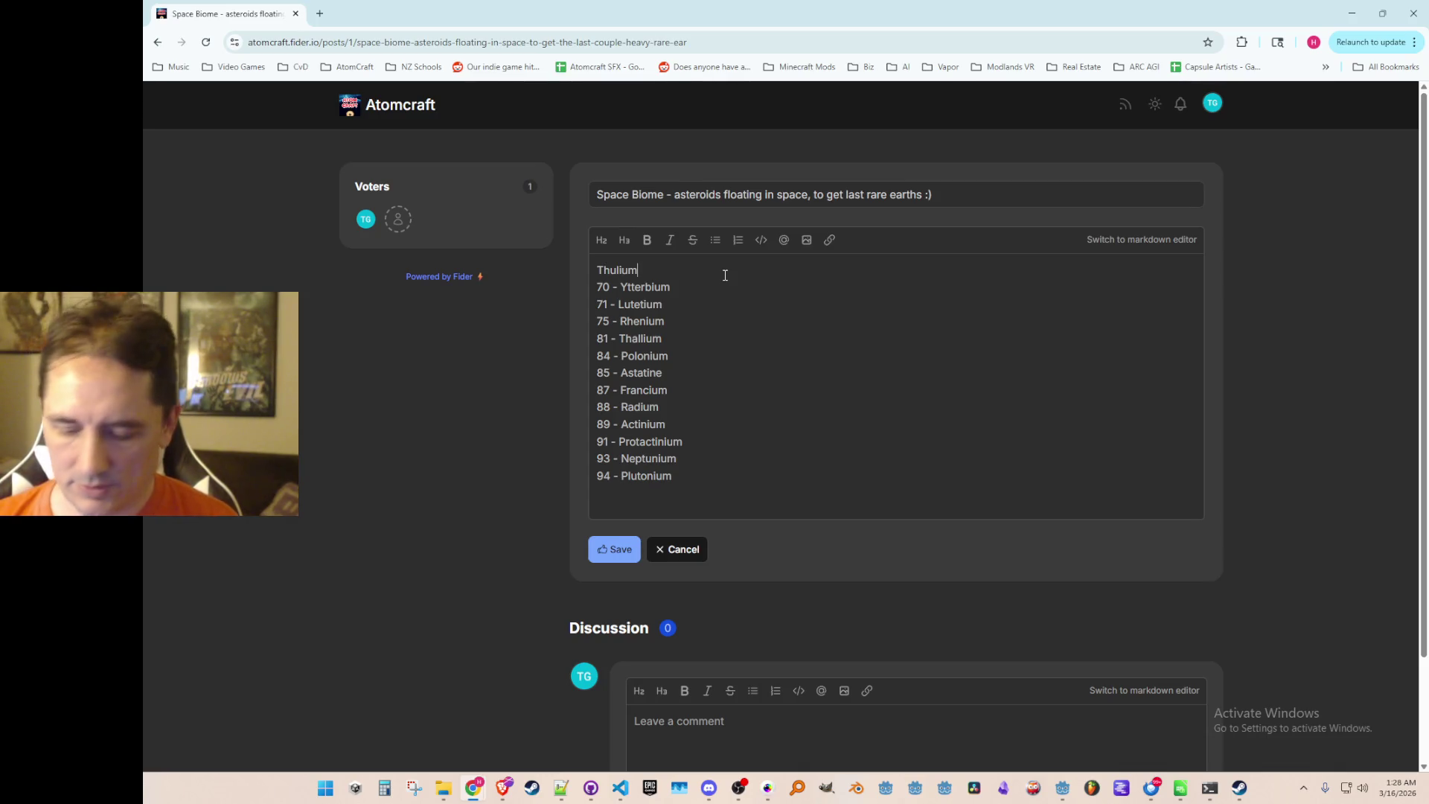
key(Home)
text(69 -)
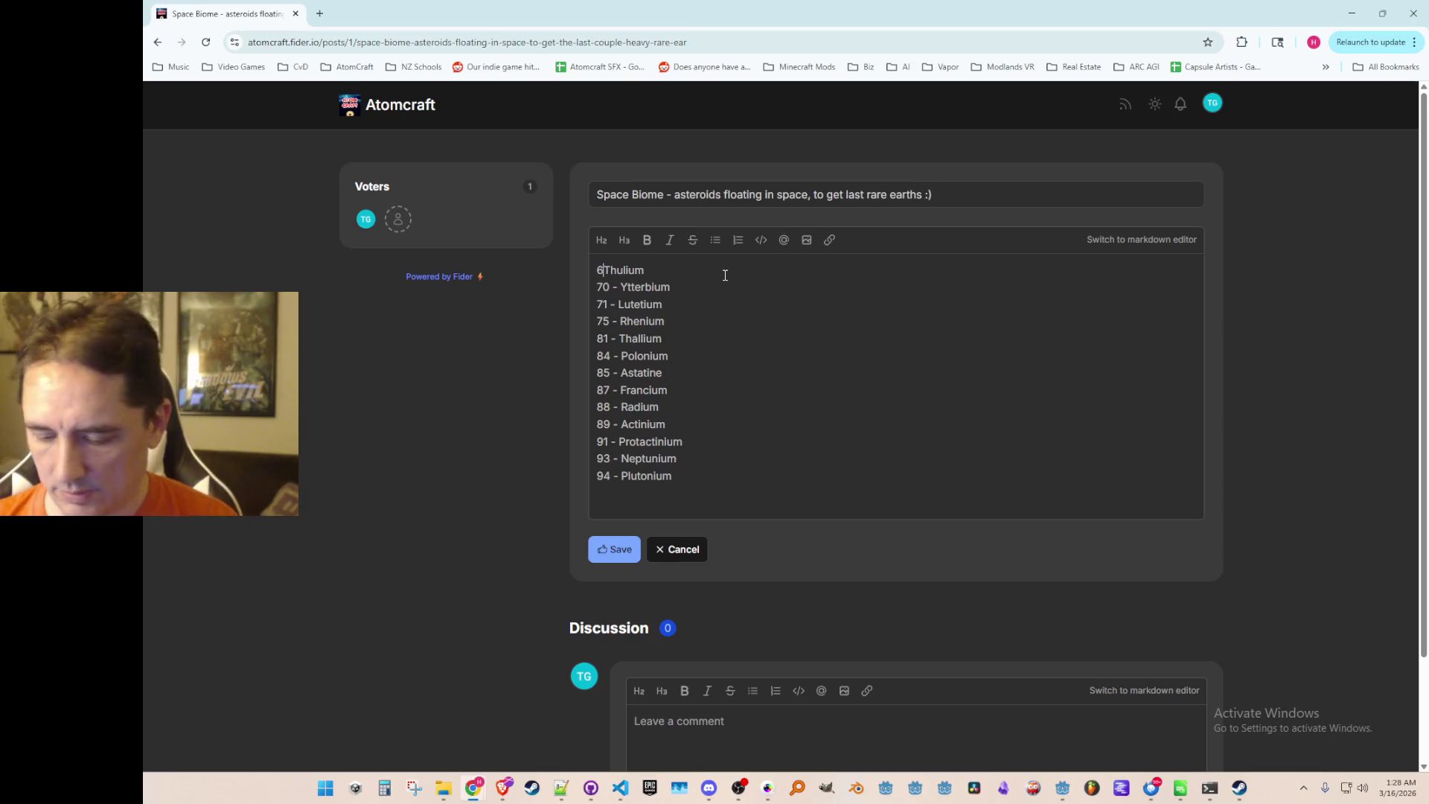
key(Return)
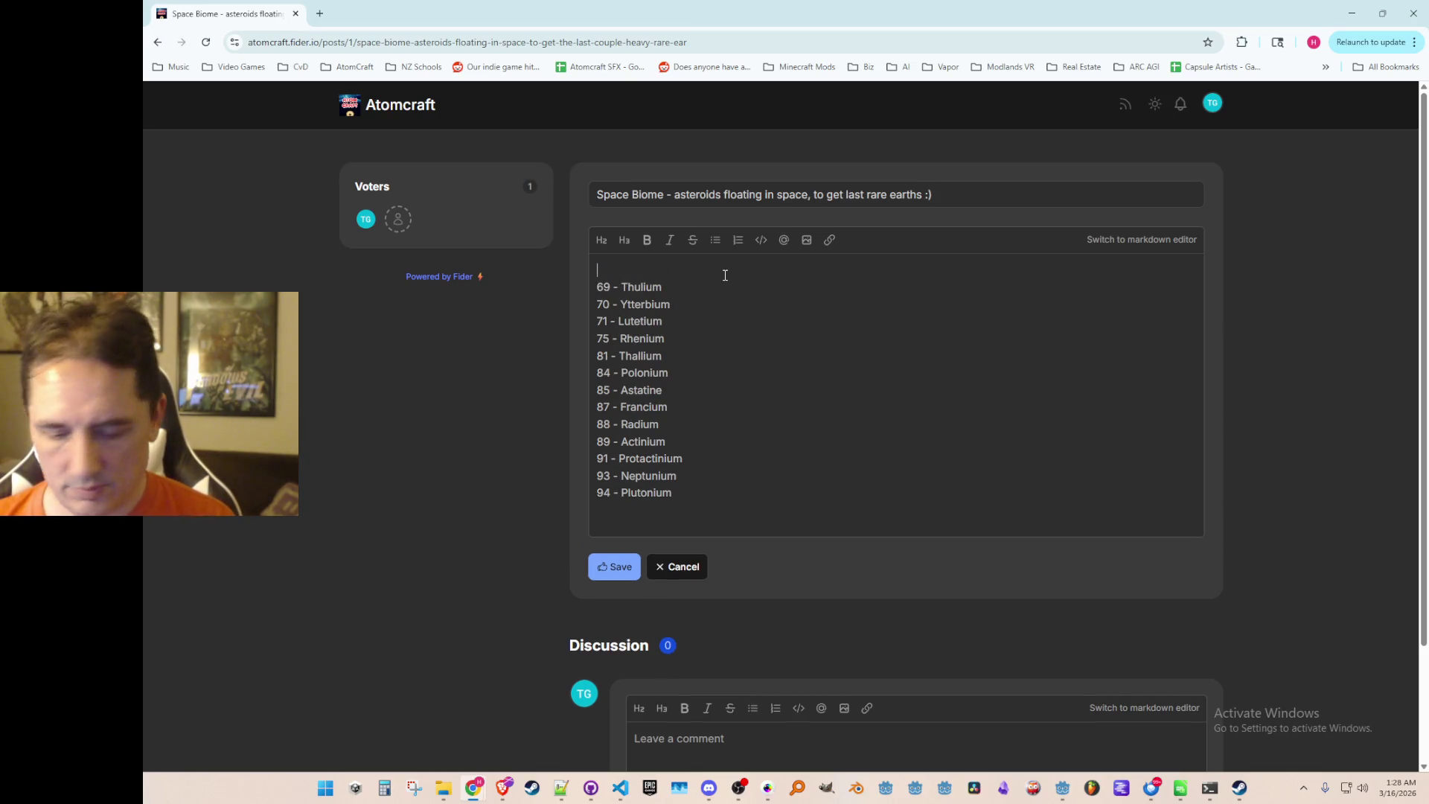
text(68 - )
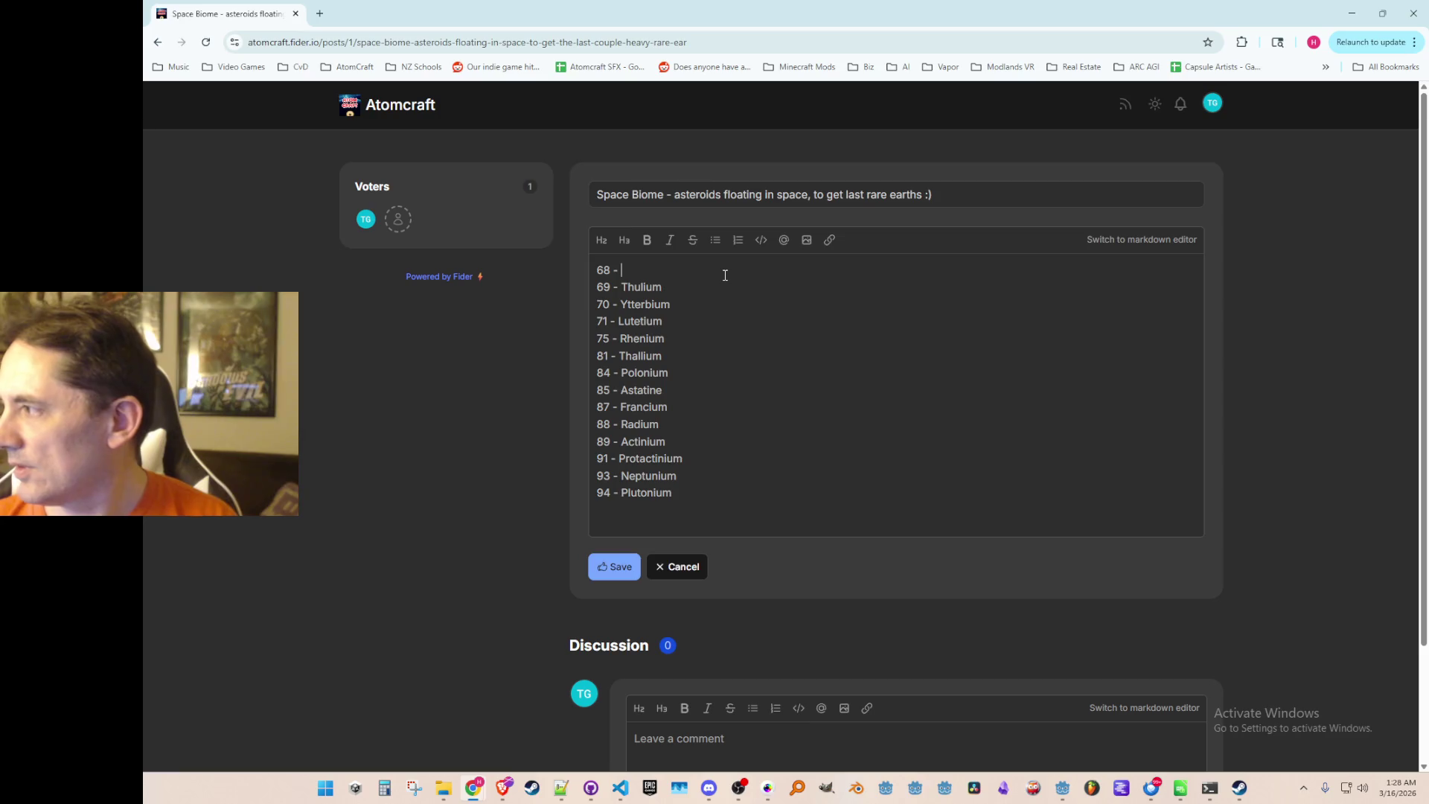
text(Erbium)
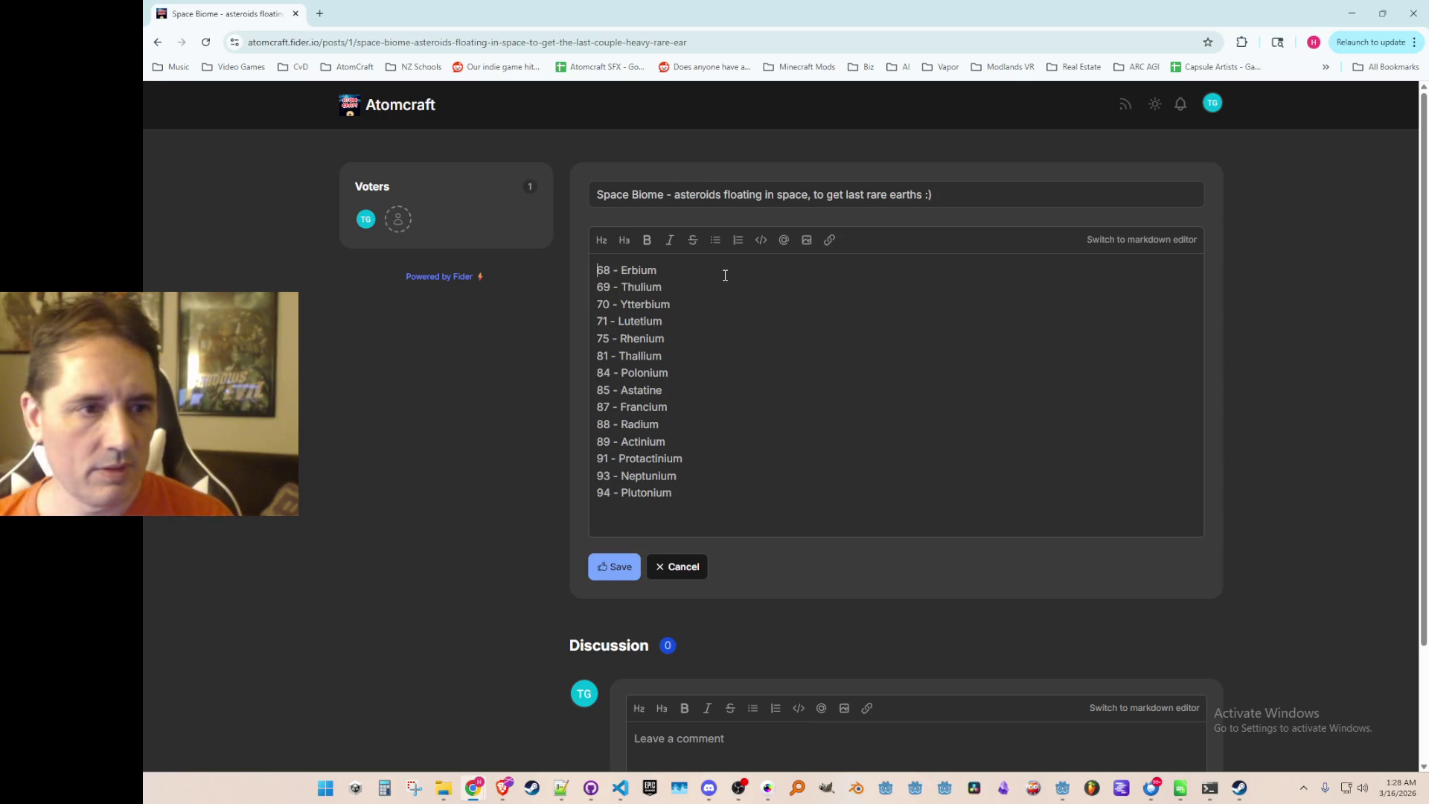
key(Home)
key(Return)
key(Up)
text(67 - )
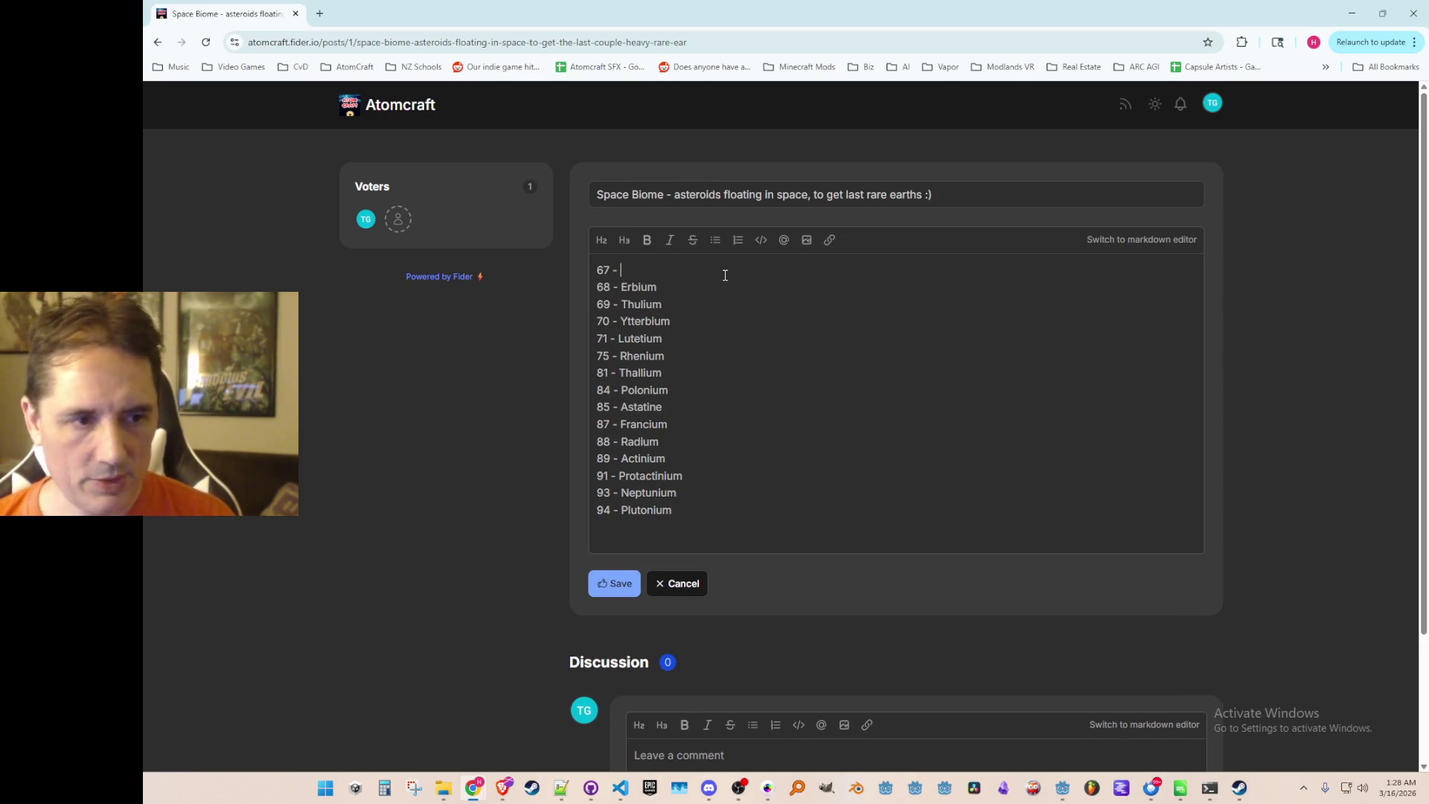
text(Holmium)
key(Right)
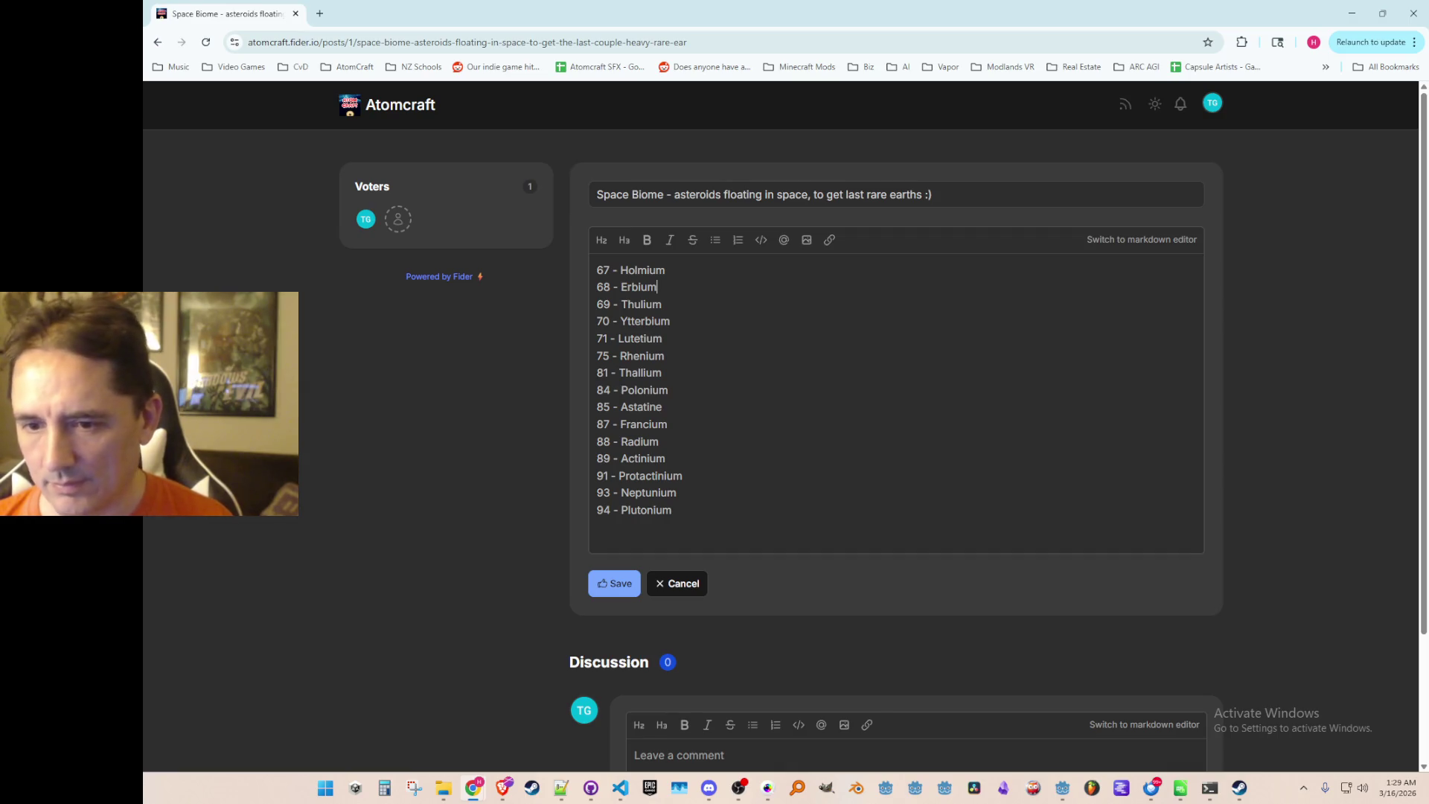
Insert a blank line above '67 - Holmium' and save the post.
triple_click(938, 321)
click(921, 290)
key(ctrl+Home)
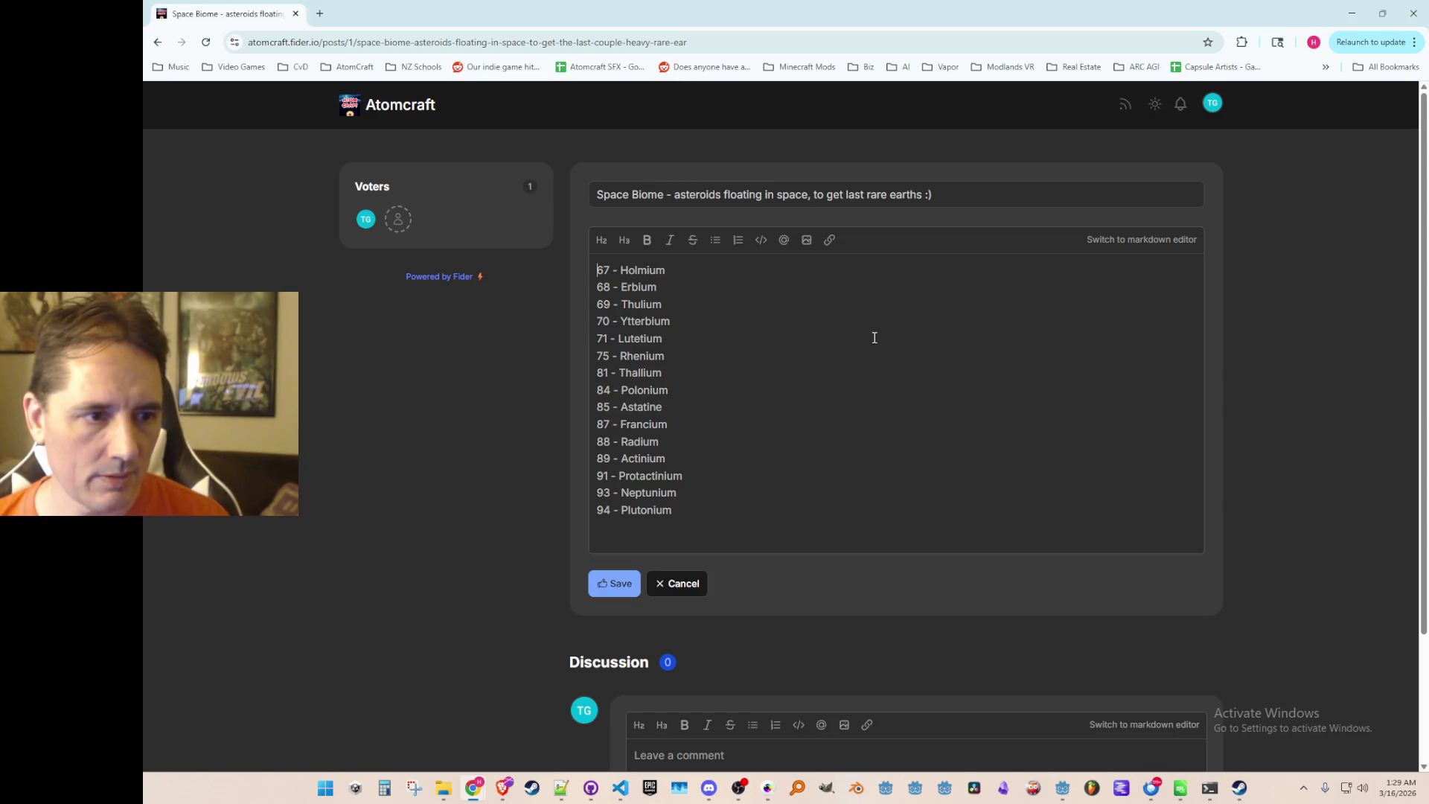
key(Return)
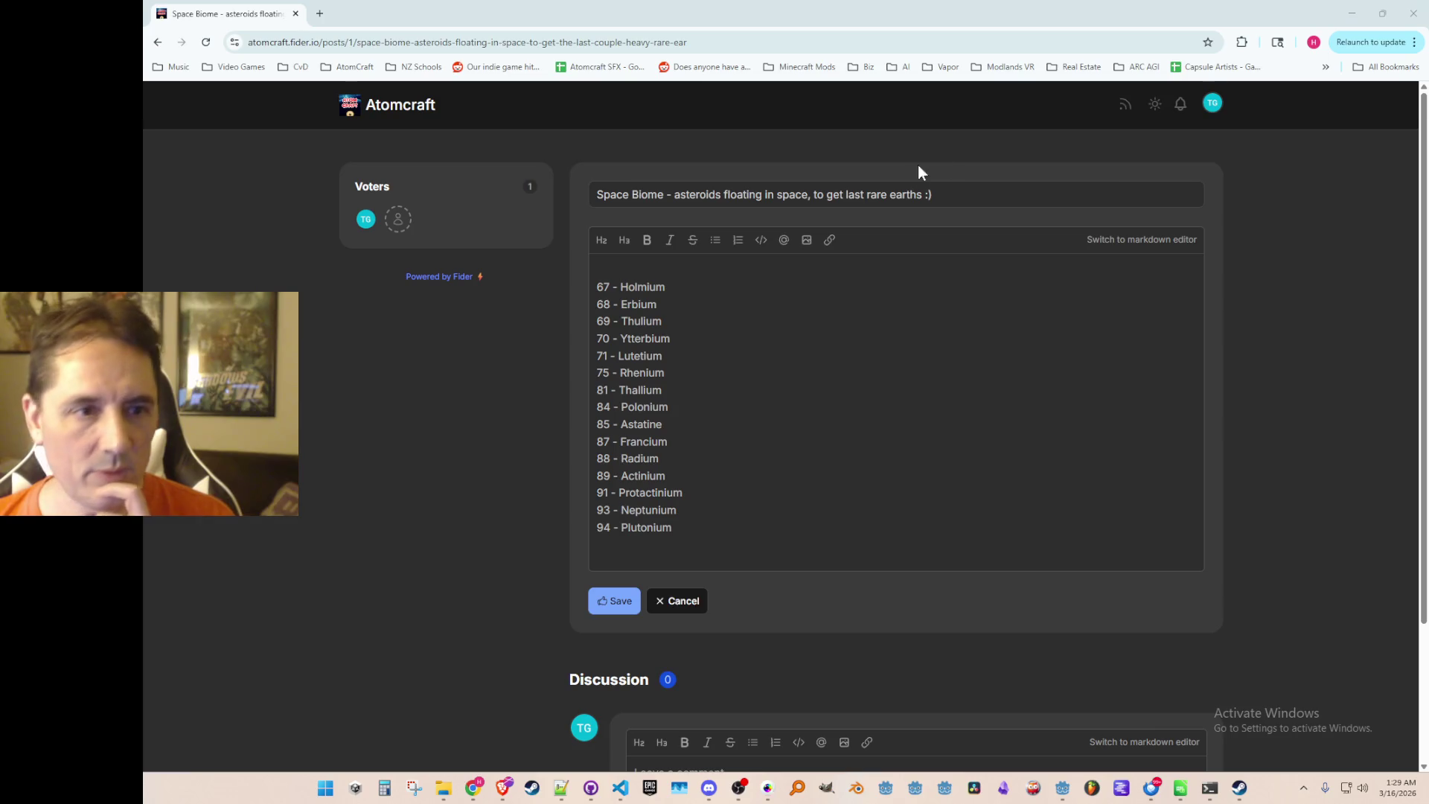
click(973, 400)
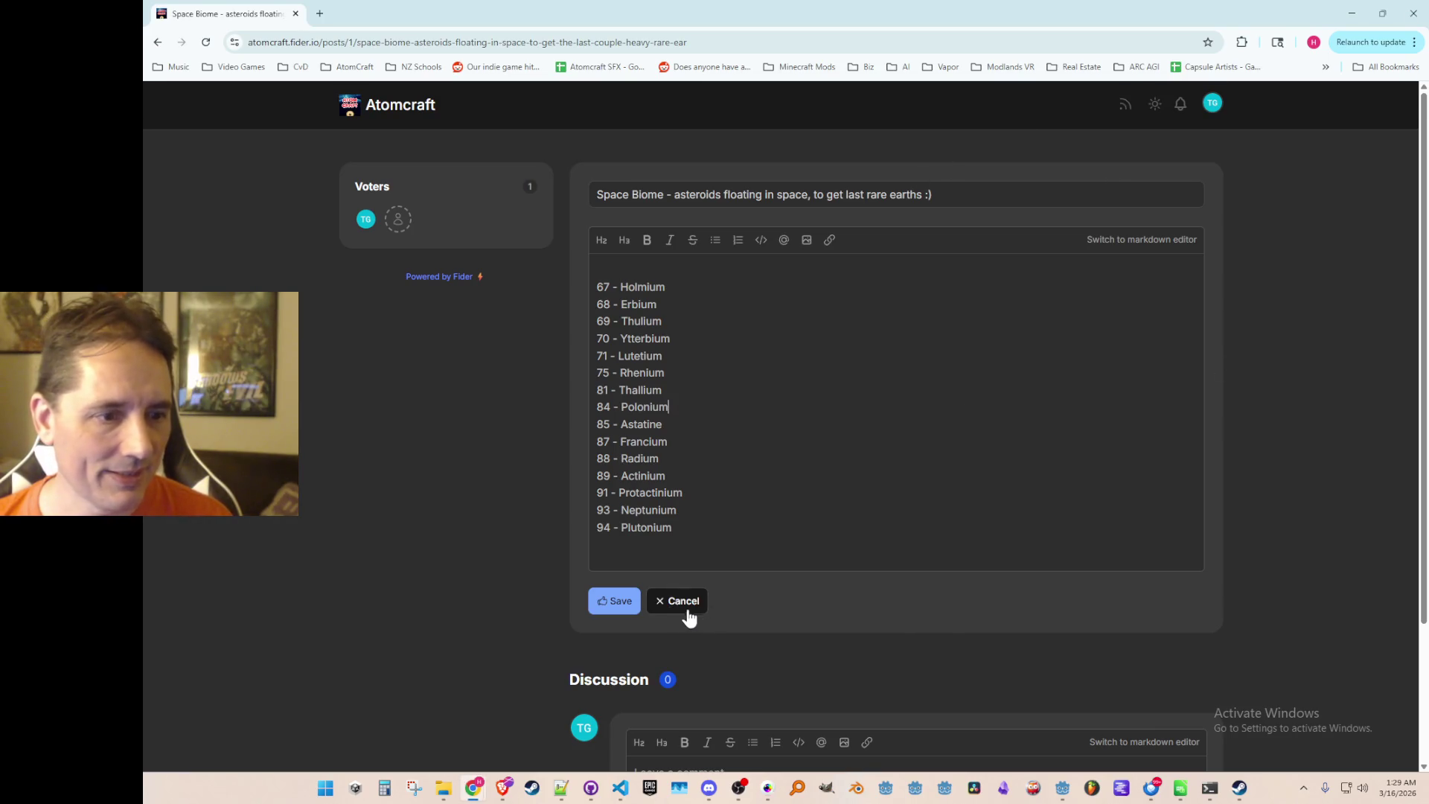
click(613, 607)
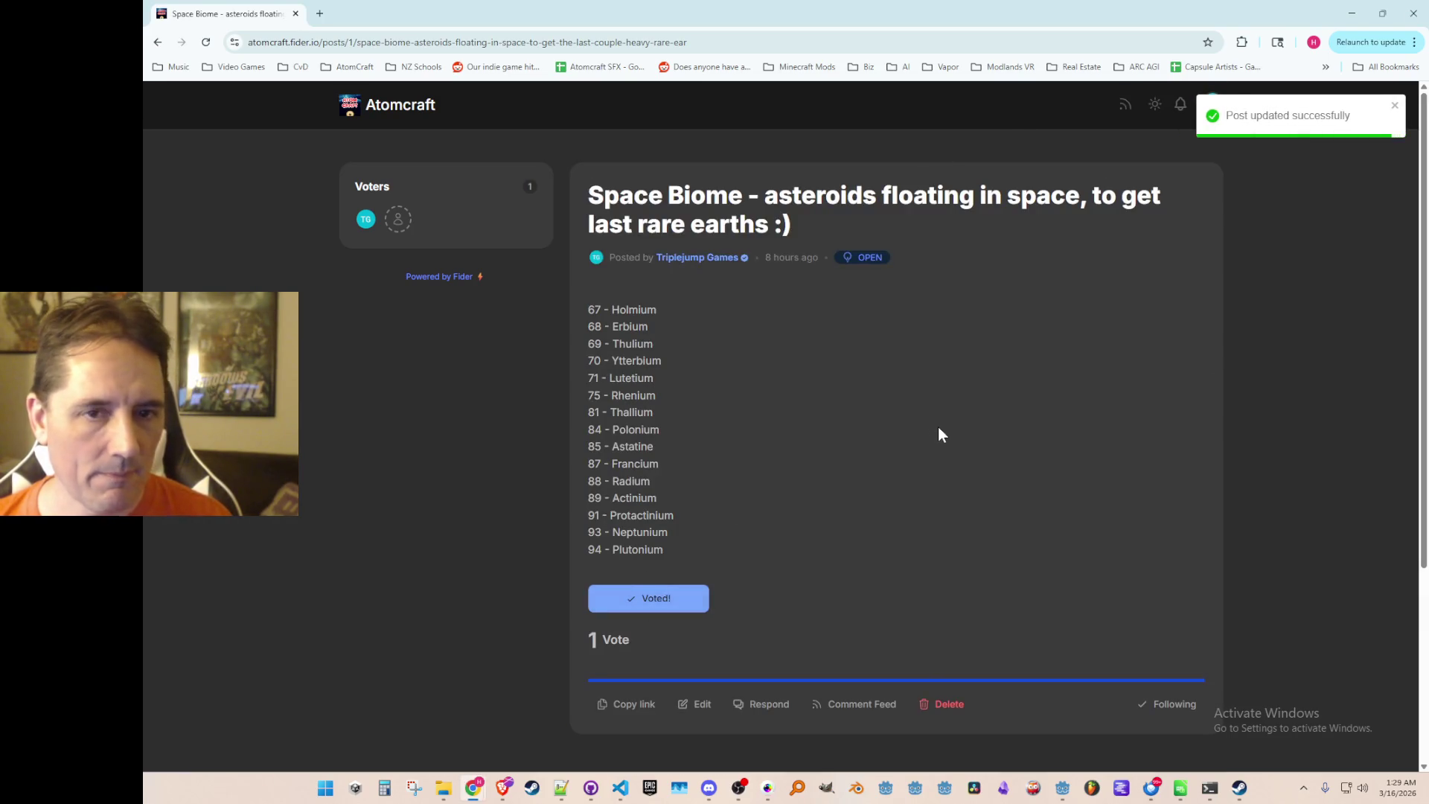
Run Atomcraft from Godot and load a Single Player world with a chosen profile.
drag(1081, 9, 1042, 132)
key(super+Down)
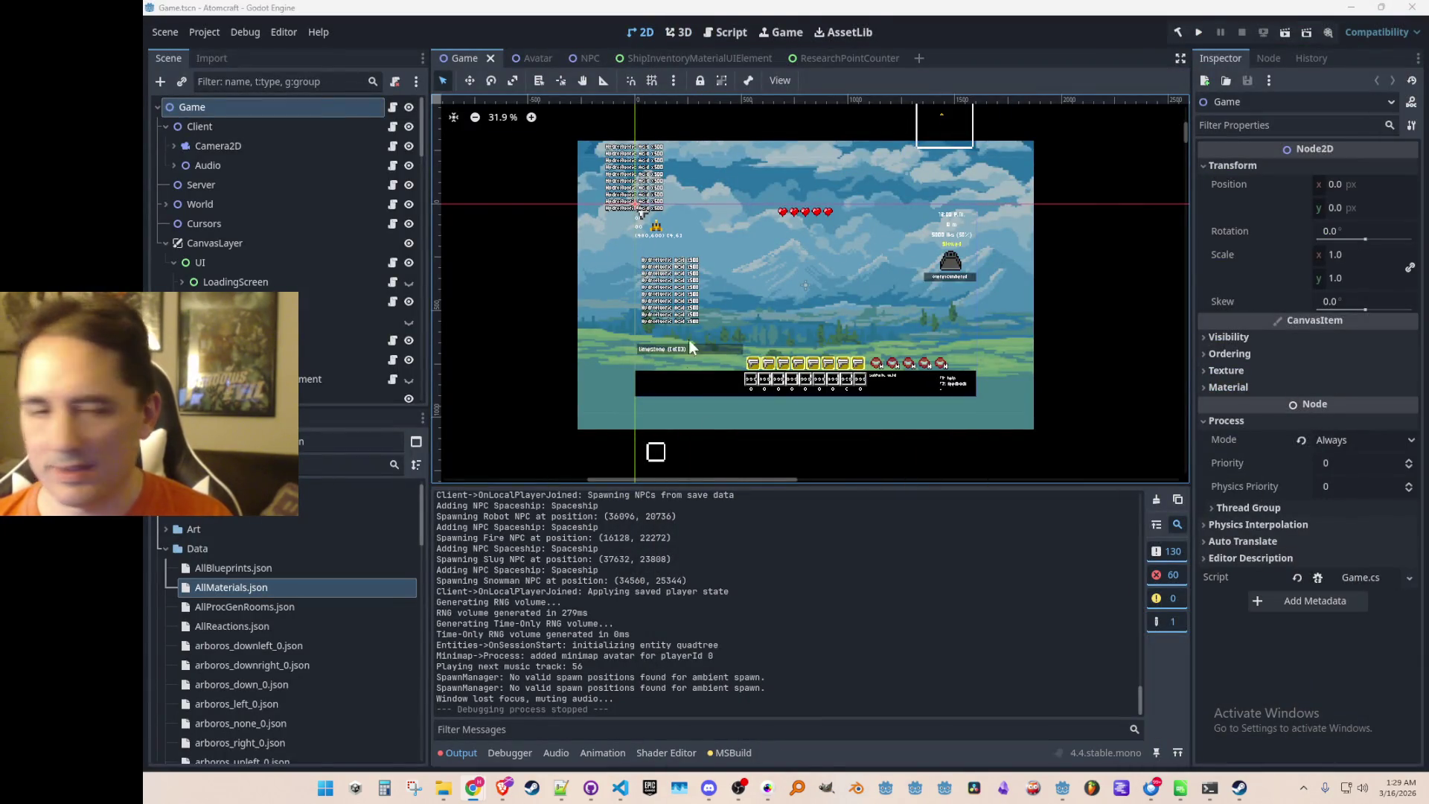
click(1201, 31)
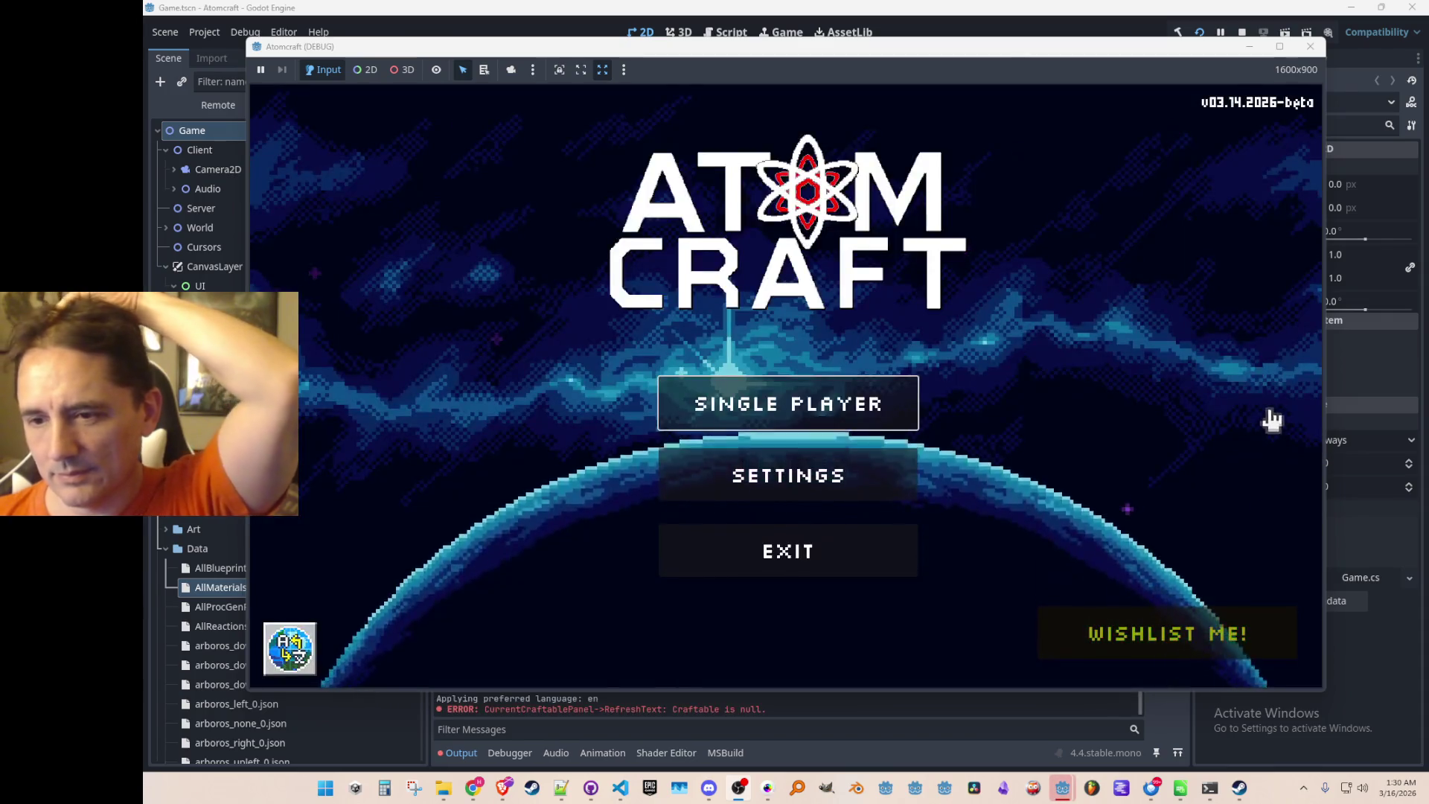
click(855, 405)
scroll(748, 320, down, 3)
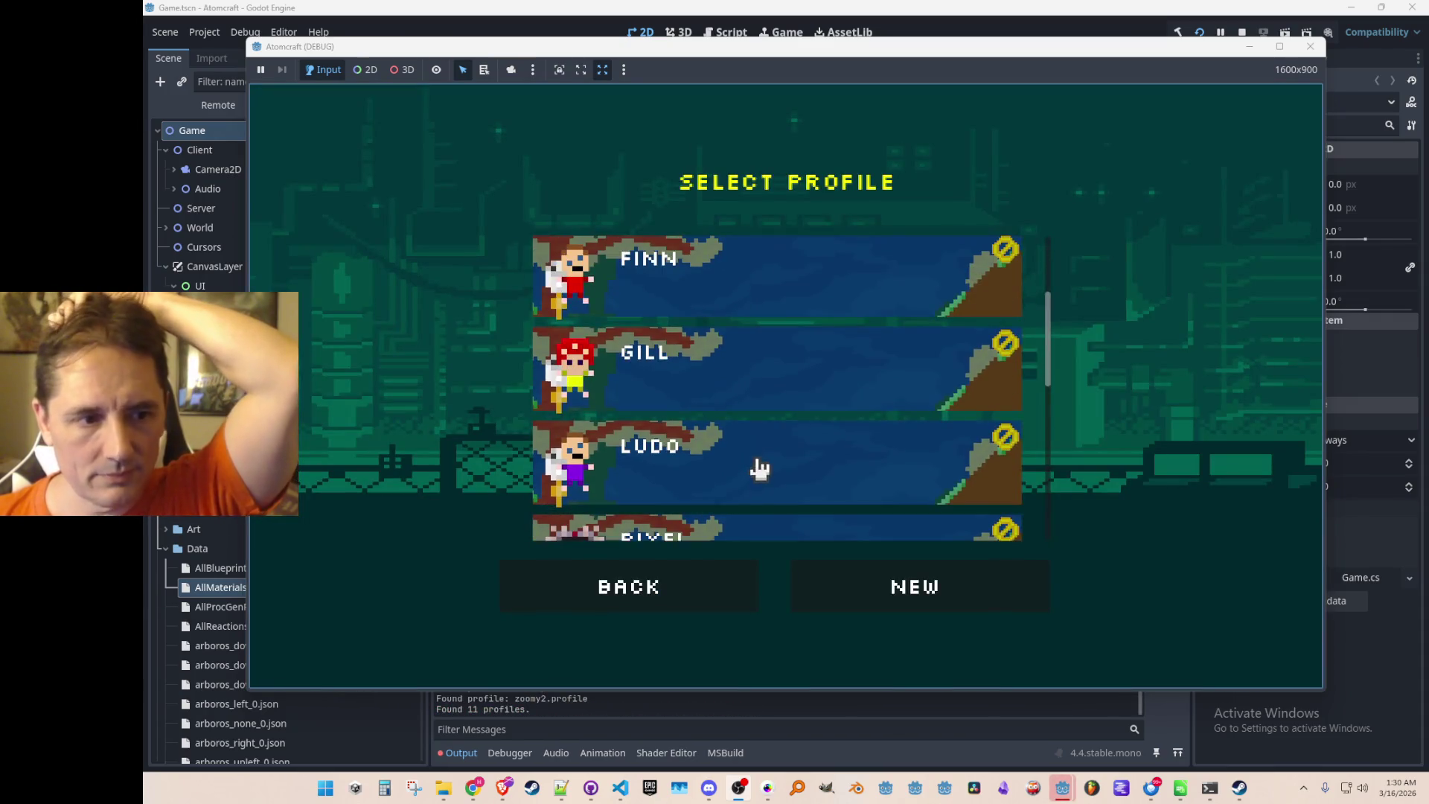
click(757, 469)
click(767, 403)
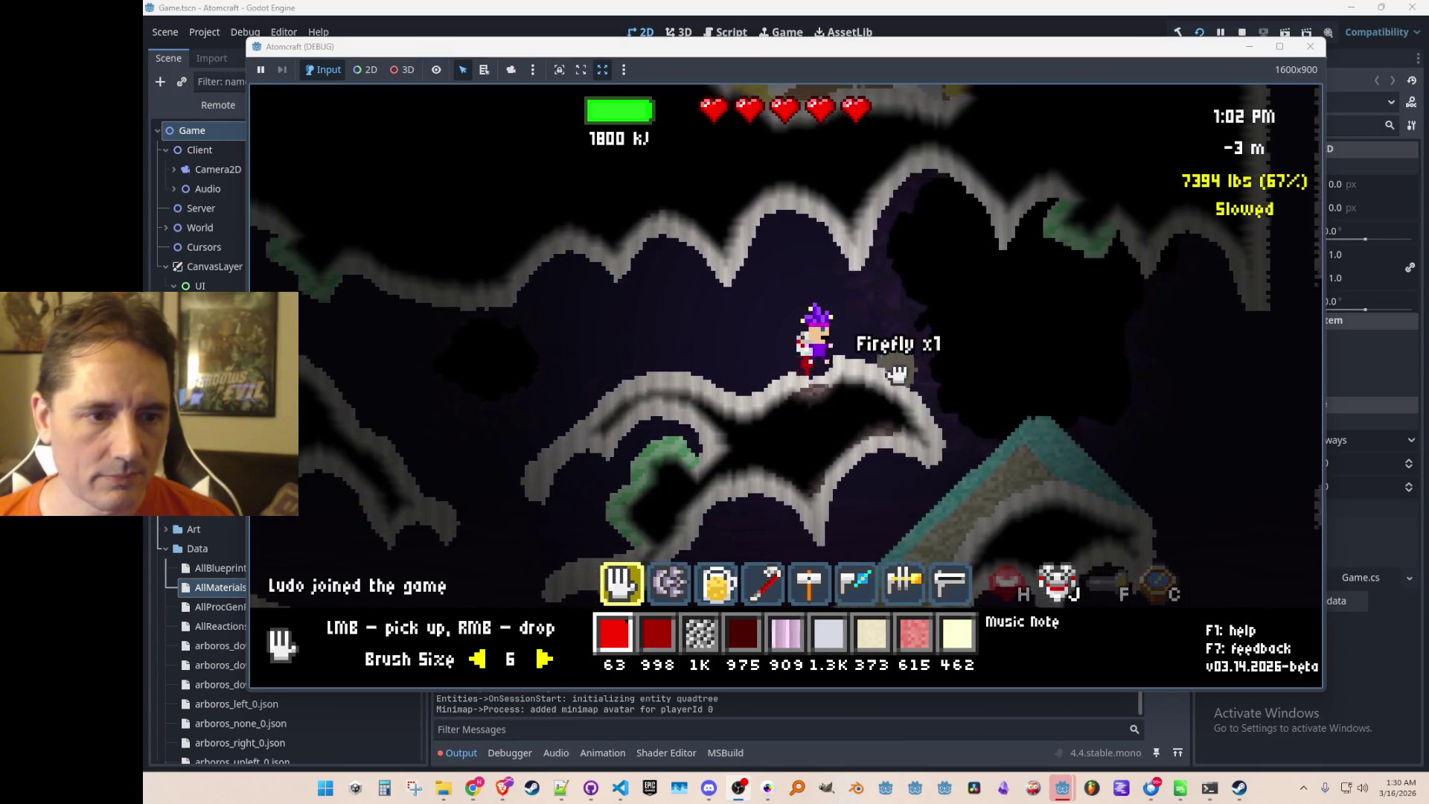
Move the character around the cave and equip the second hotbar tool.
key(a)
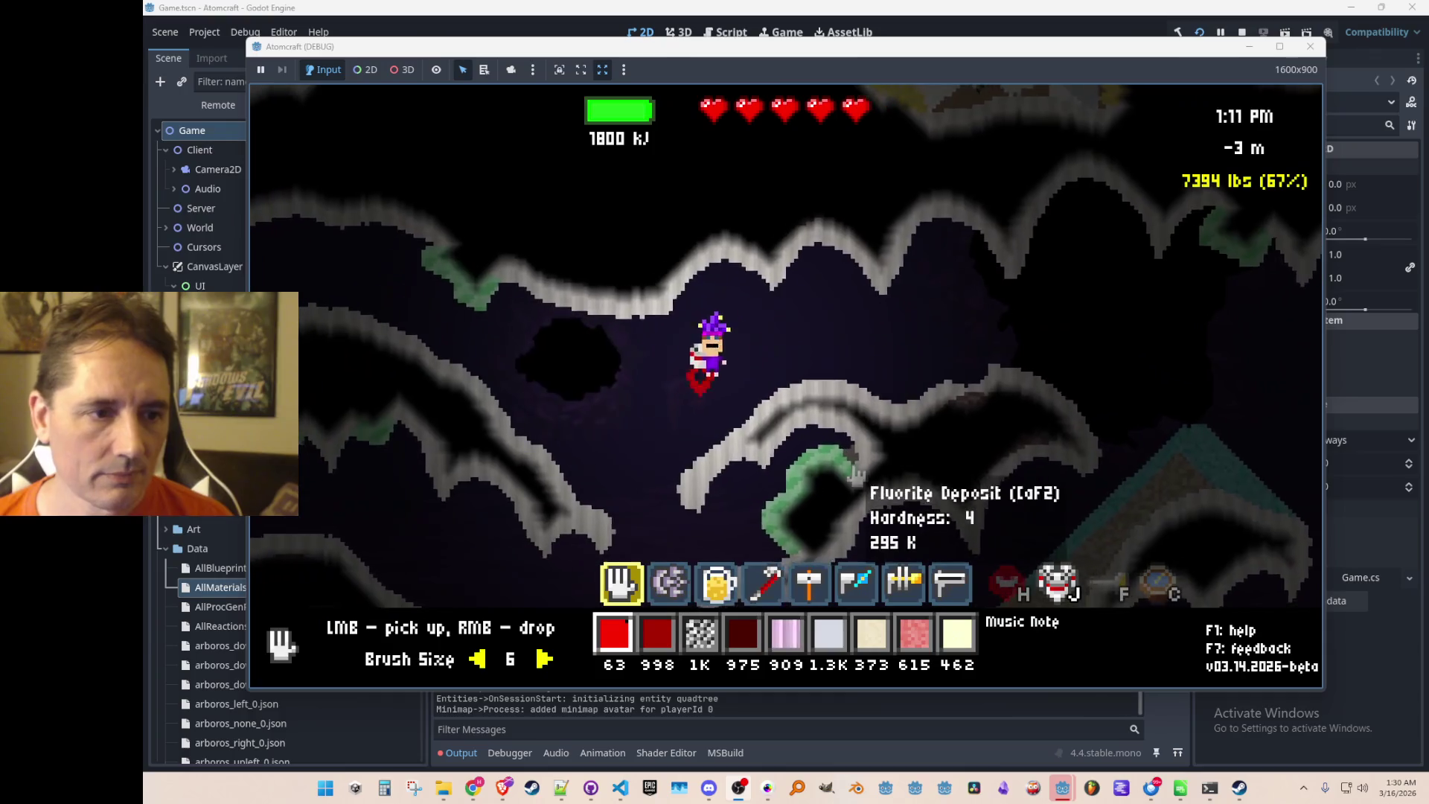
key(d)
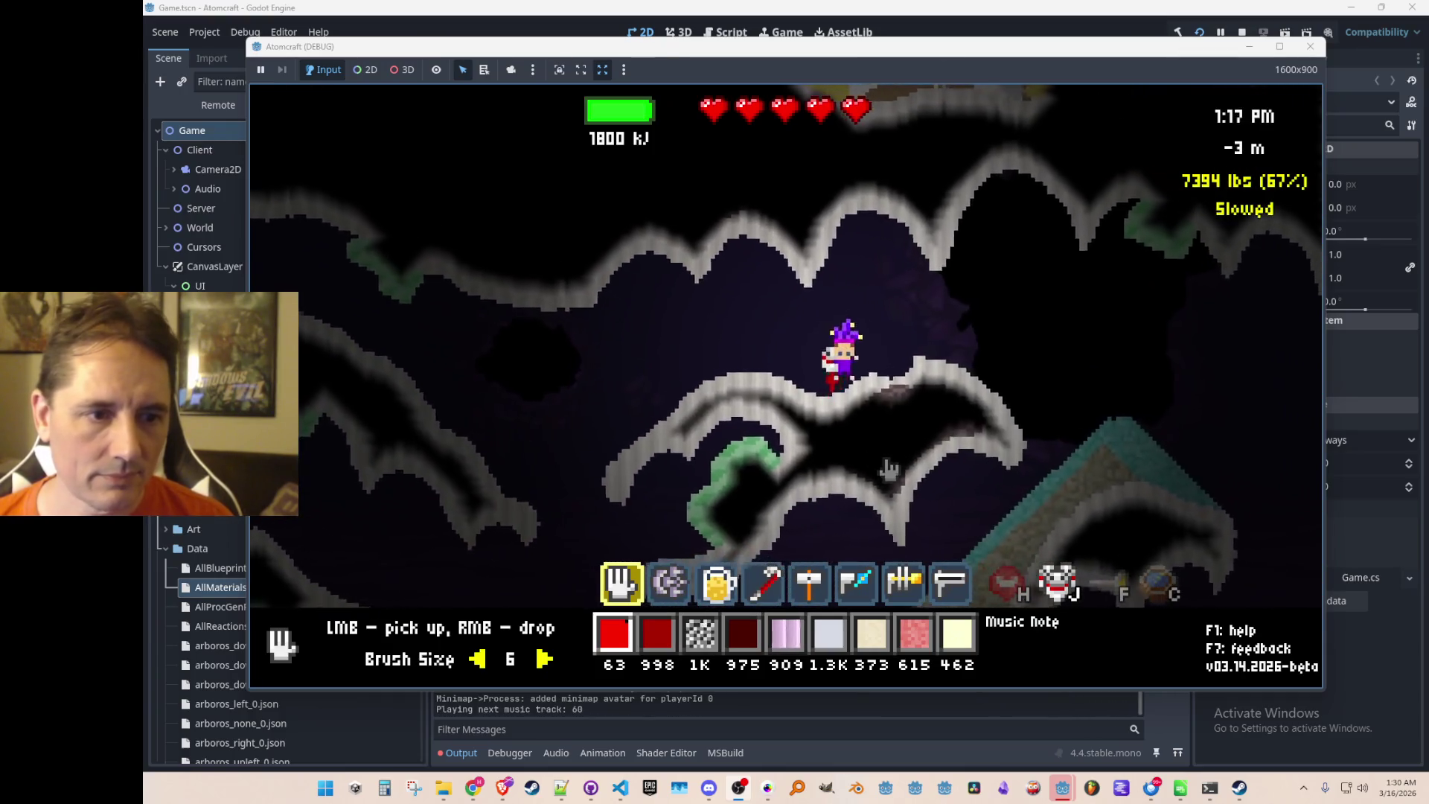
key(2)
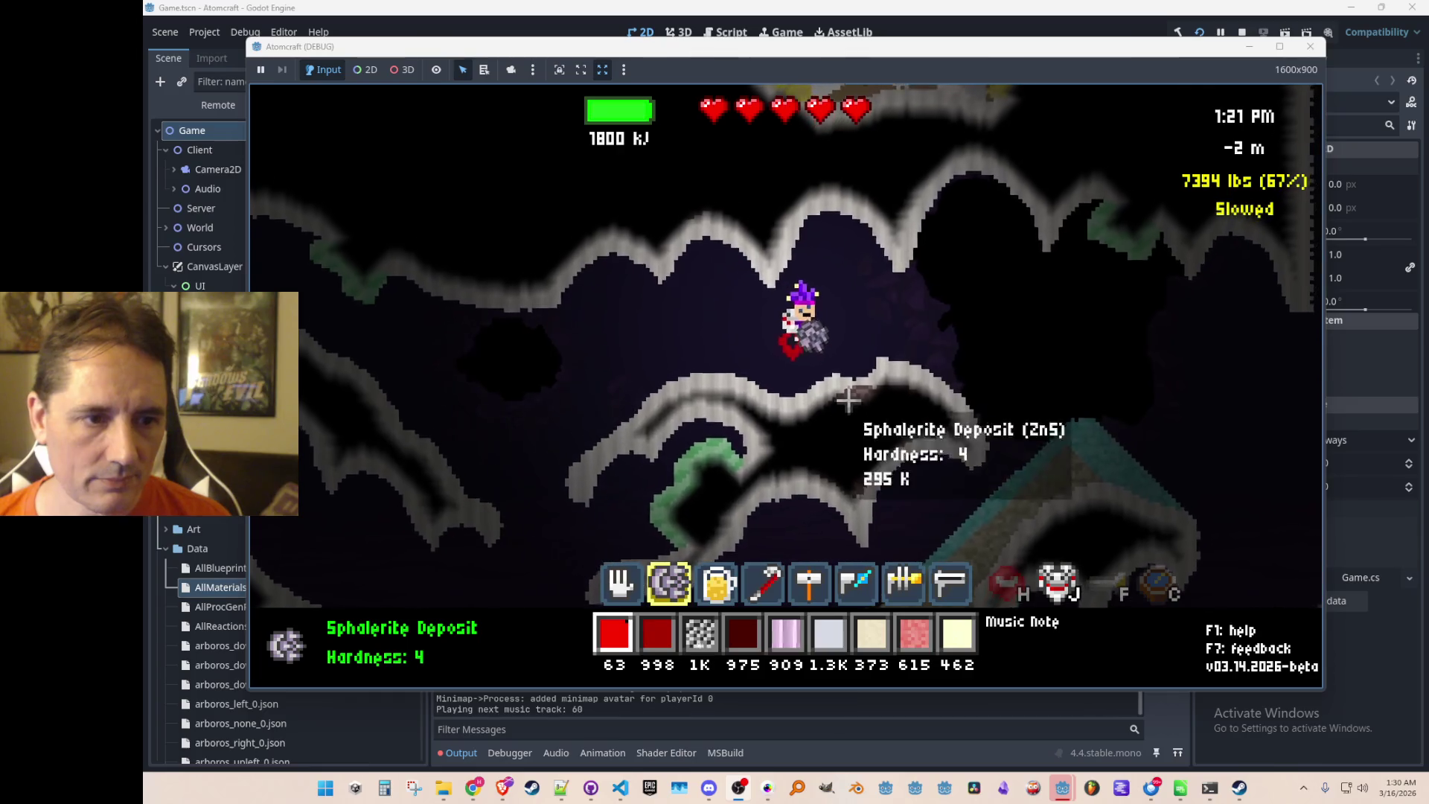
key(a)
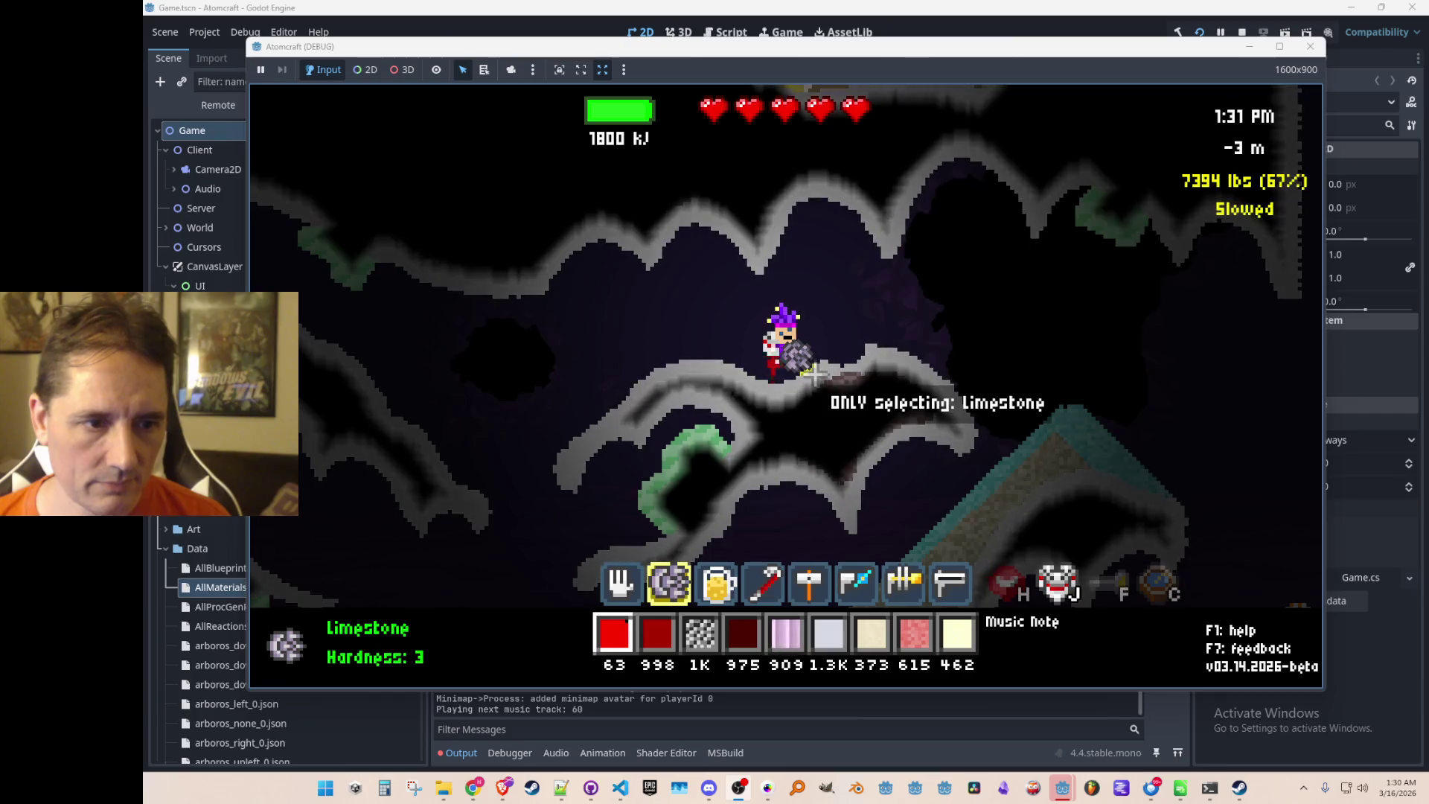
key(d)
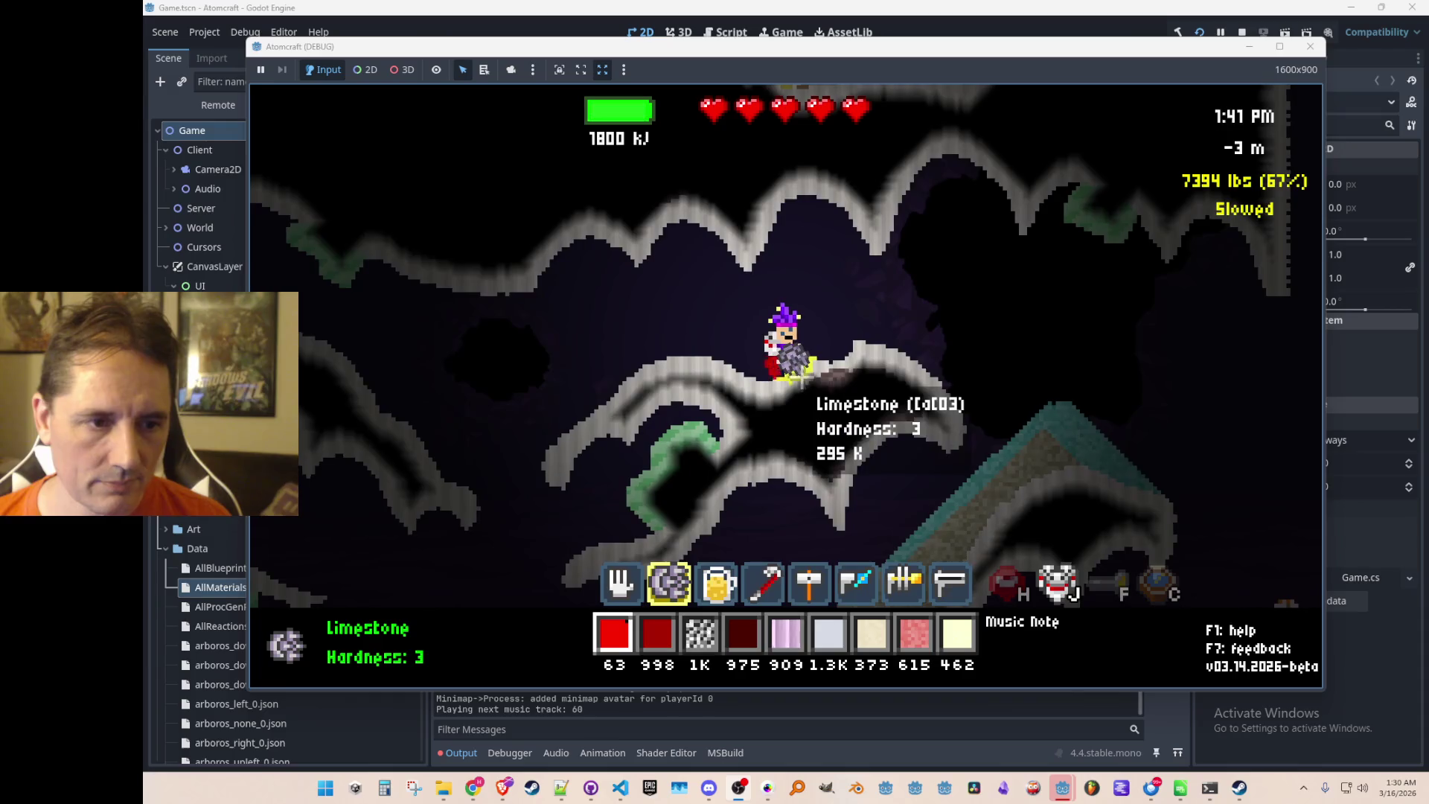
Browse the prototype, gun and logic-gate crafting recipes, then open the Guide to Materials.
key(i)
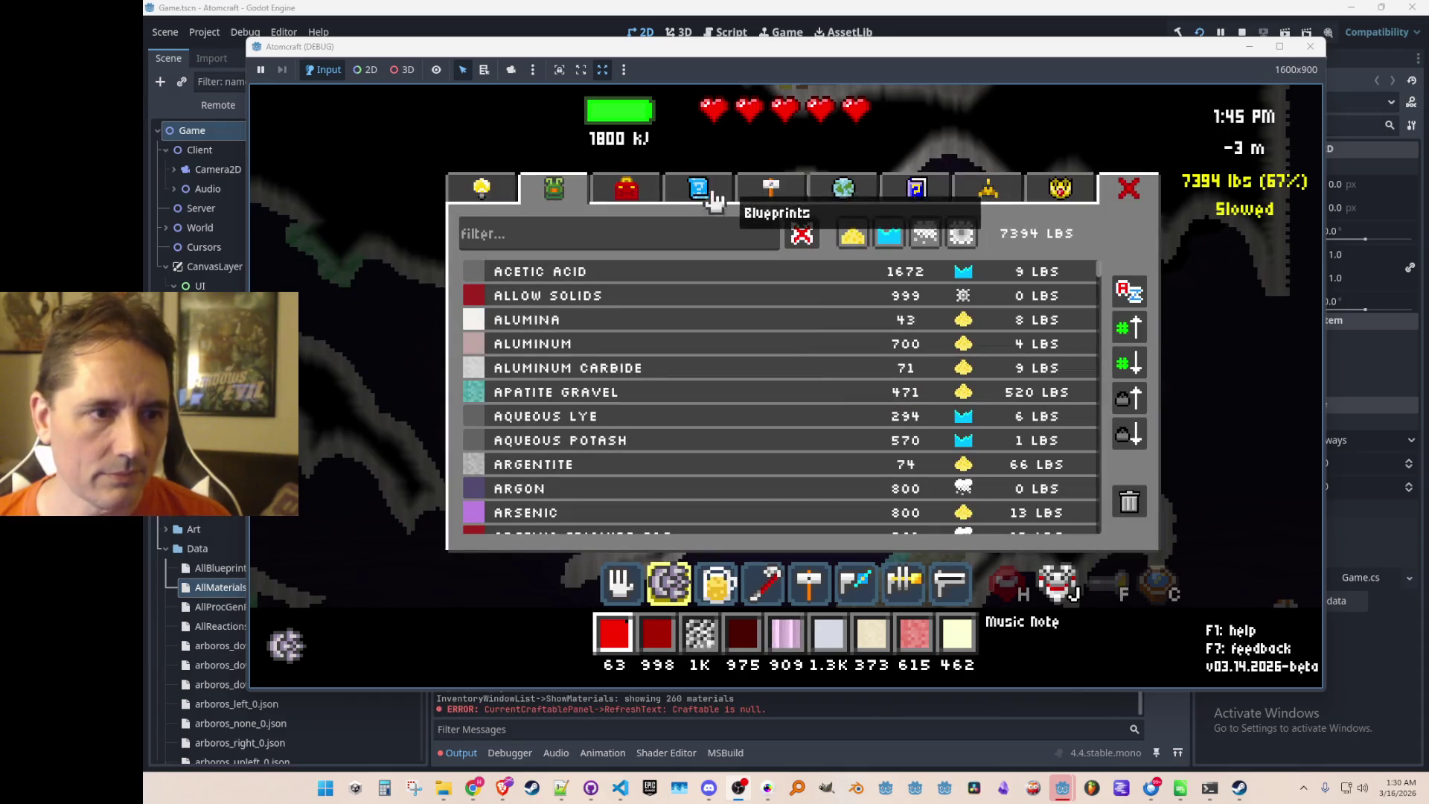
click(767, 195)
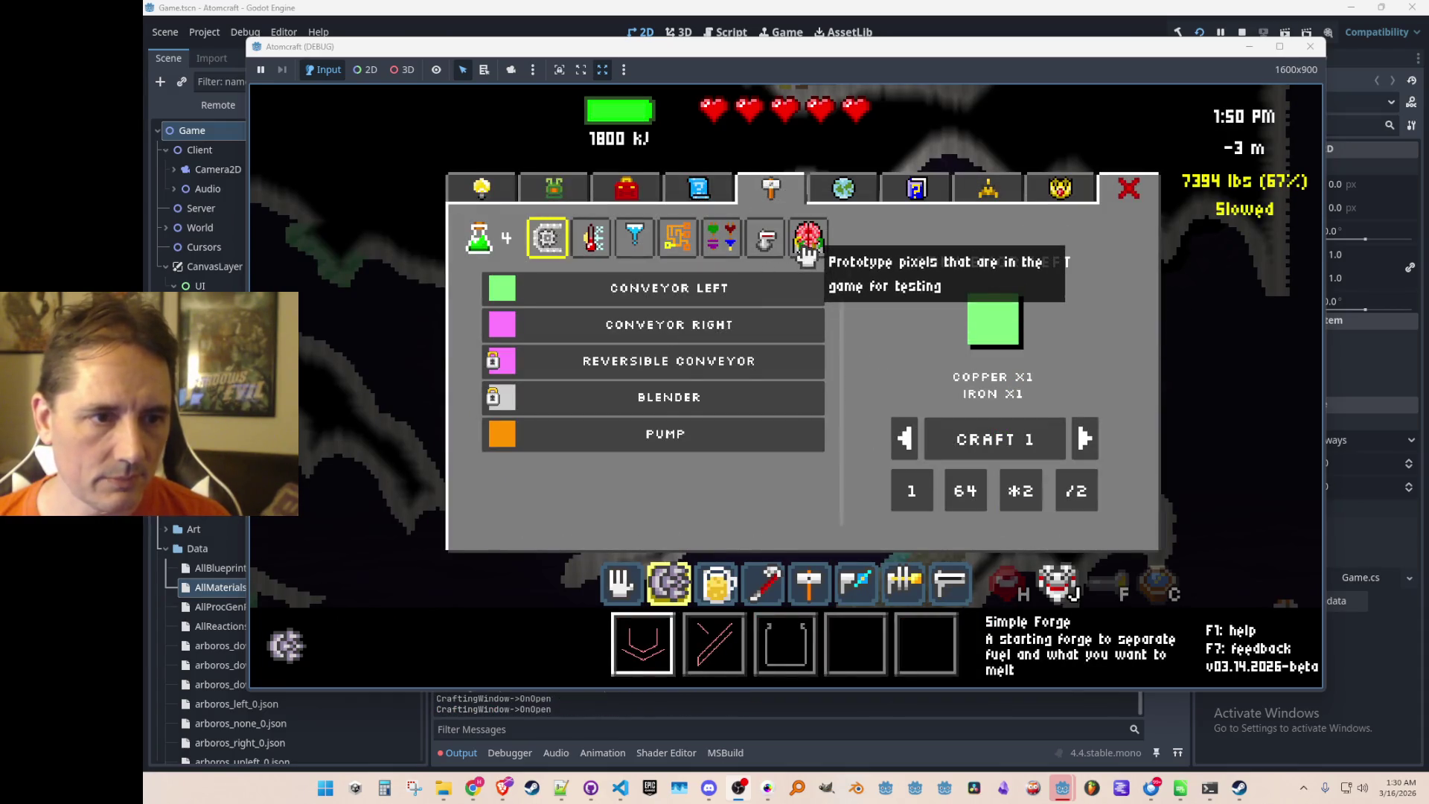
click(807, 239)
click(768, 238)
click(720, 239)
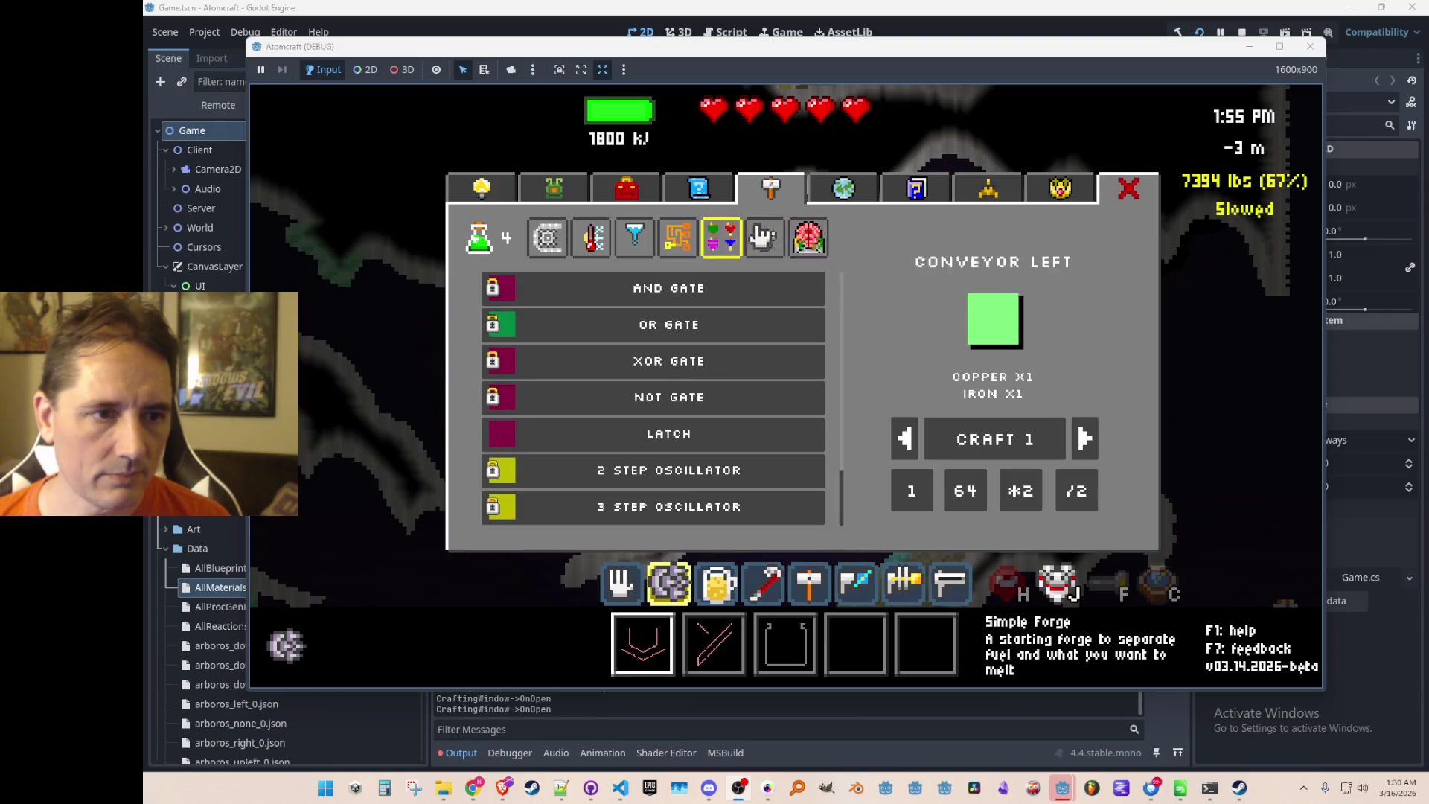
click(917, 190)
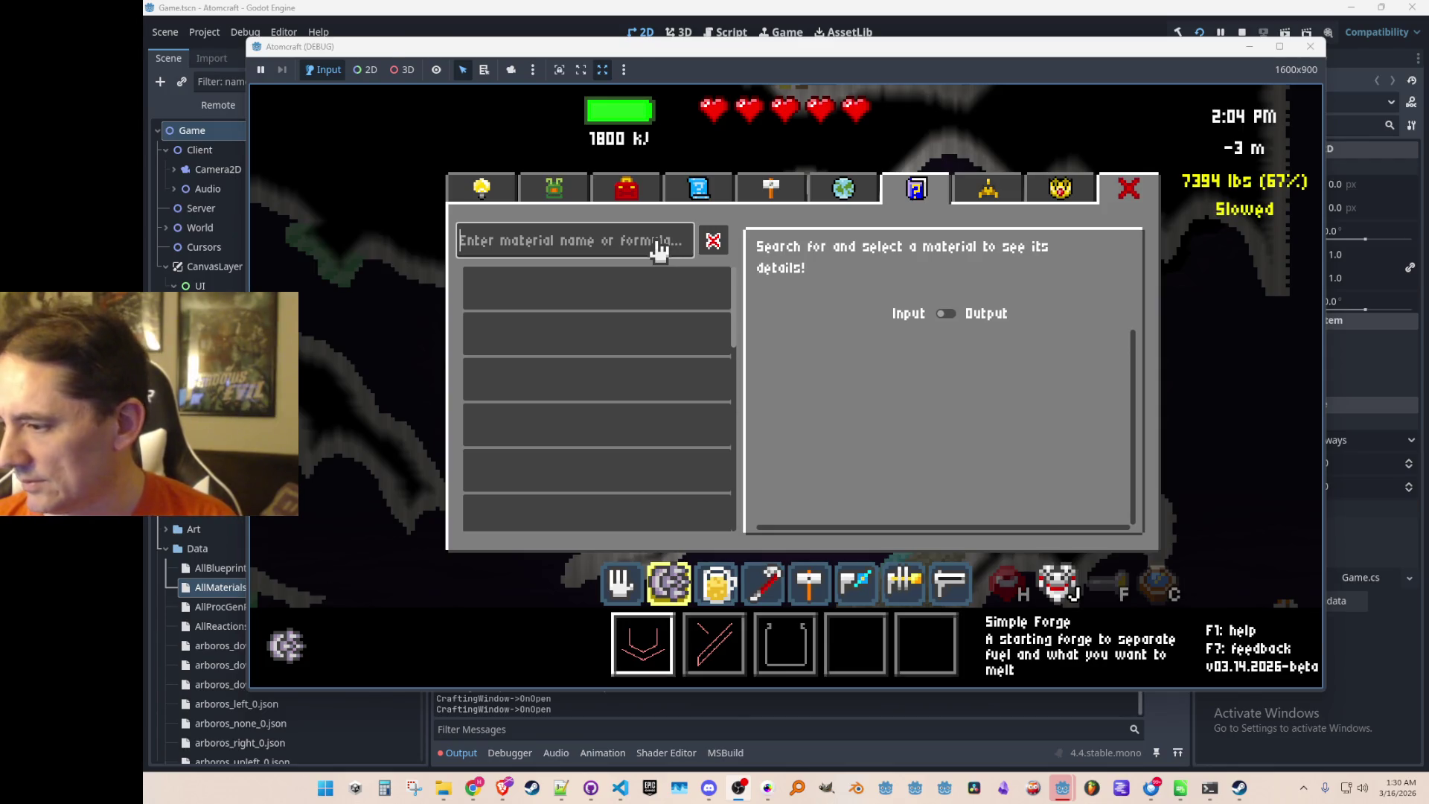
Search 'holmium' in the materials guide and view its details with recipes toggled.
click(660, 252)
text(t)
key(BackSpace)
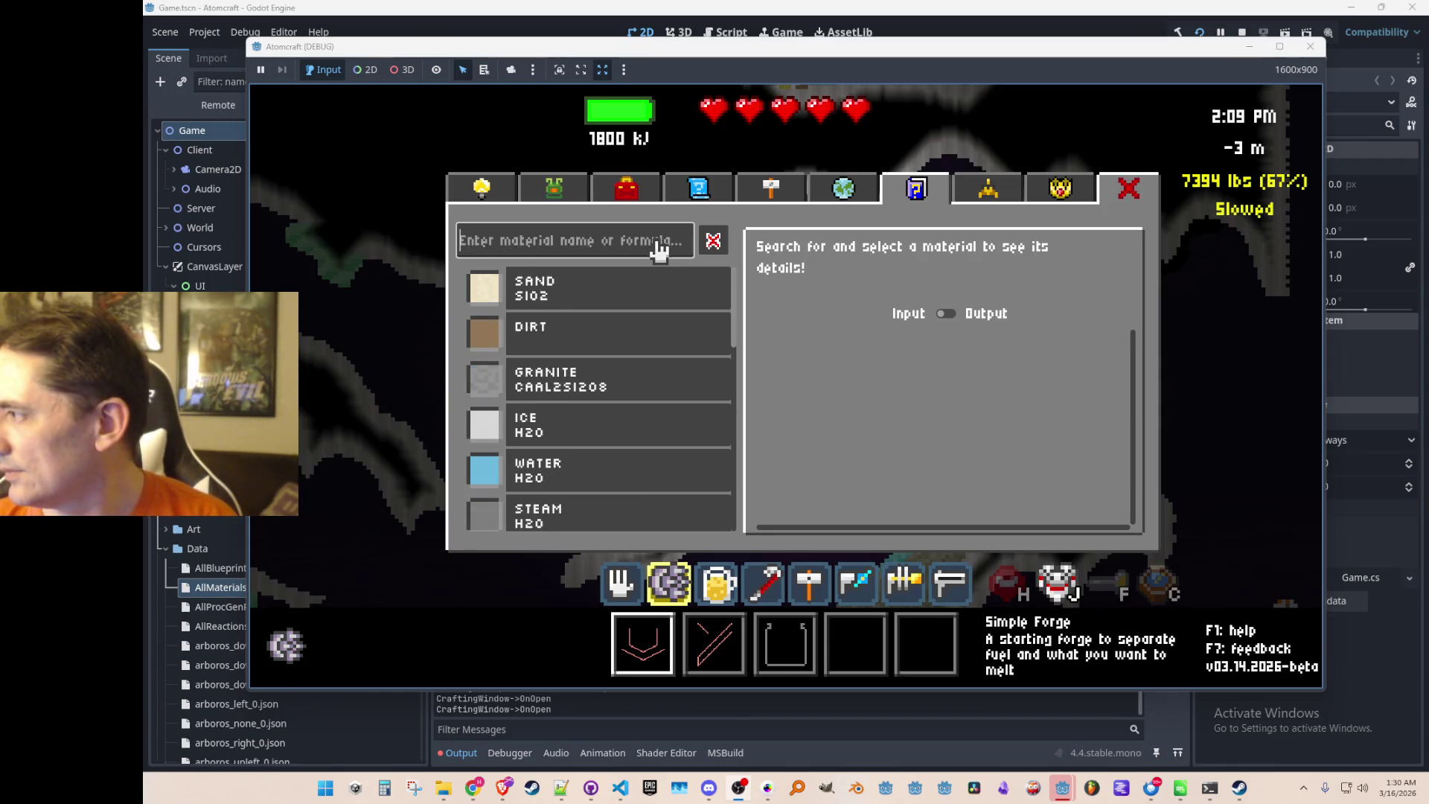
text(holmium)
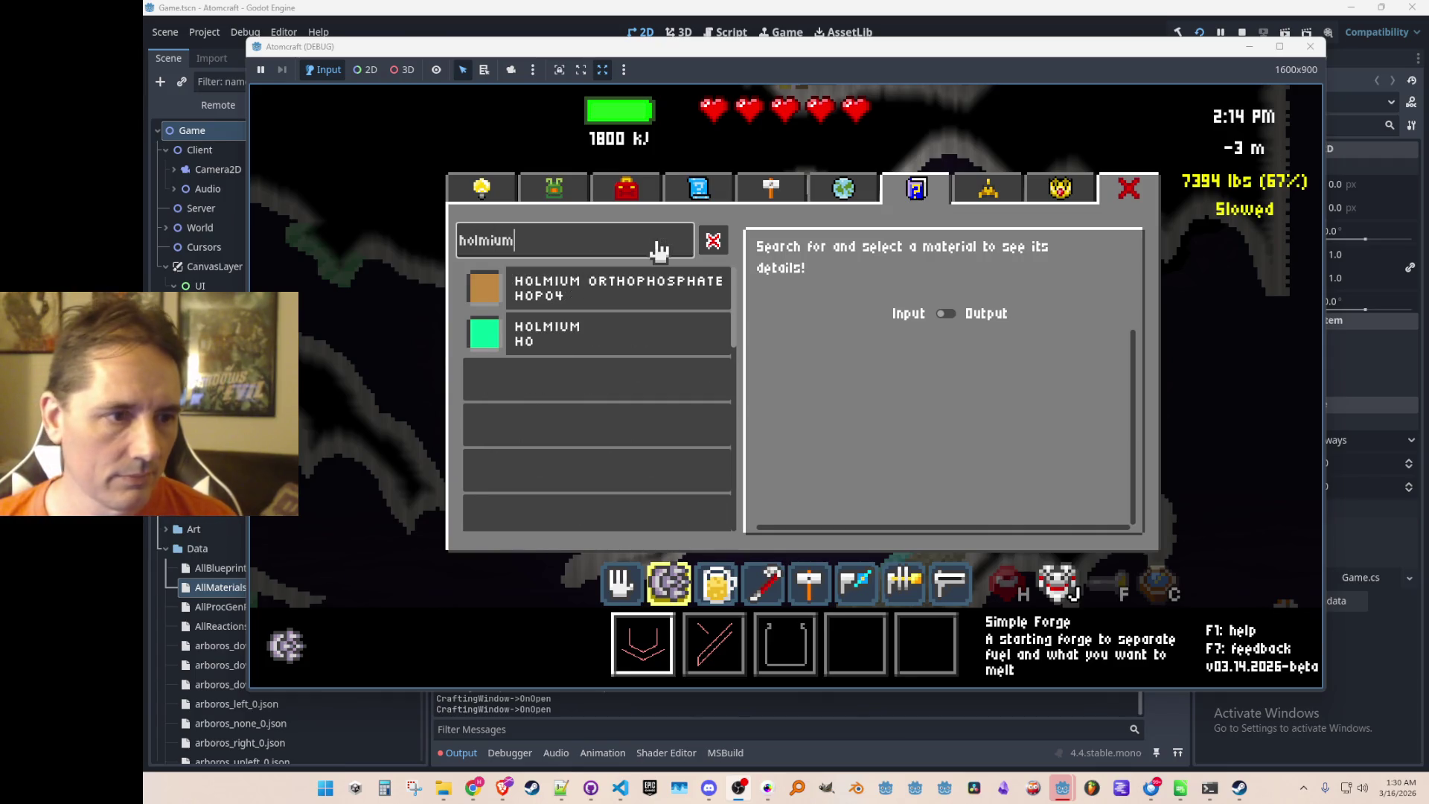
click(639, 354)
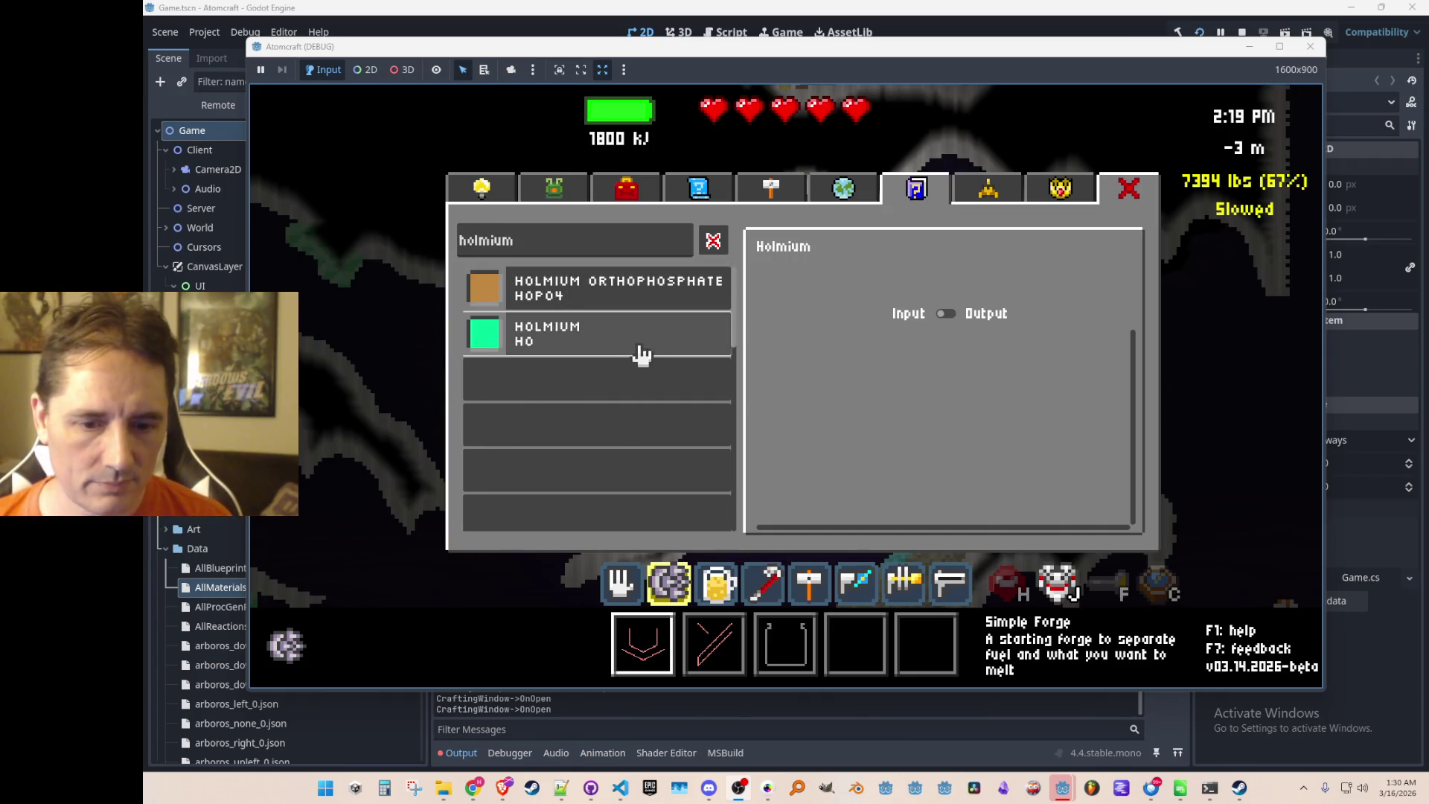
click(945, 314)
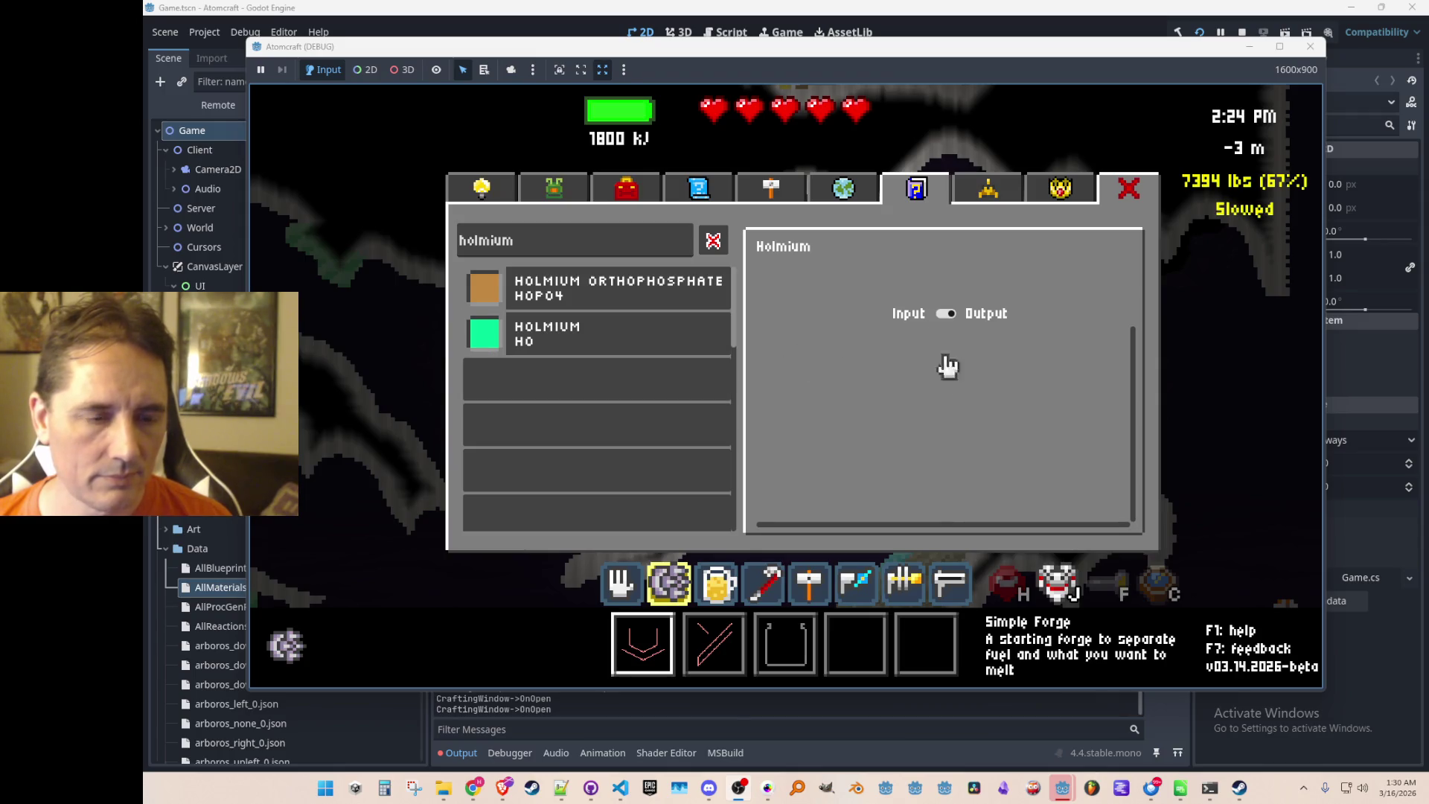
Search 'terbium', then 'europium', and view Europium's details.
click(598, 244)
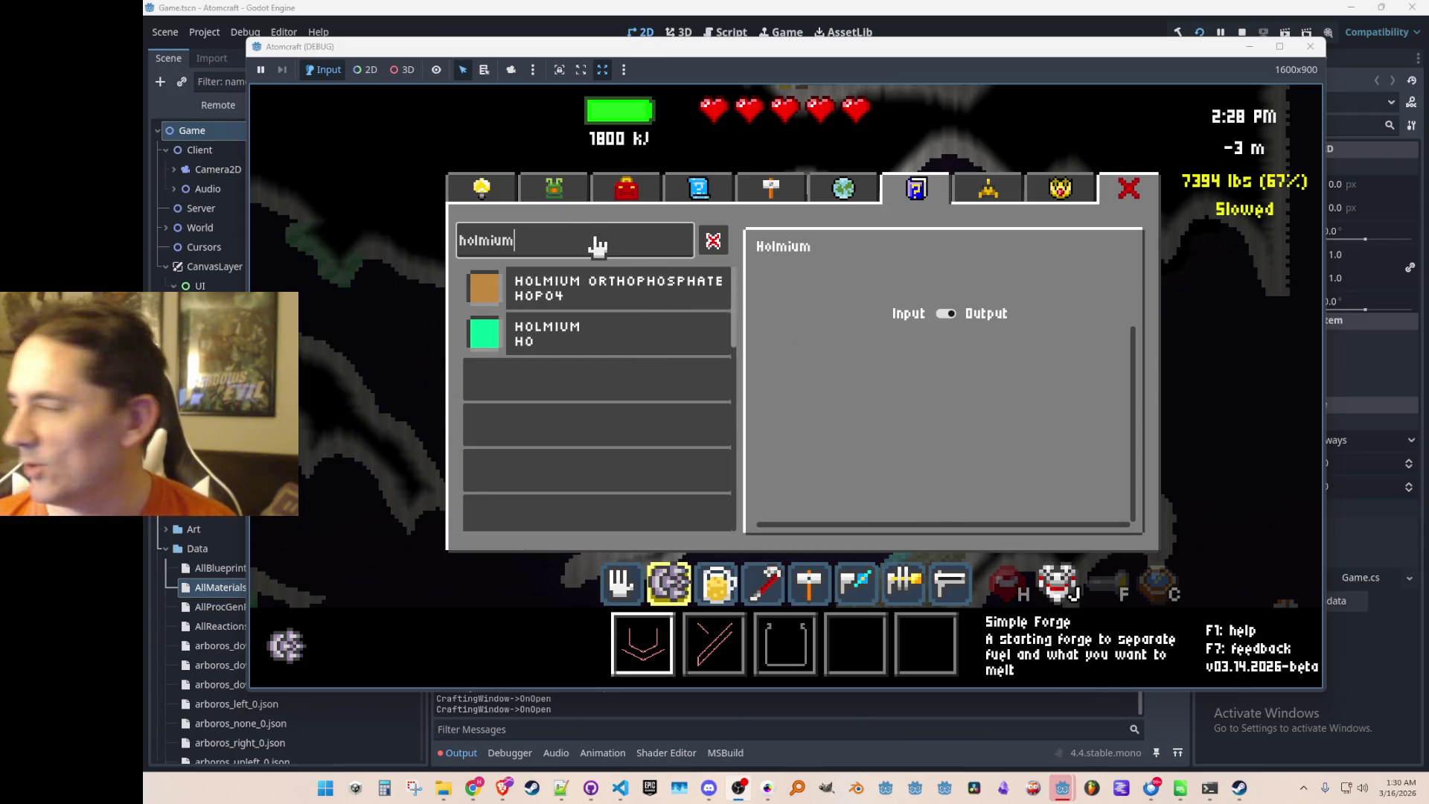
double_click(597, 244)
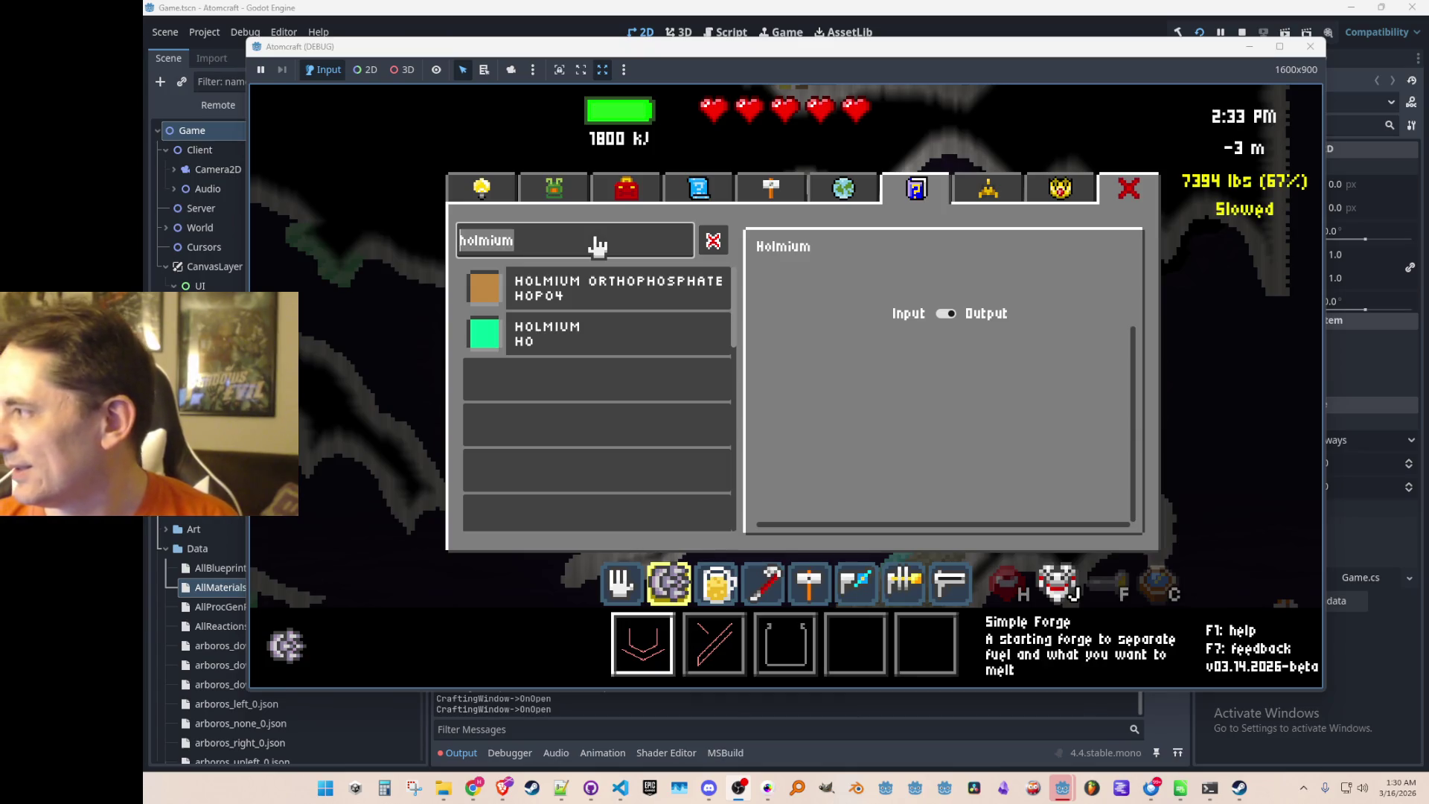
text(terbium)
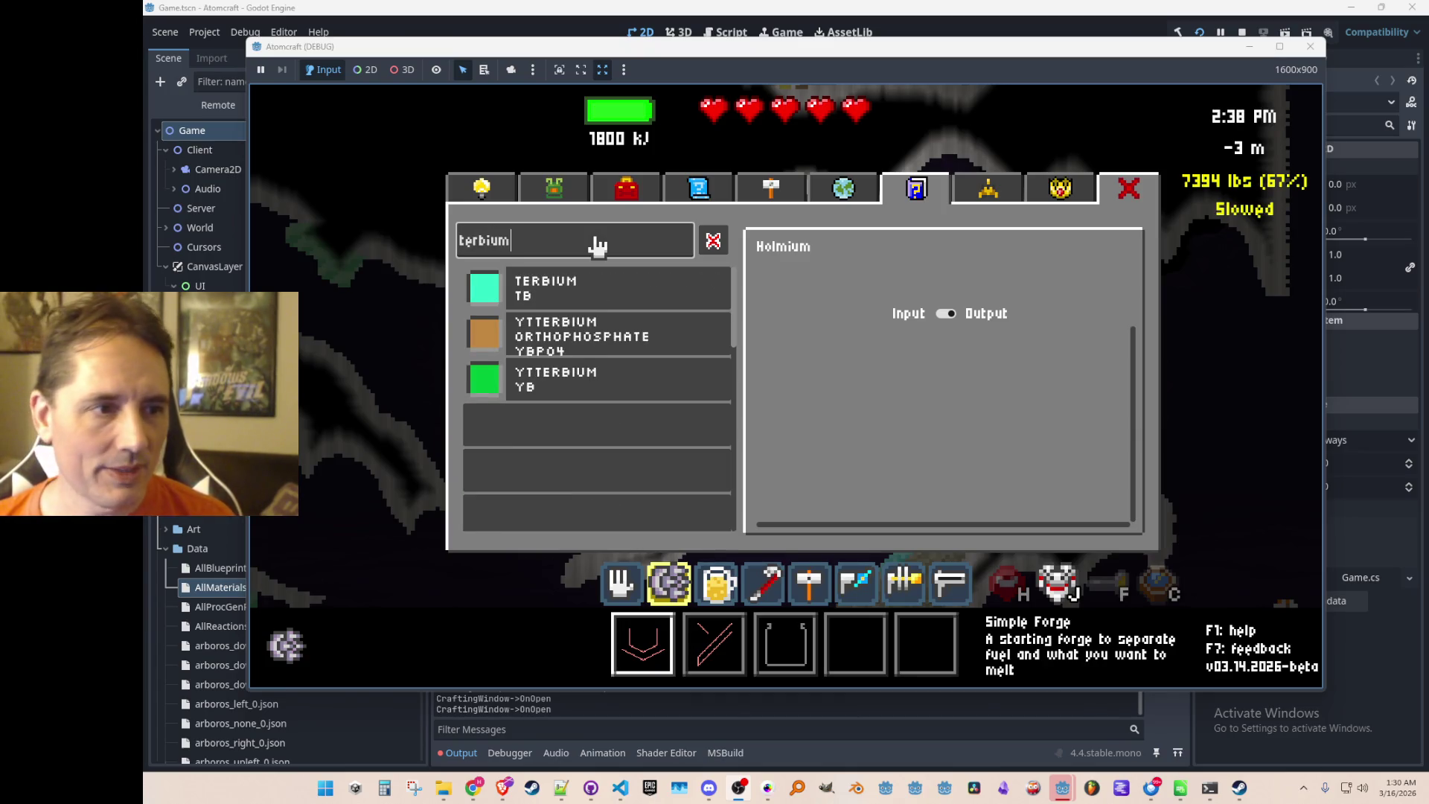
key(ctrl+a)
key(BackSpace)
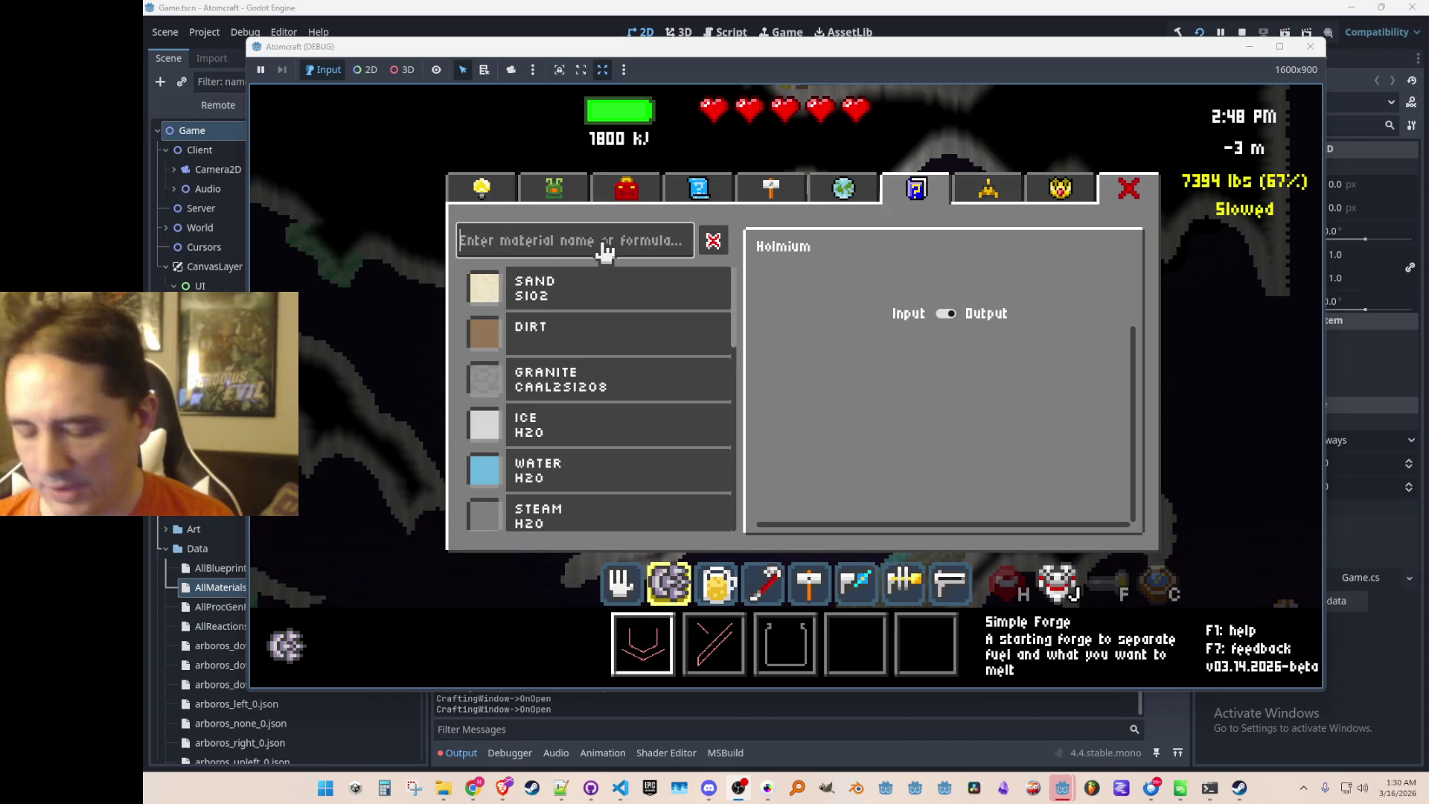
text(europium)
click(602, 275)
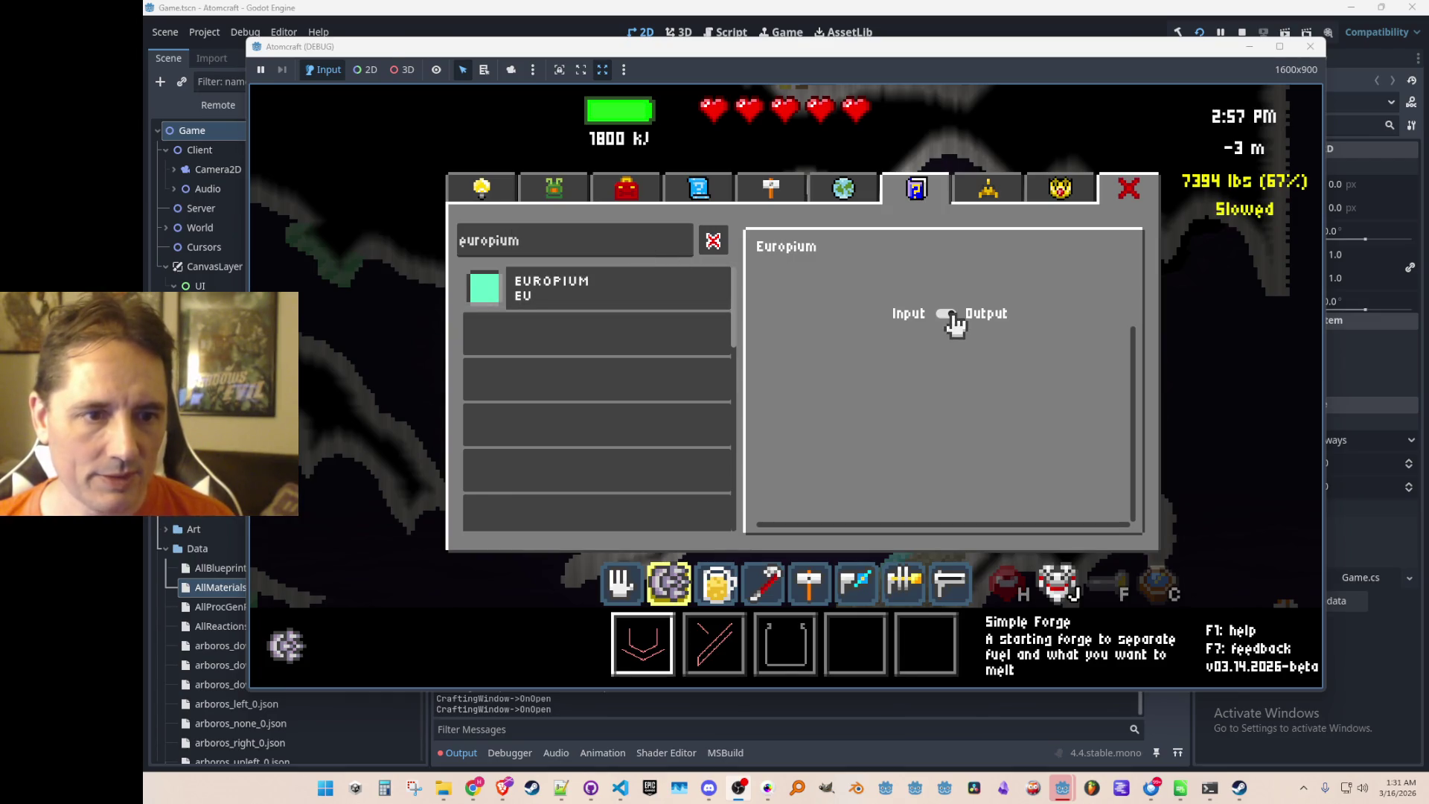
Search 'promethium' and view Promethium's details.
click(649, 253)
key(ctrl+a)
key(BackSpace)
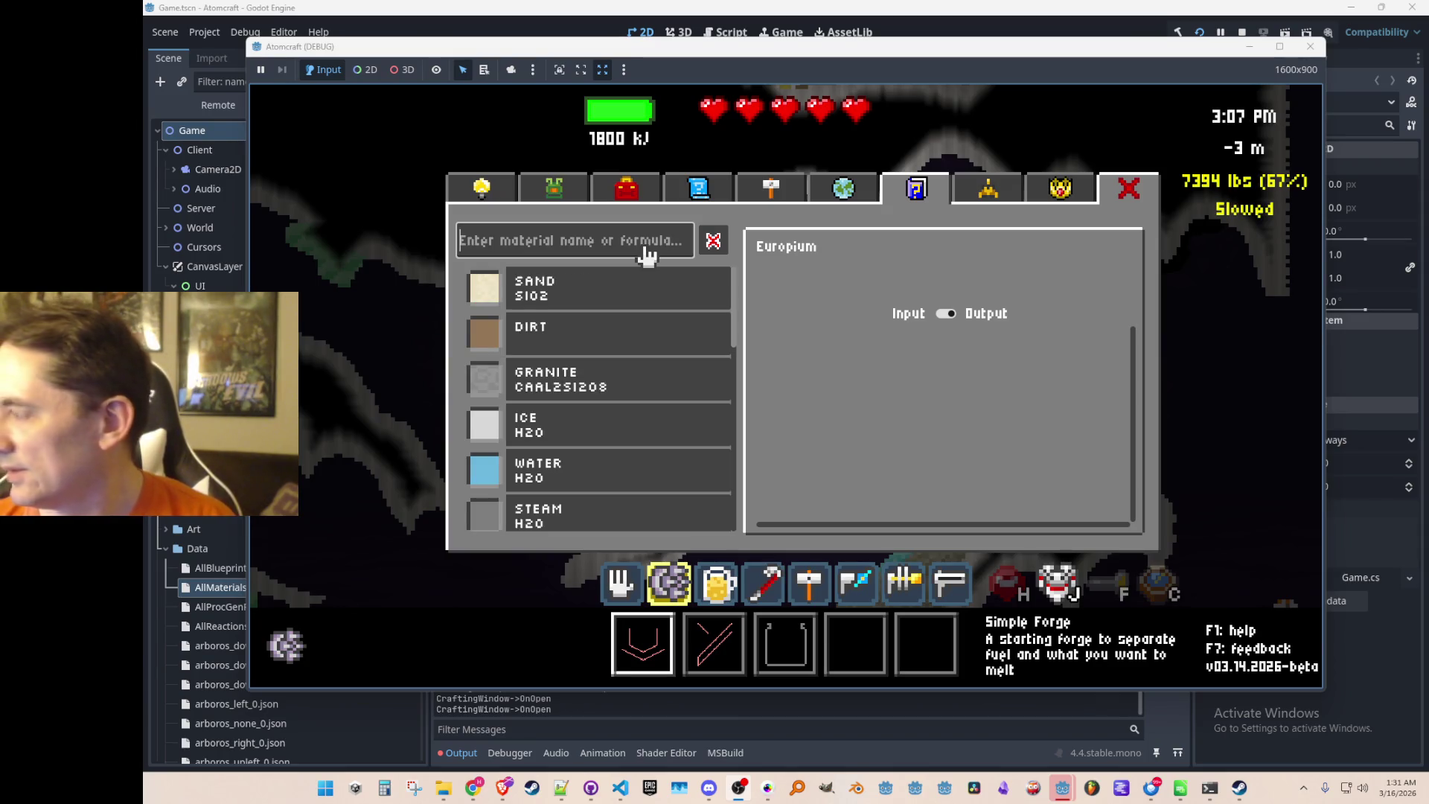
text(promethium)
click(632, 305)
Look up the Gadolinium recipe, then stop the running game in Godot.
click(627, 253)
key(ctrl+a)
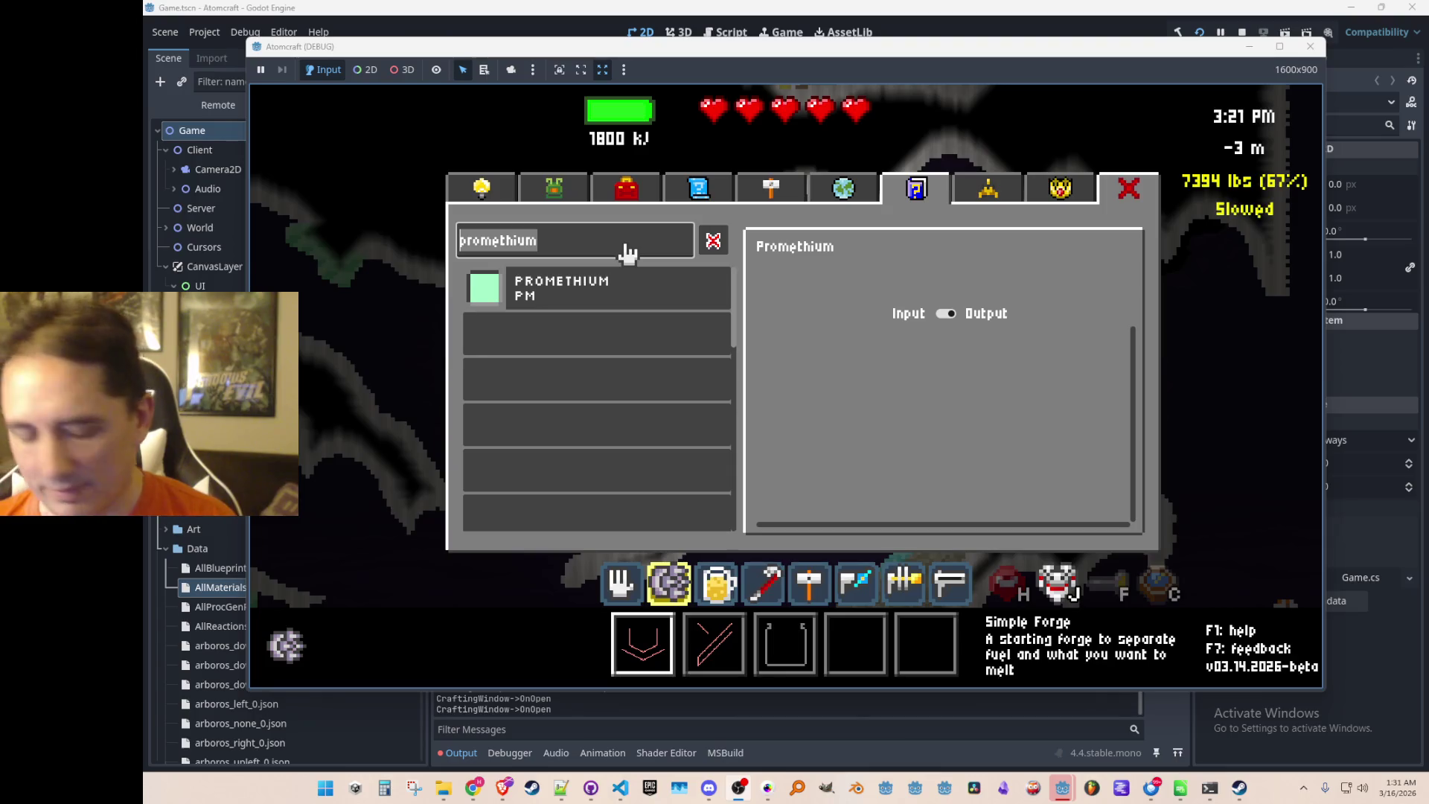
text(gadolinum)
key(BackSpace)
key(BackSpace)
key(BackSpace)
click(692, 438)
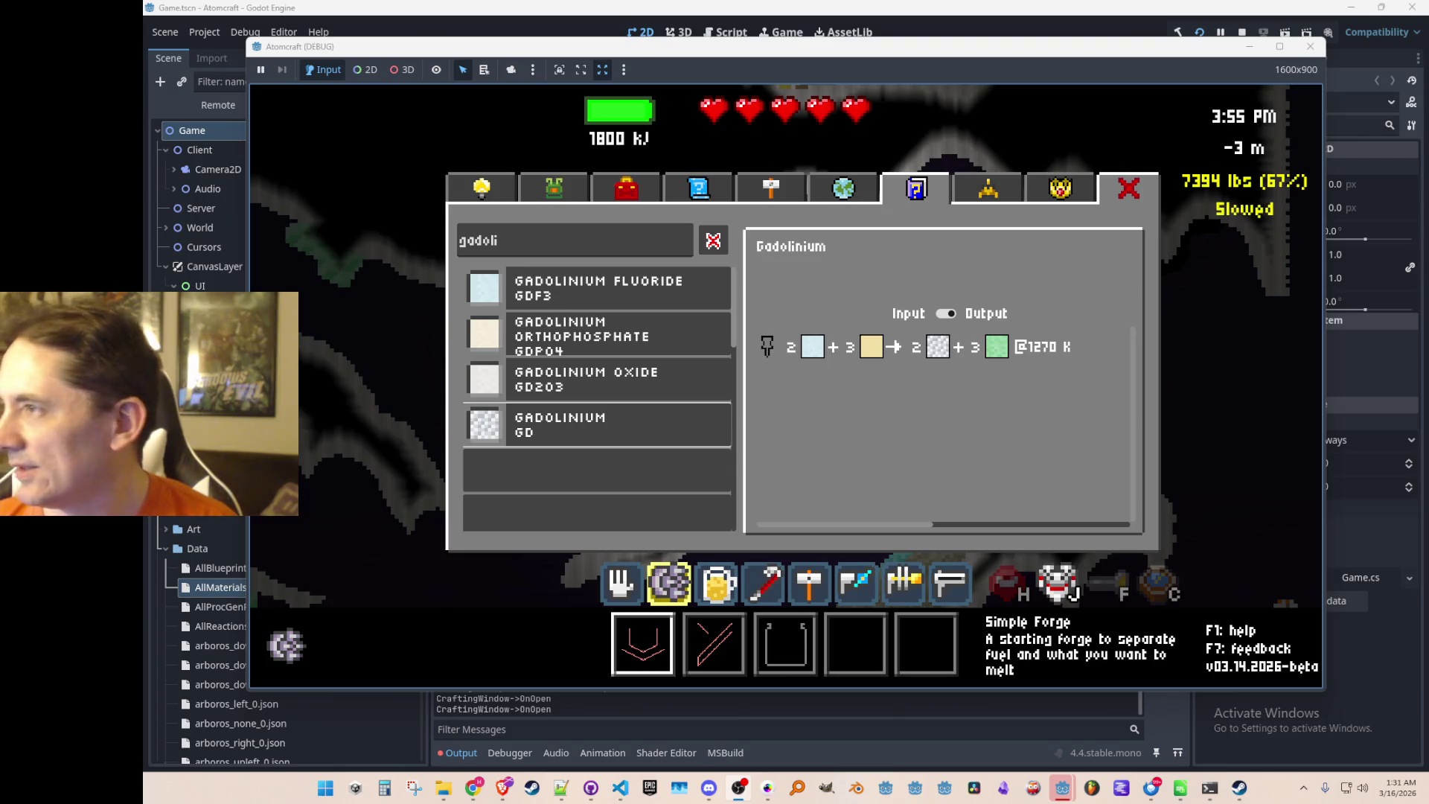
click(1242, 33)
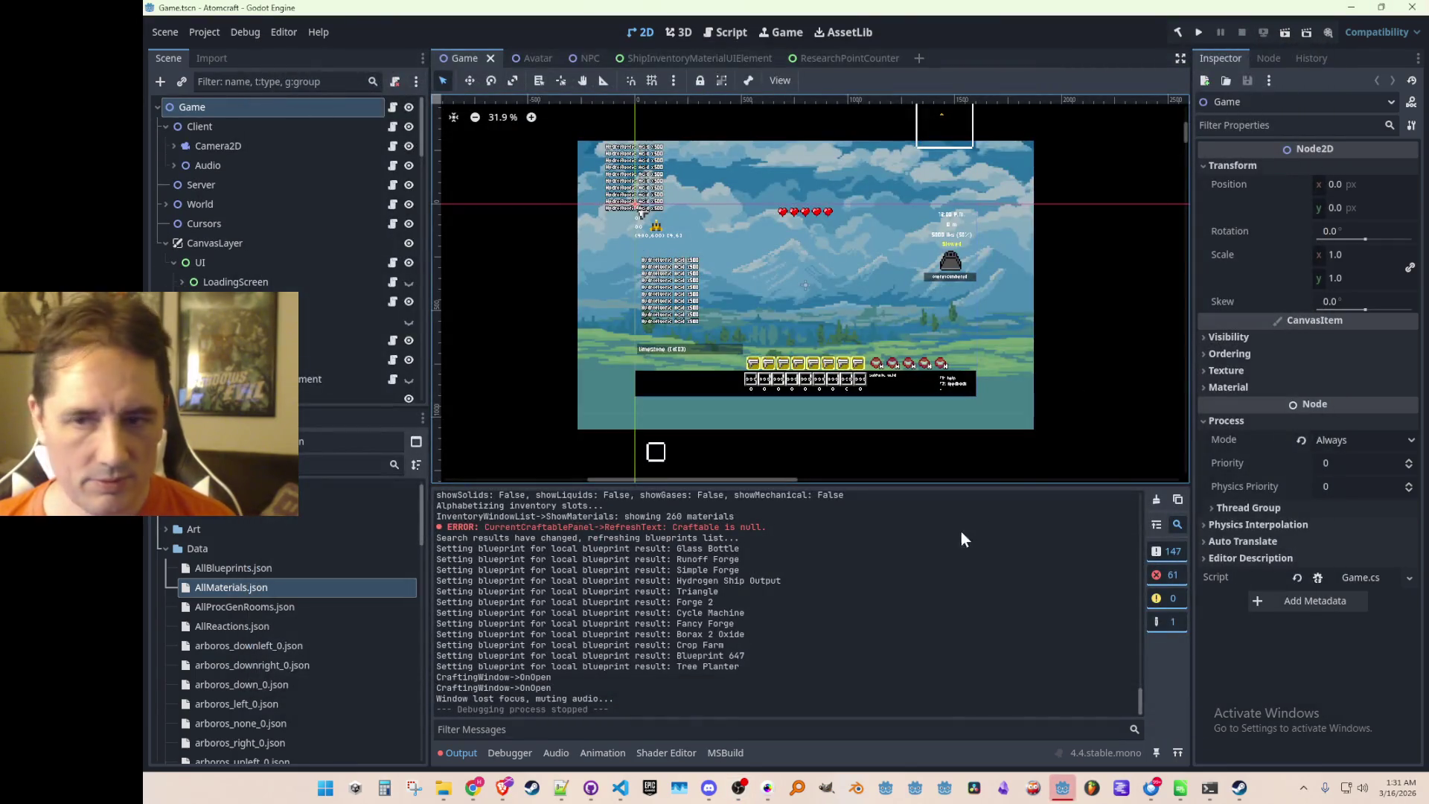
Bring the browser with the Fider post forward and centre it over Godot.
key(alt+Tab)
mouse_move(1221, 15)
mouse_down()
mouse_move(905, 272)
mouse_move(1002, 93)
mouse_move(1054, 83)
mouse_up()
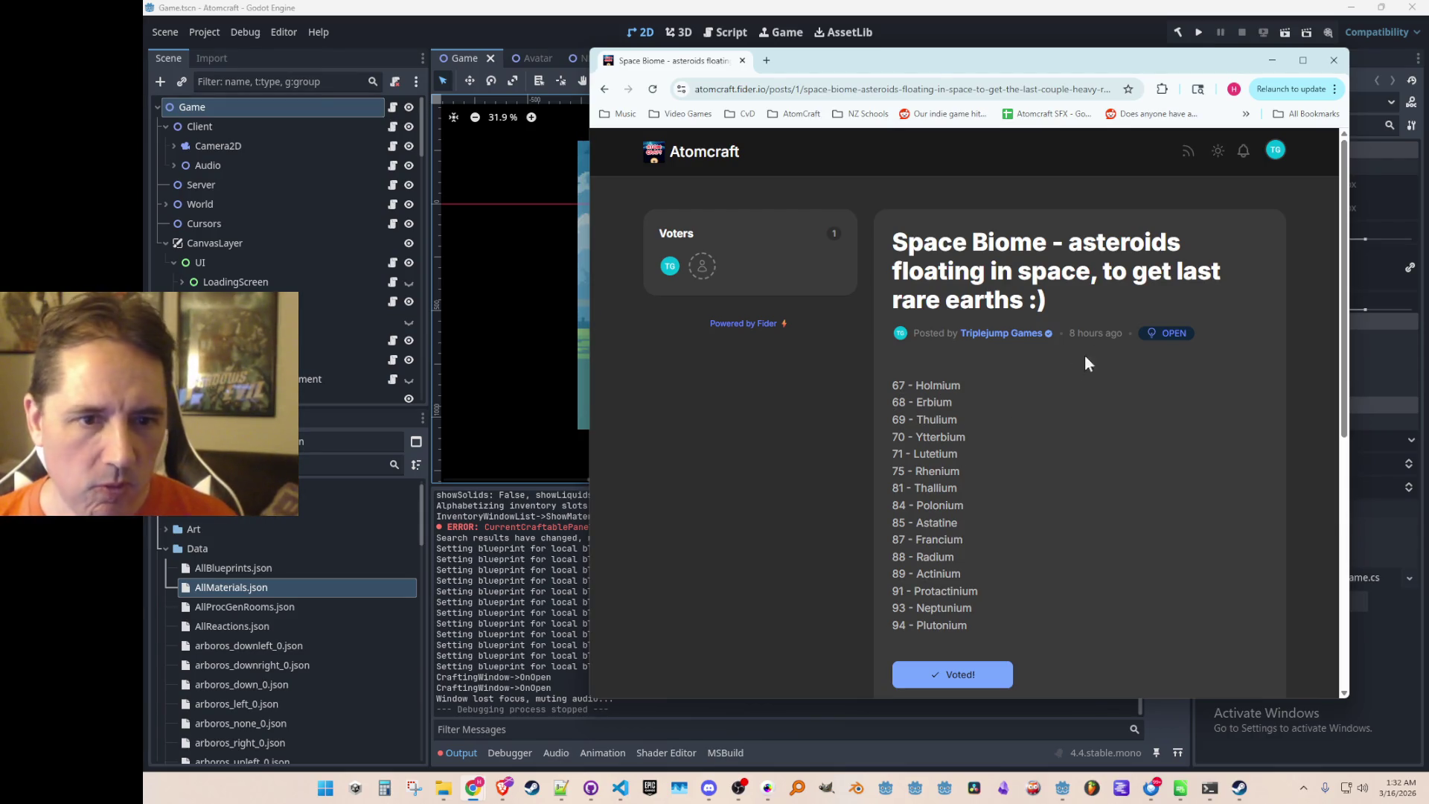
Add lines '61 - Promethium', '63 - Europium' and '65 - Terbium' at the top of the post's element list.
scroll(1043, 413, down, 6)
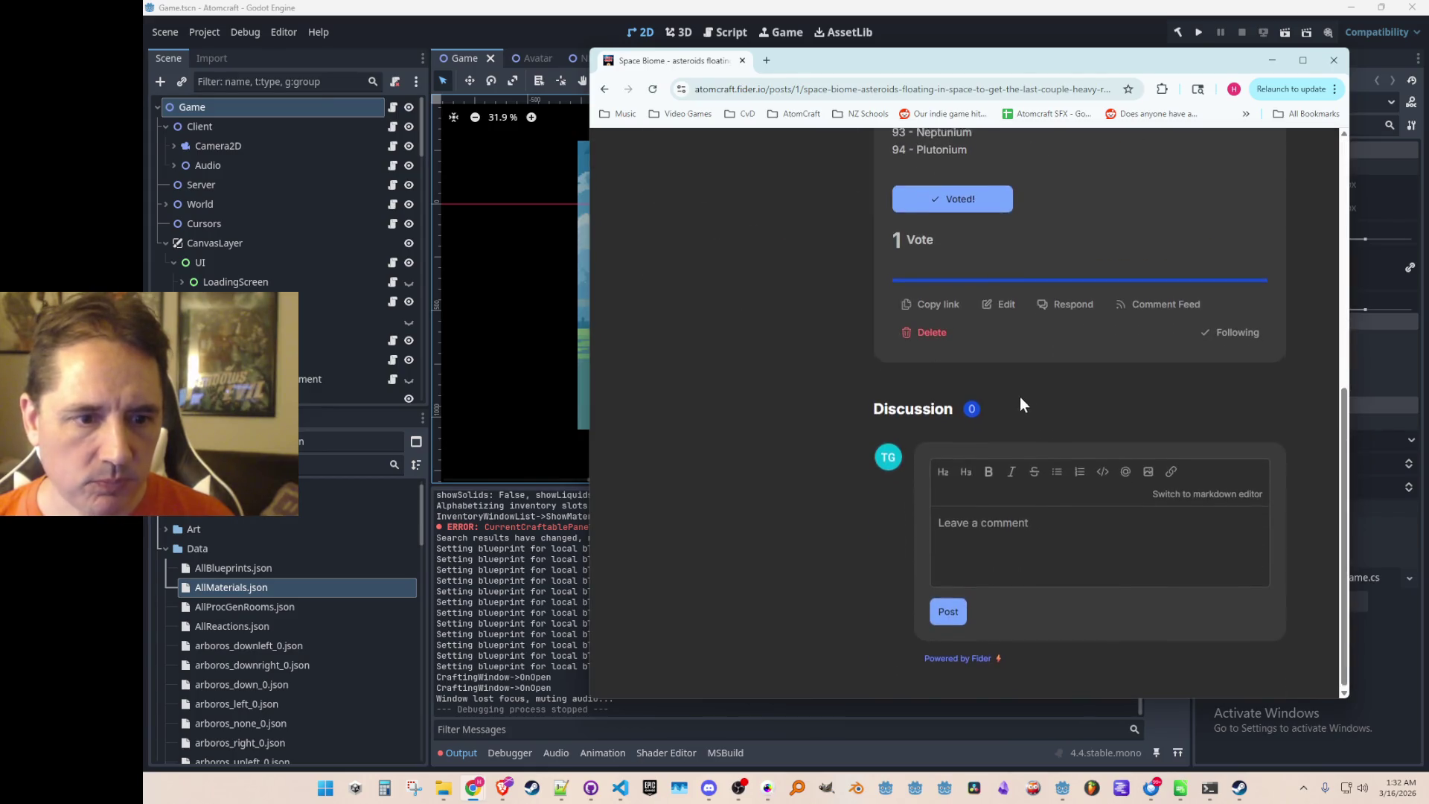
scroll(1020, 396, up, 6)
scroll(1040, 387, down, 5)
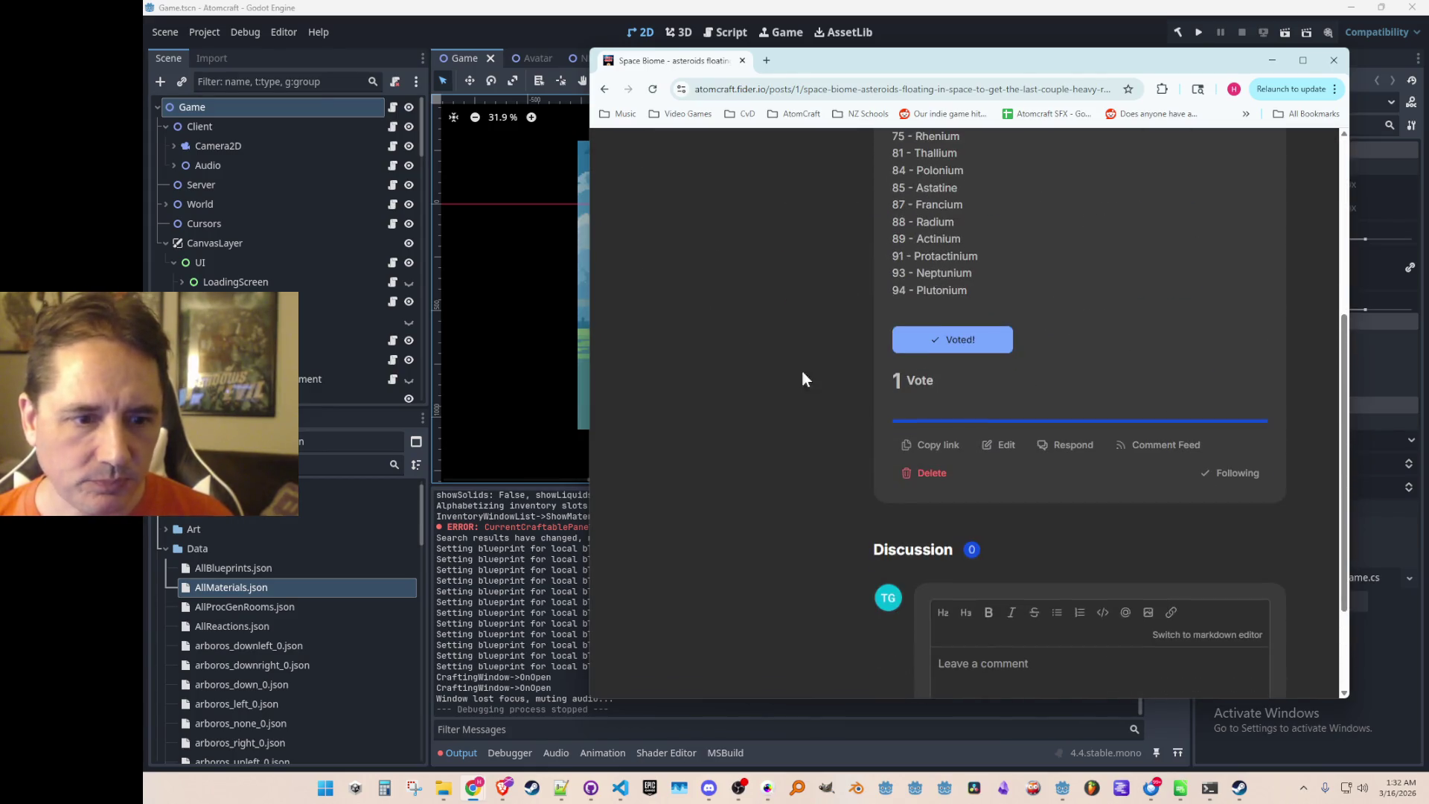
click(1003, 443)
scroll(854, 360, up, 5)
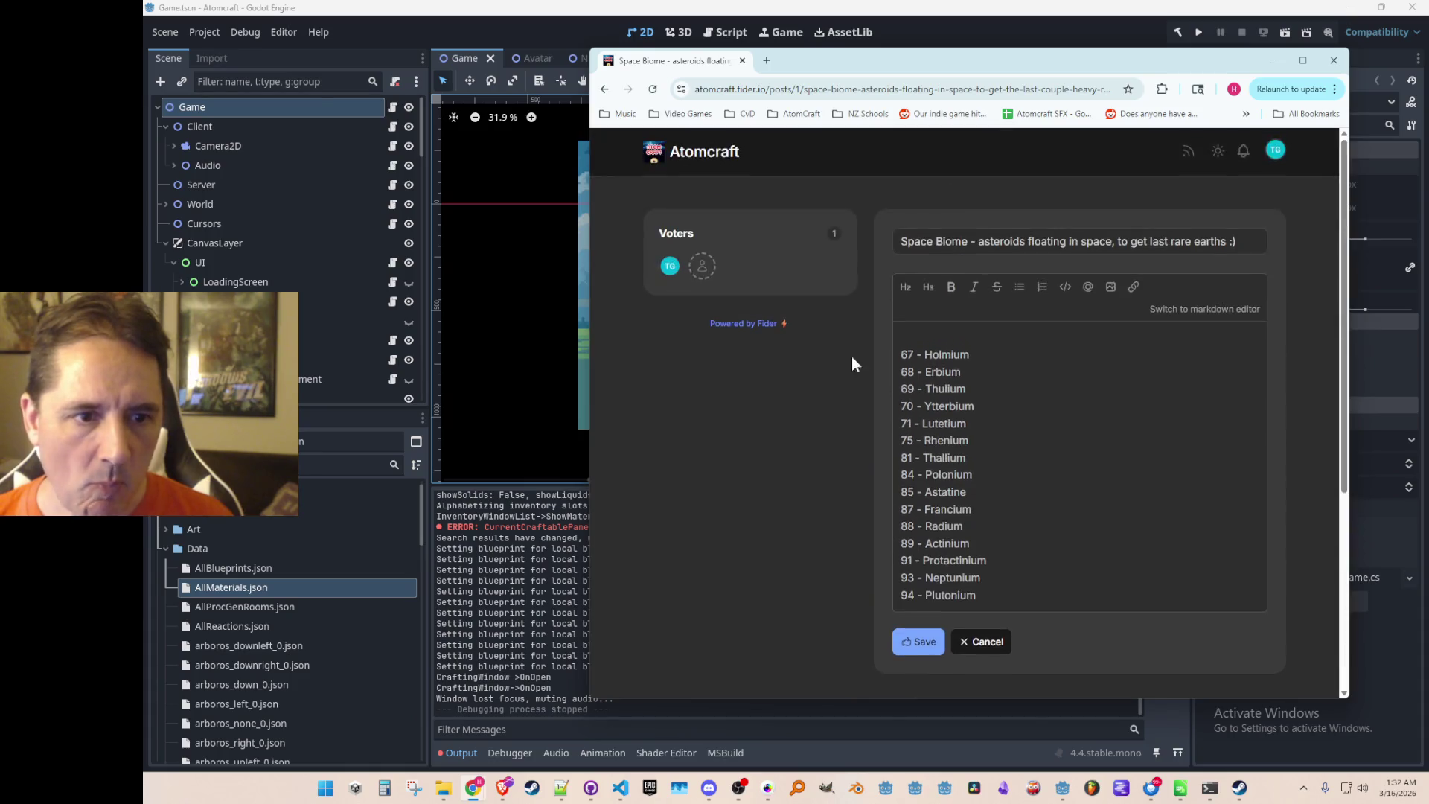
scroll(900, 360, down, 1)
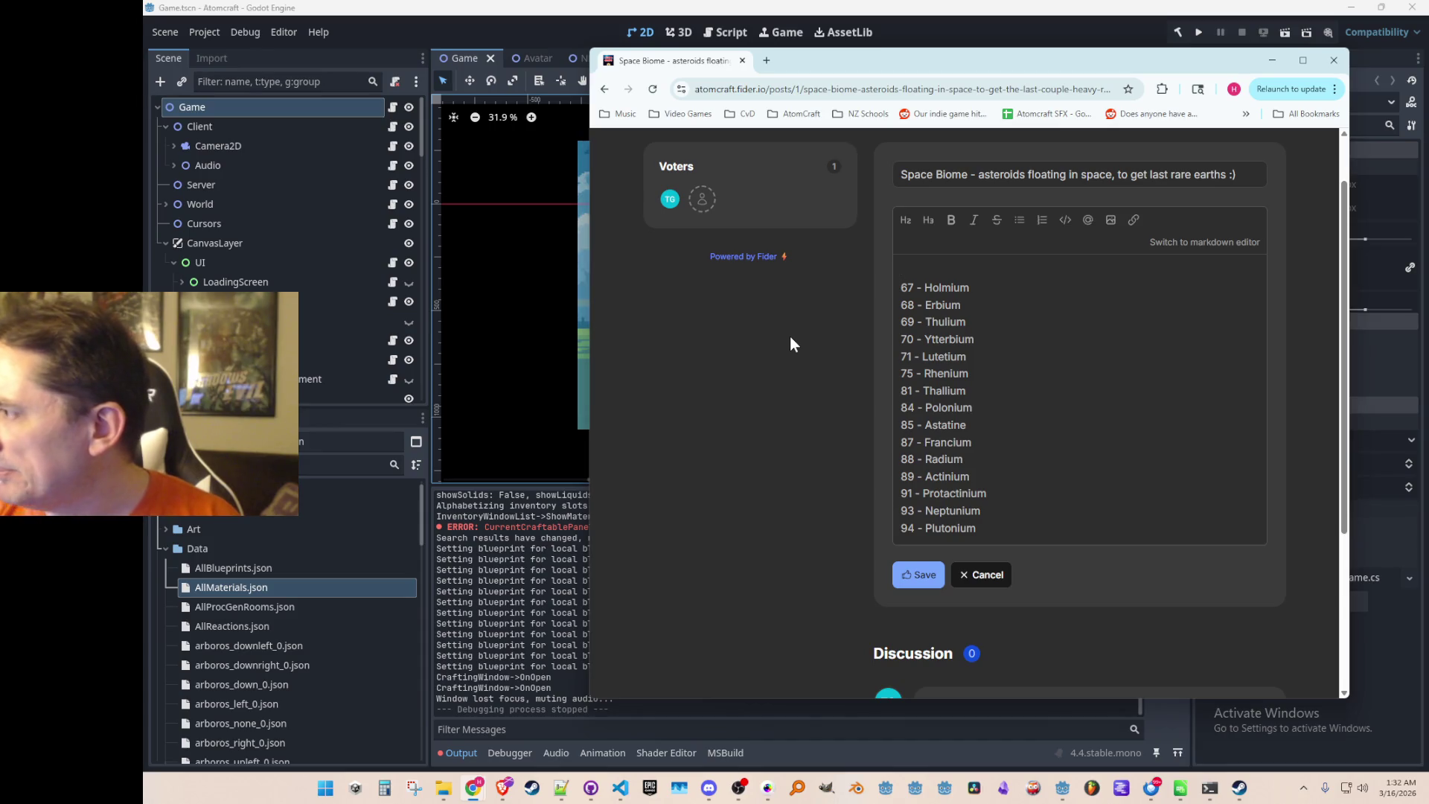
text(61 - )
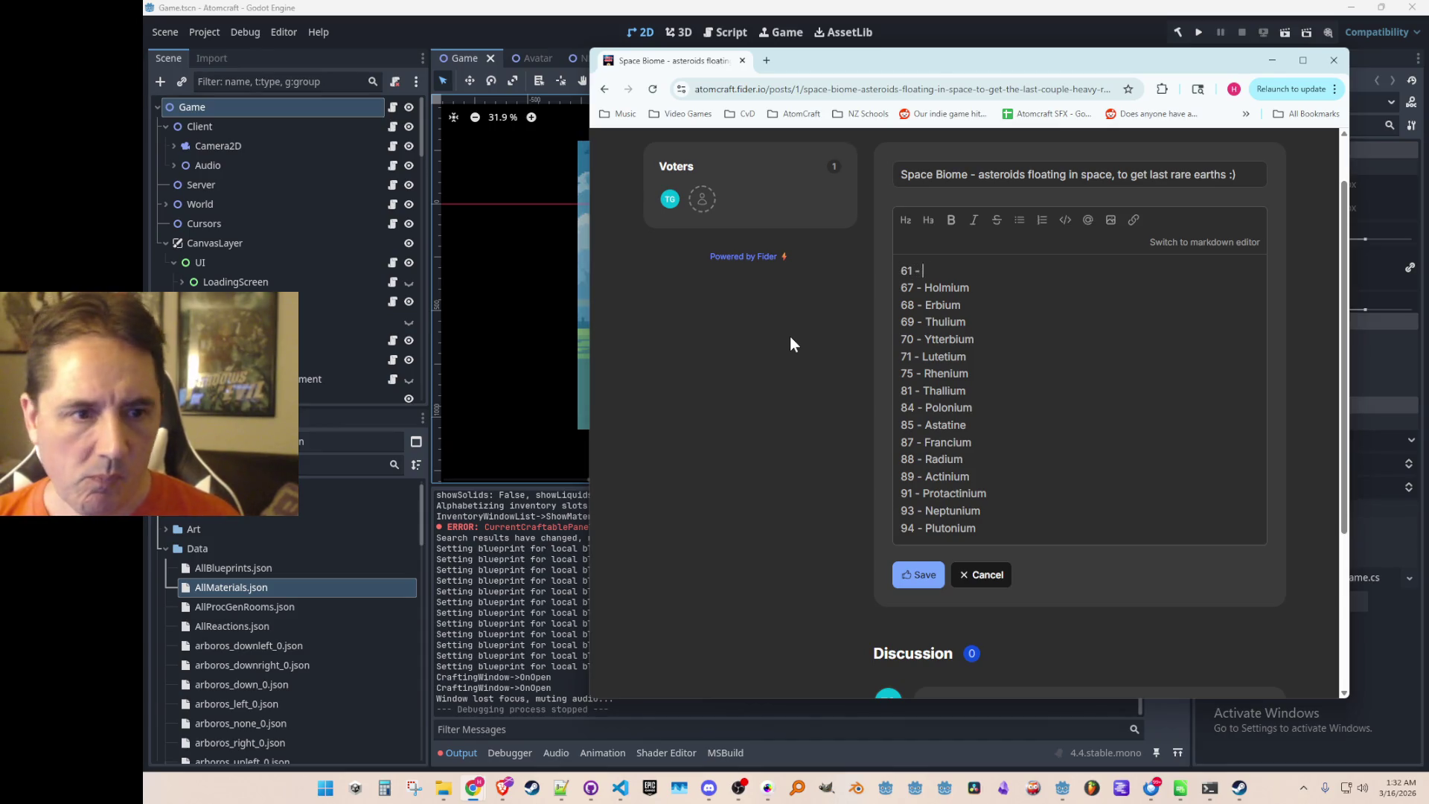
text(Promethium)
key(Return)
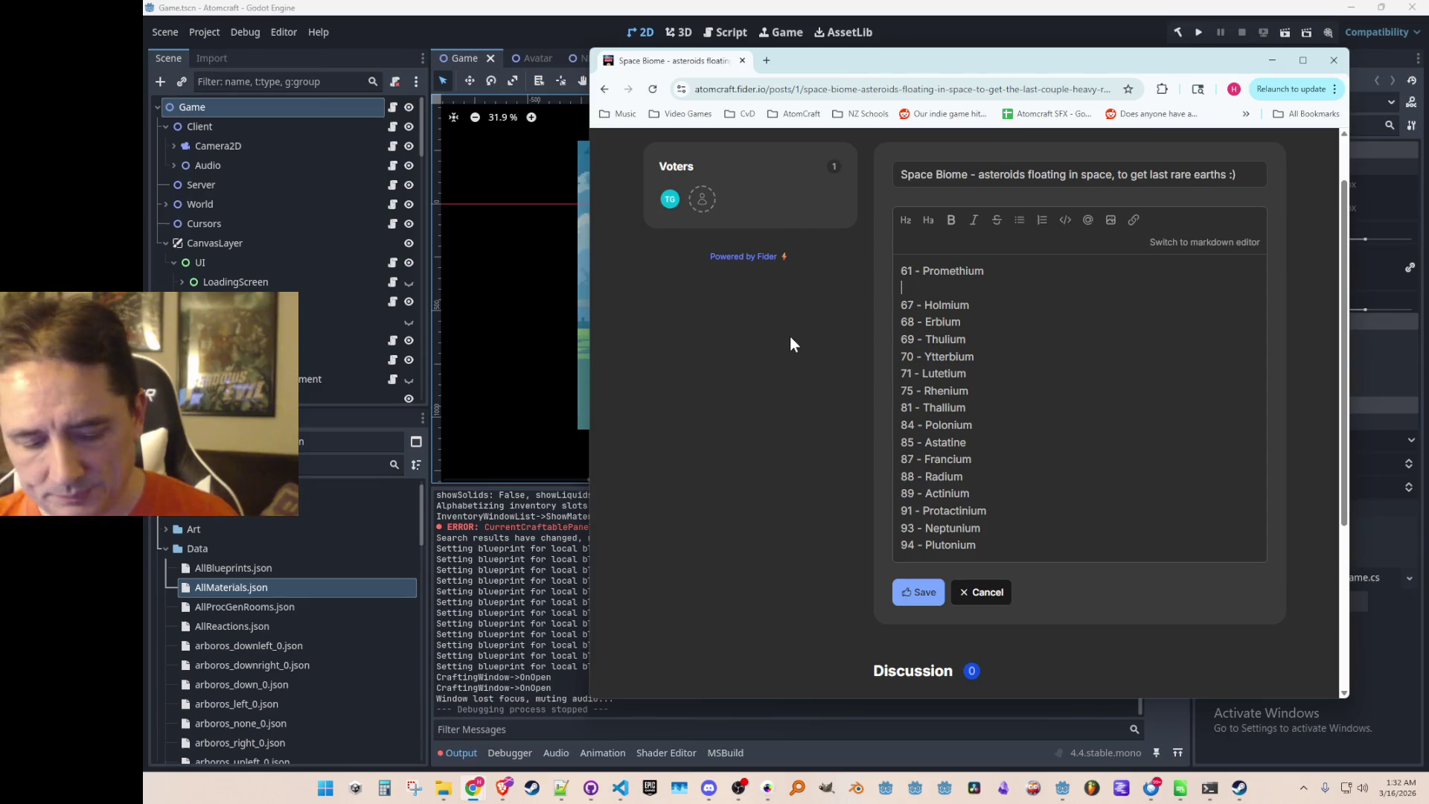
text(63 - Europium)
key(Return)
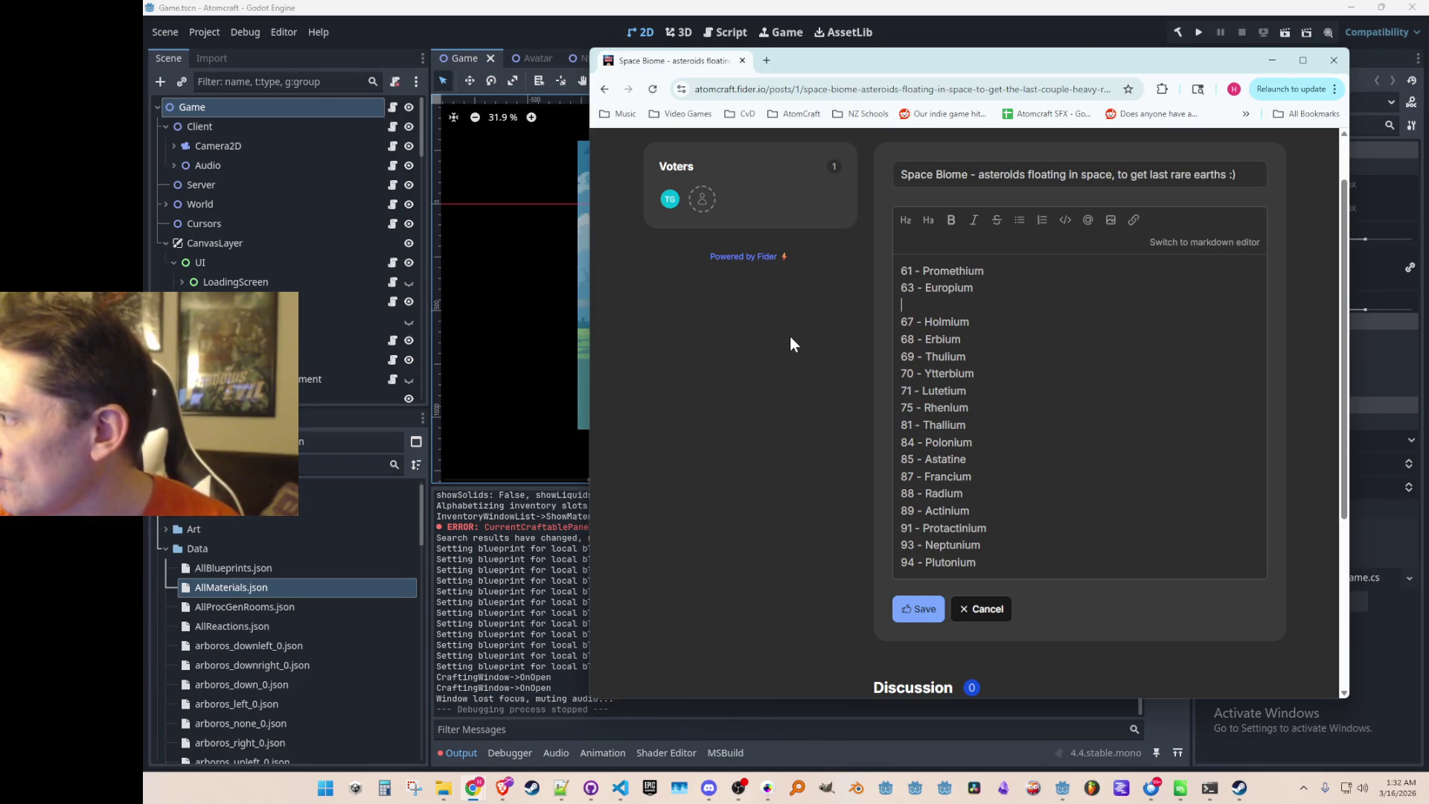
text(65 - )
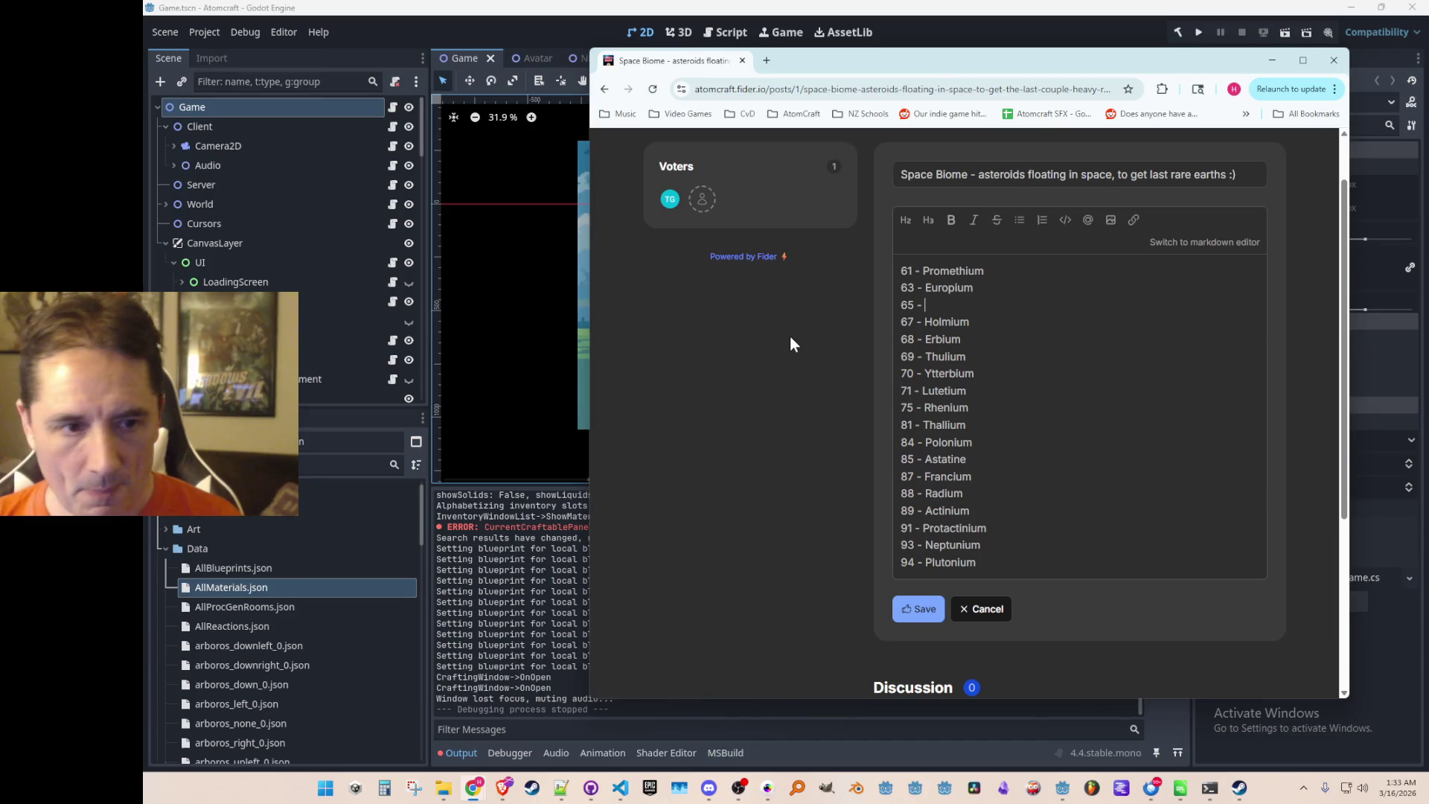
text(Terbium)
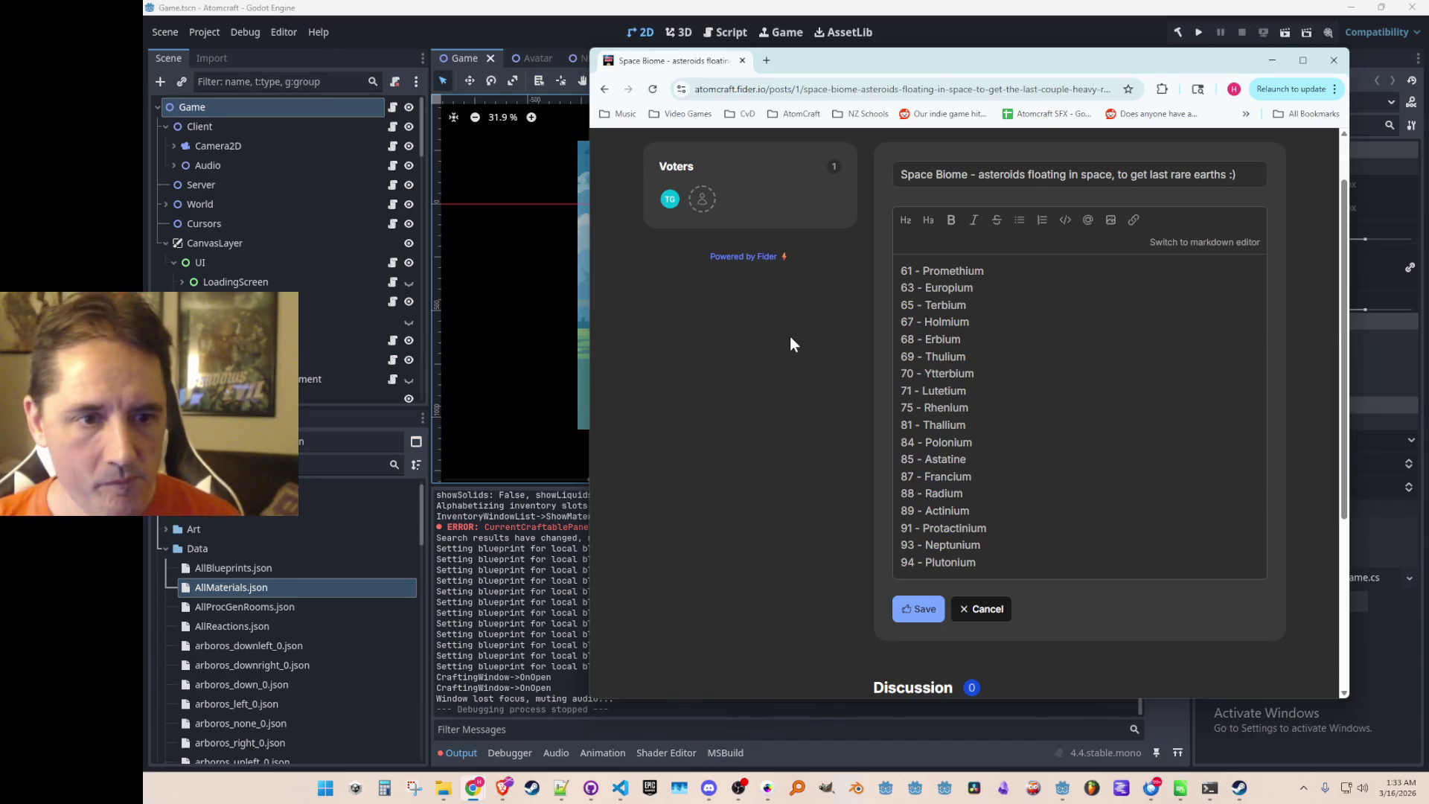
Save the updated Space Biome post.
scroll(997, 417, down, 2)
scroll(982, 449, up, 2)
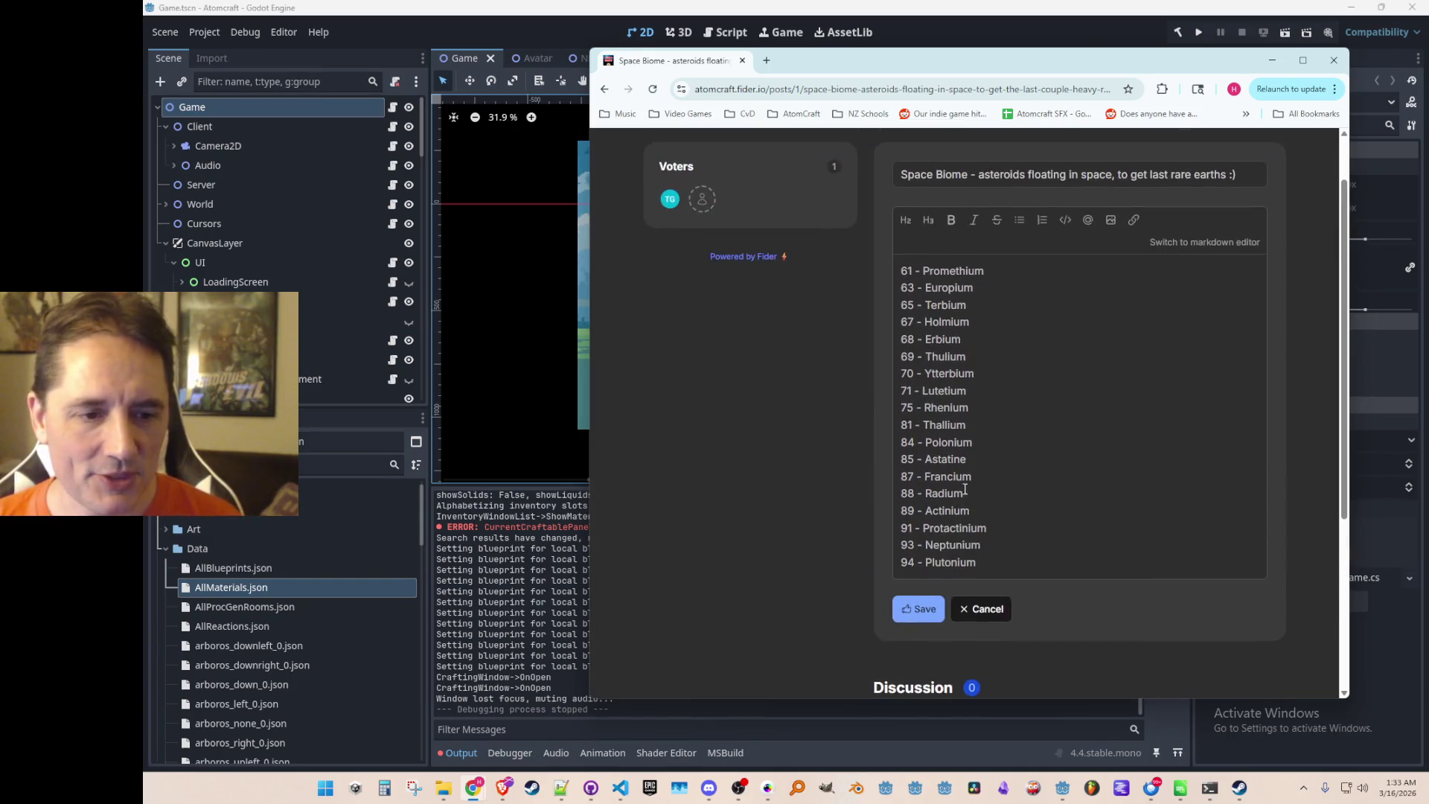
click(914, 605)
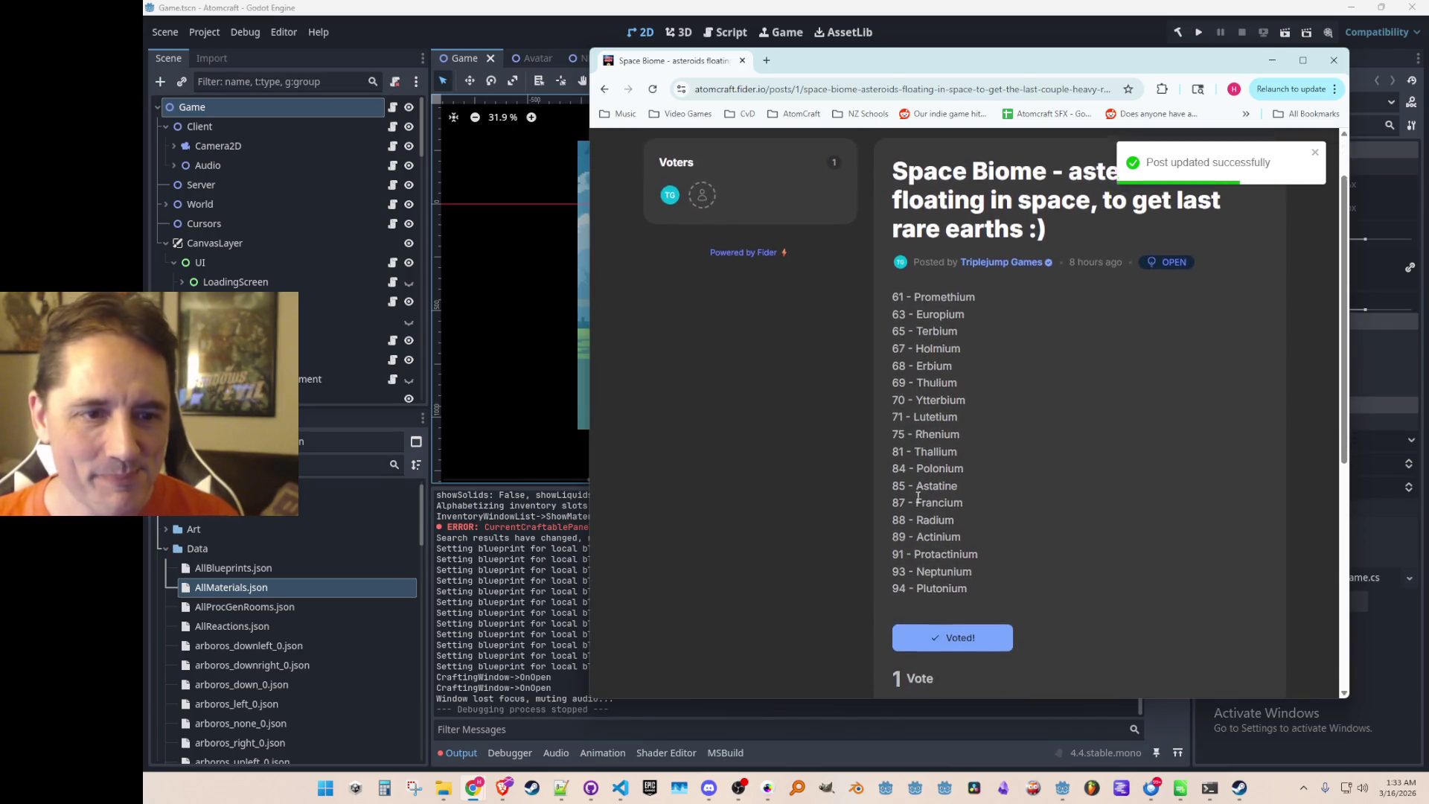
scroll(898, 551, down, 4)
Add a top line reading 'Not sure what Upgrades / Craftables to use these for yet' above the element list.
click(1005, 479)
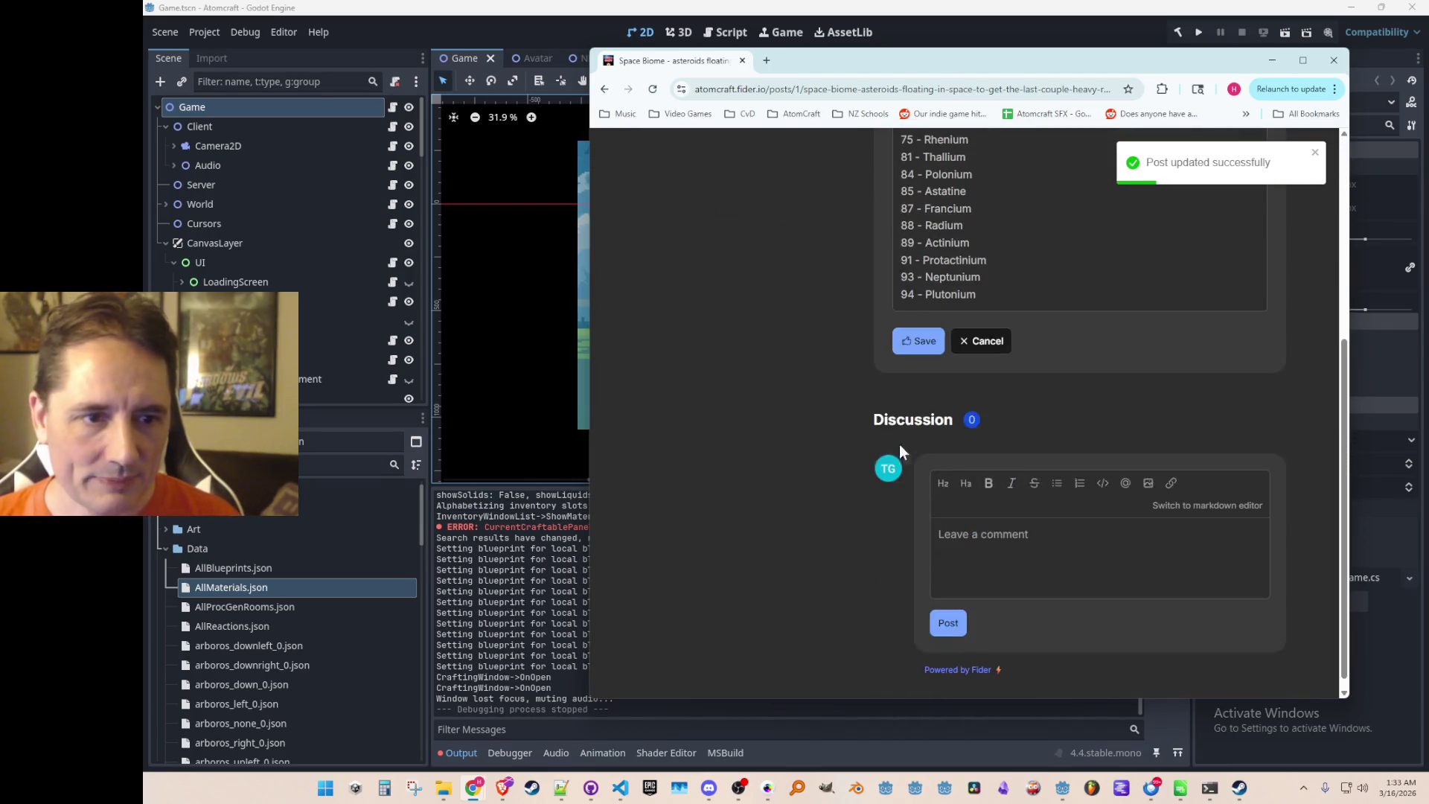
scroll(878, 424, up, 3)
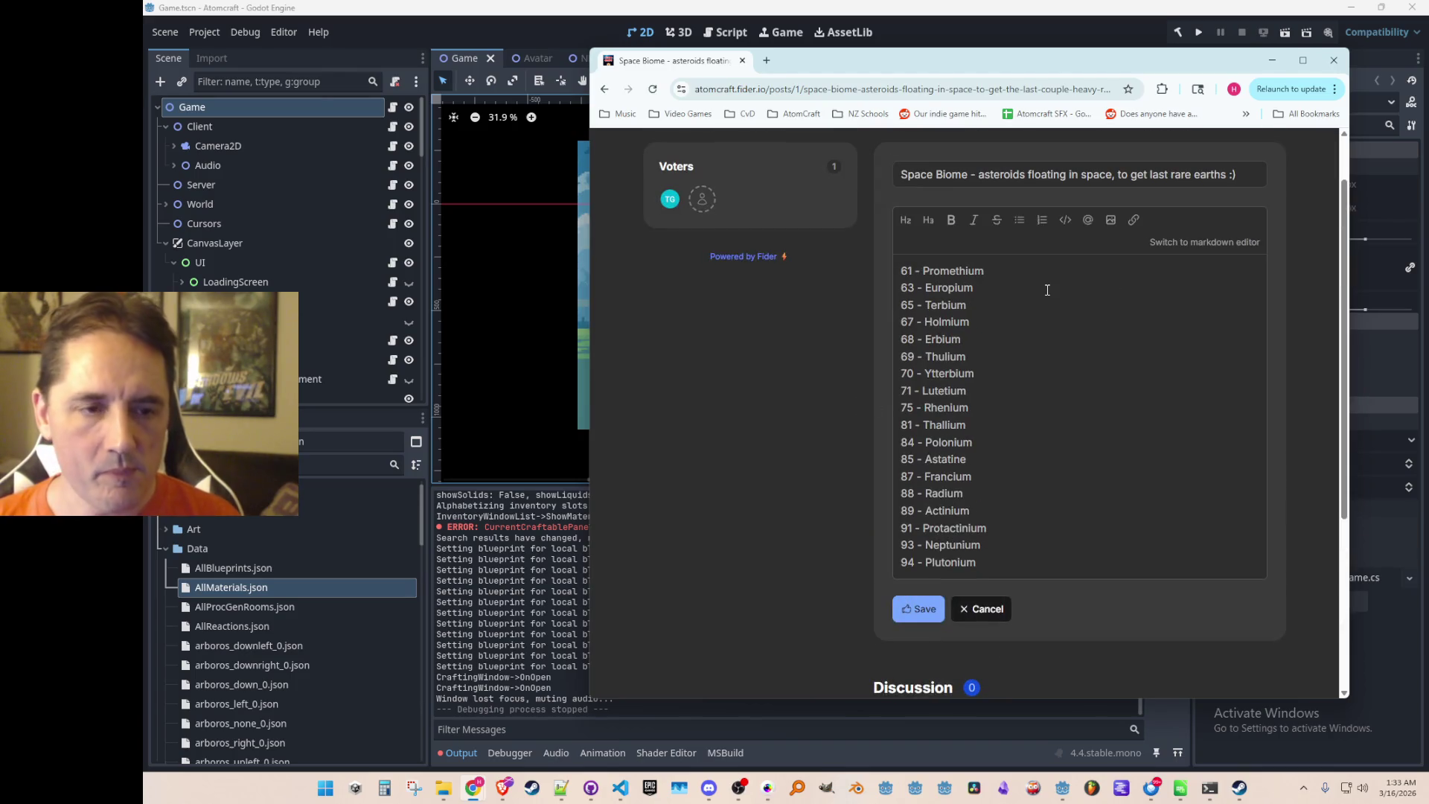
key(ctrl+Home)
key(Return)
key(Return)
key(Up)
key(Up)
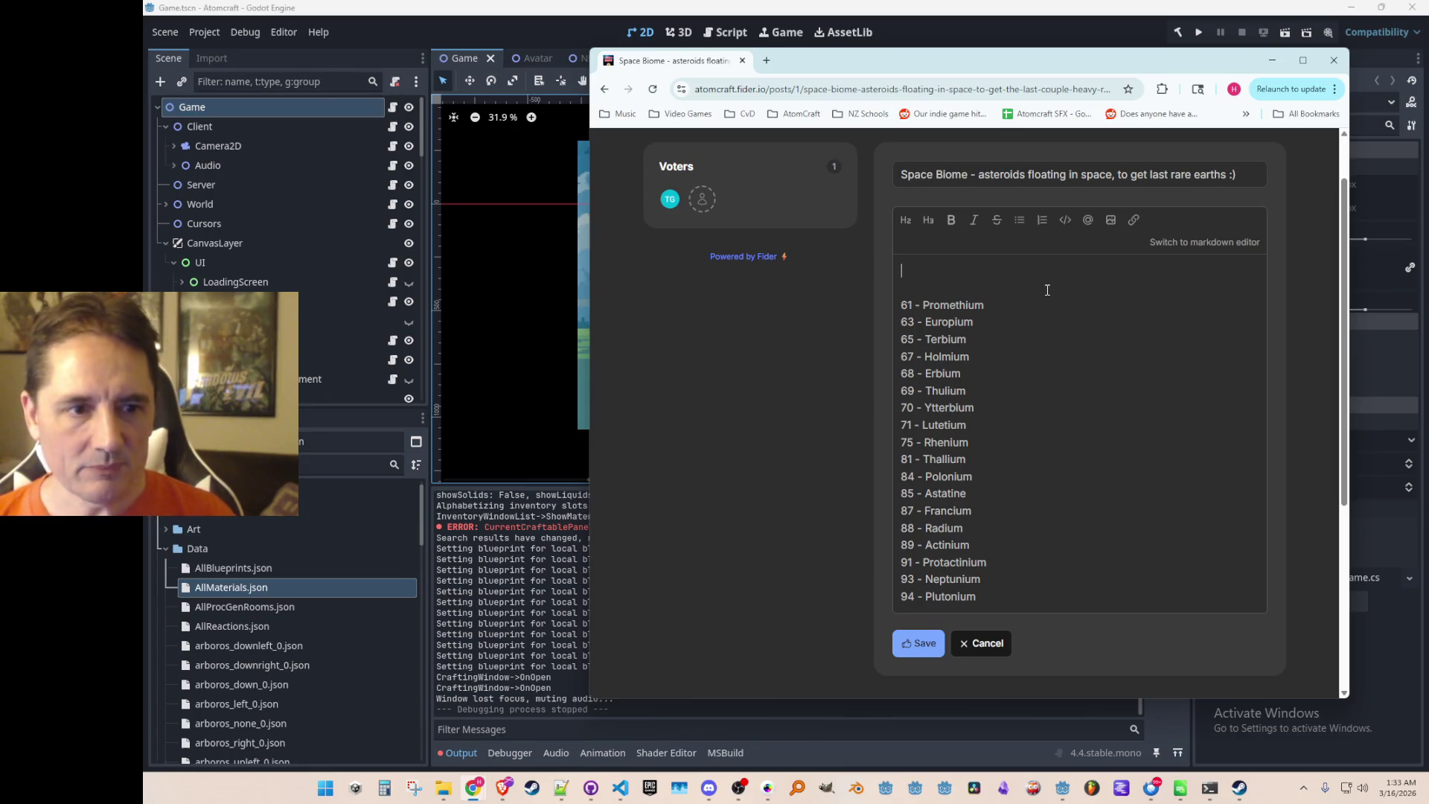
text(Not sur)
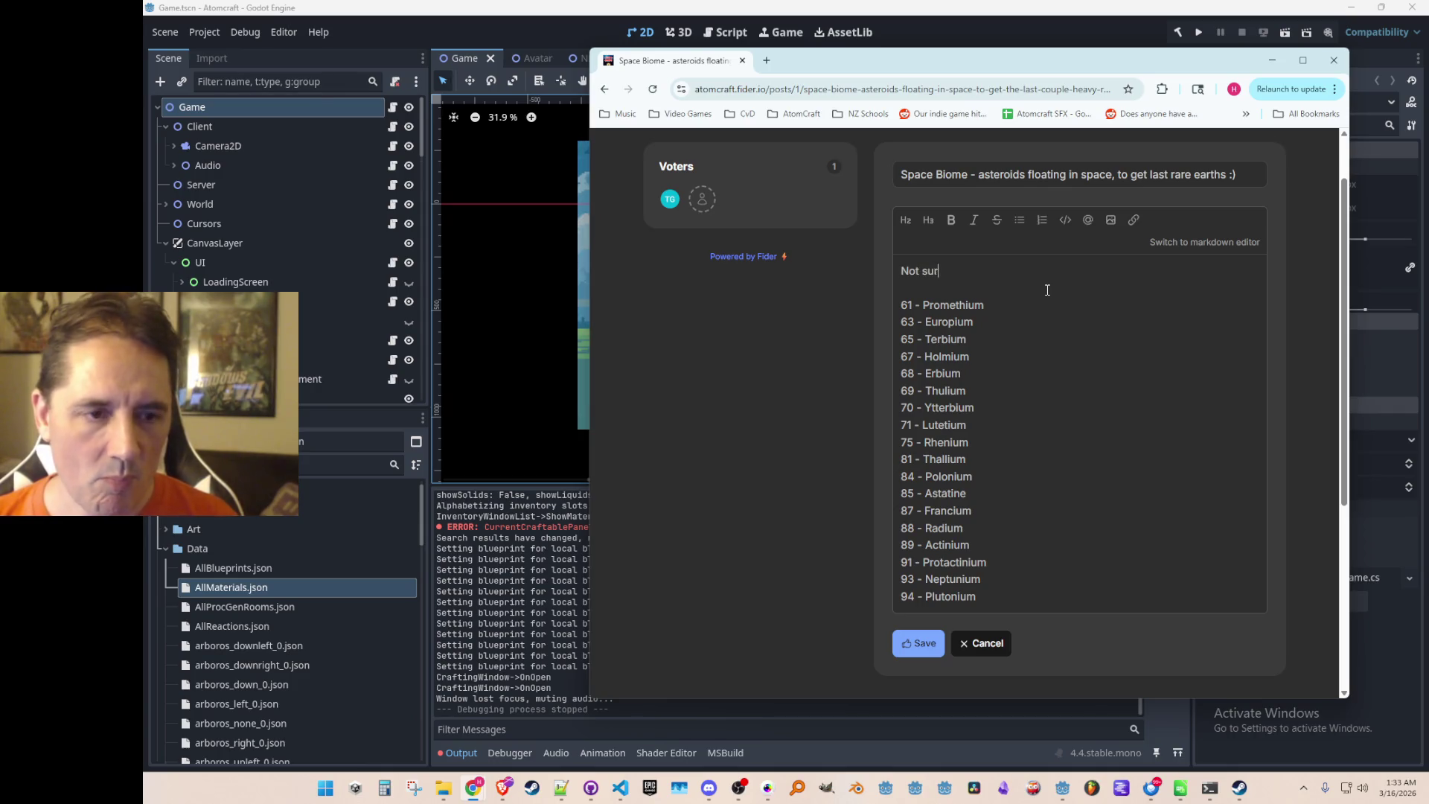
text(e what )
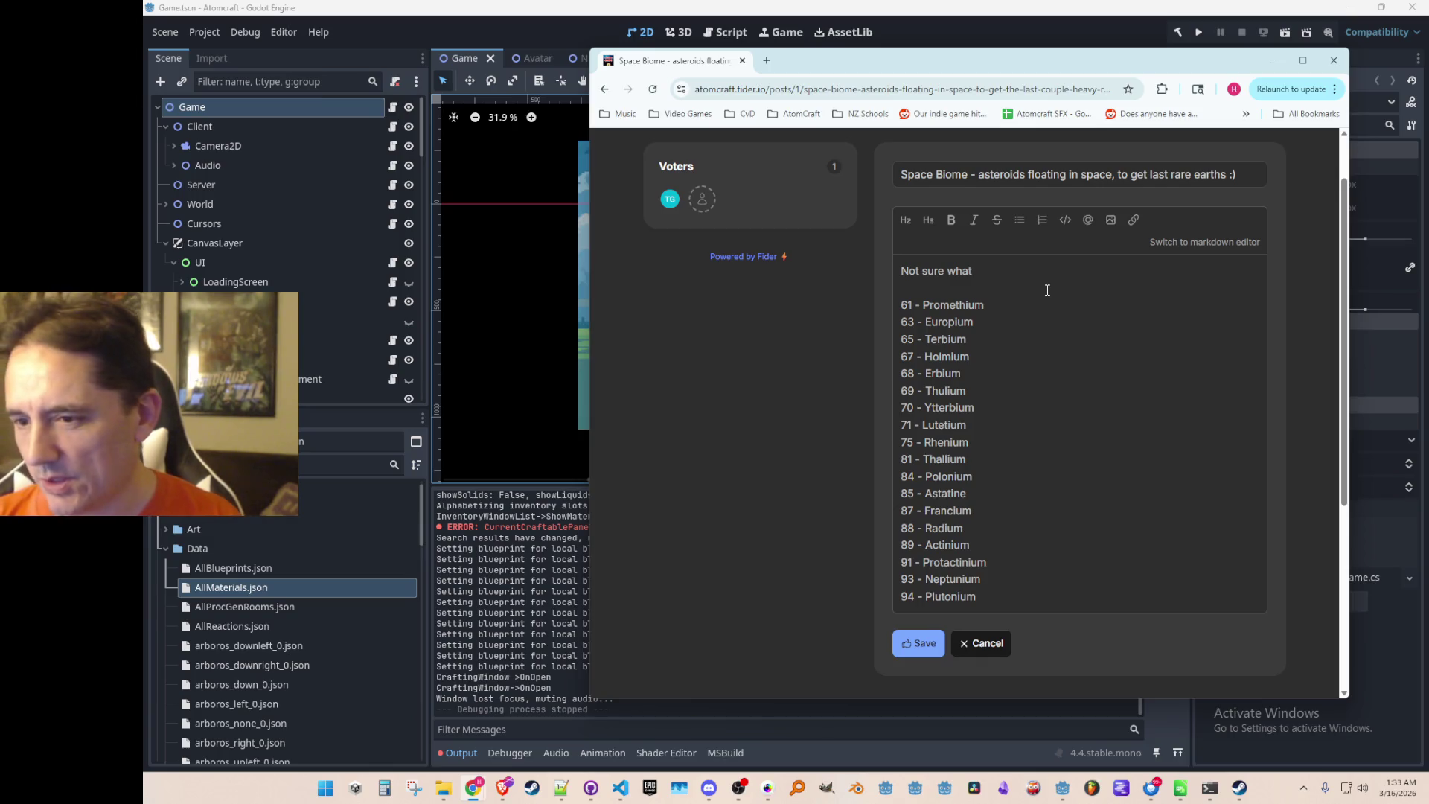
text(Upgrades / )
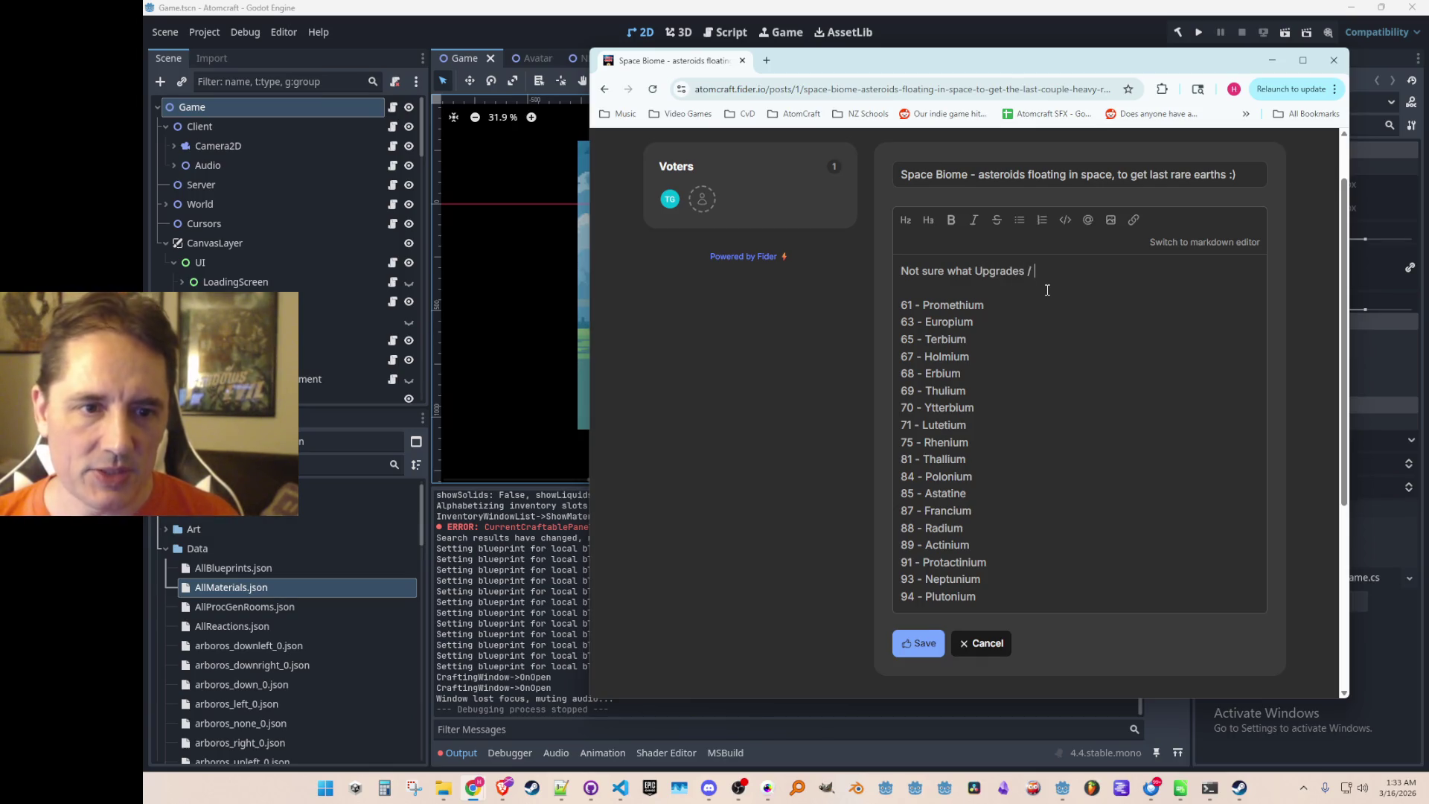
text(Craftables to use these for yet,)
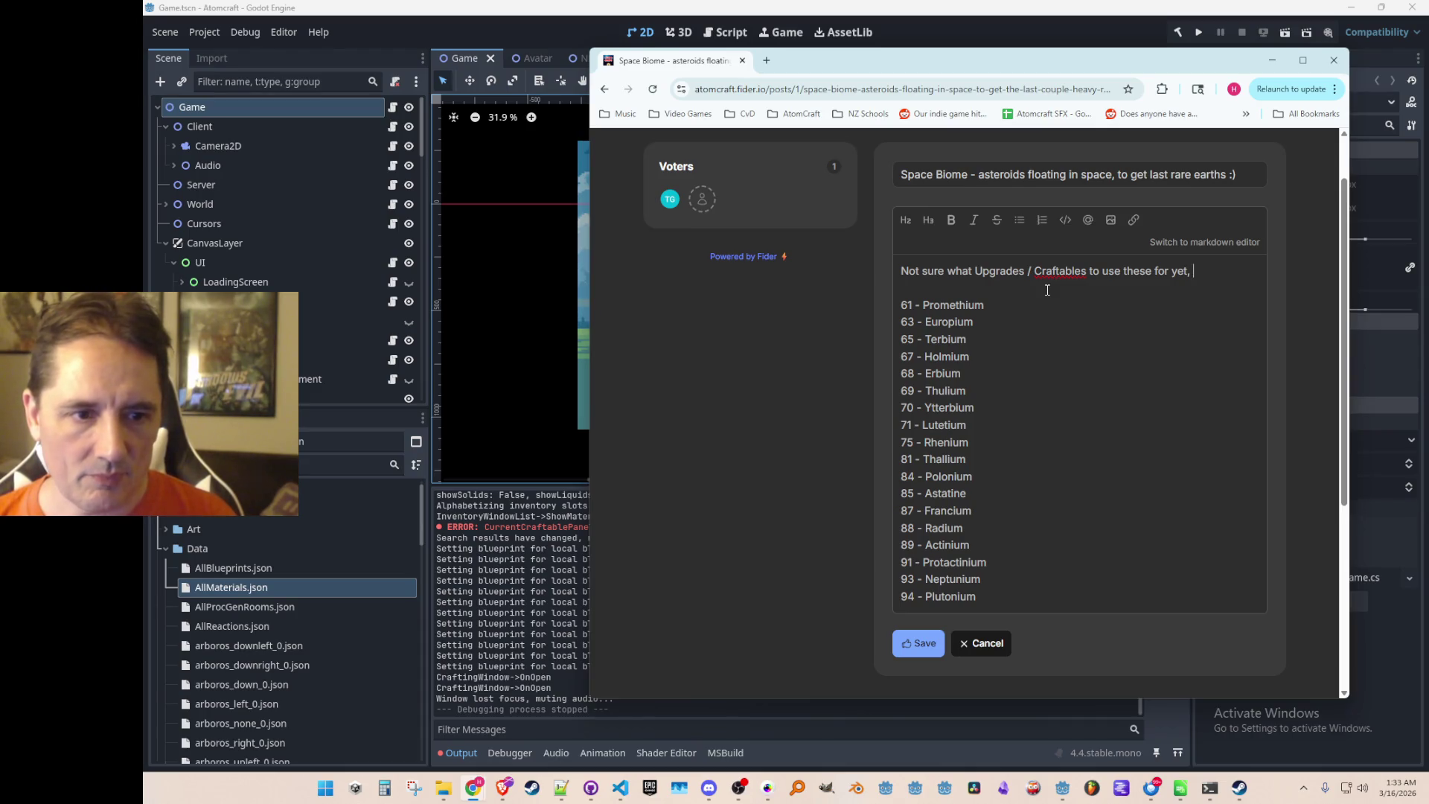
key(BackSpace)
key(BackSpace)
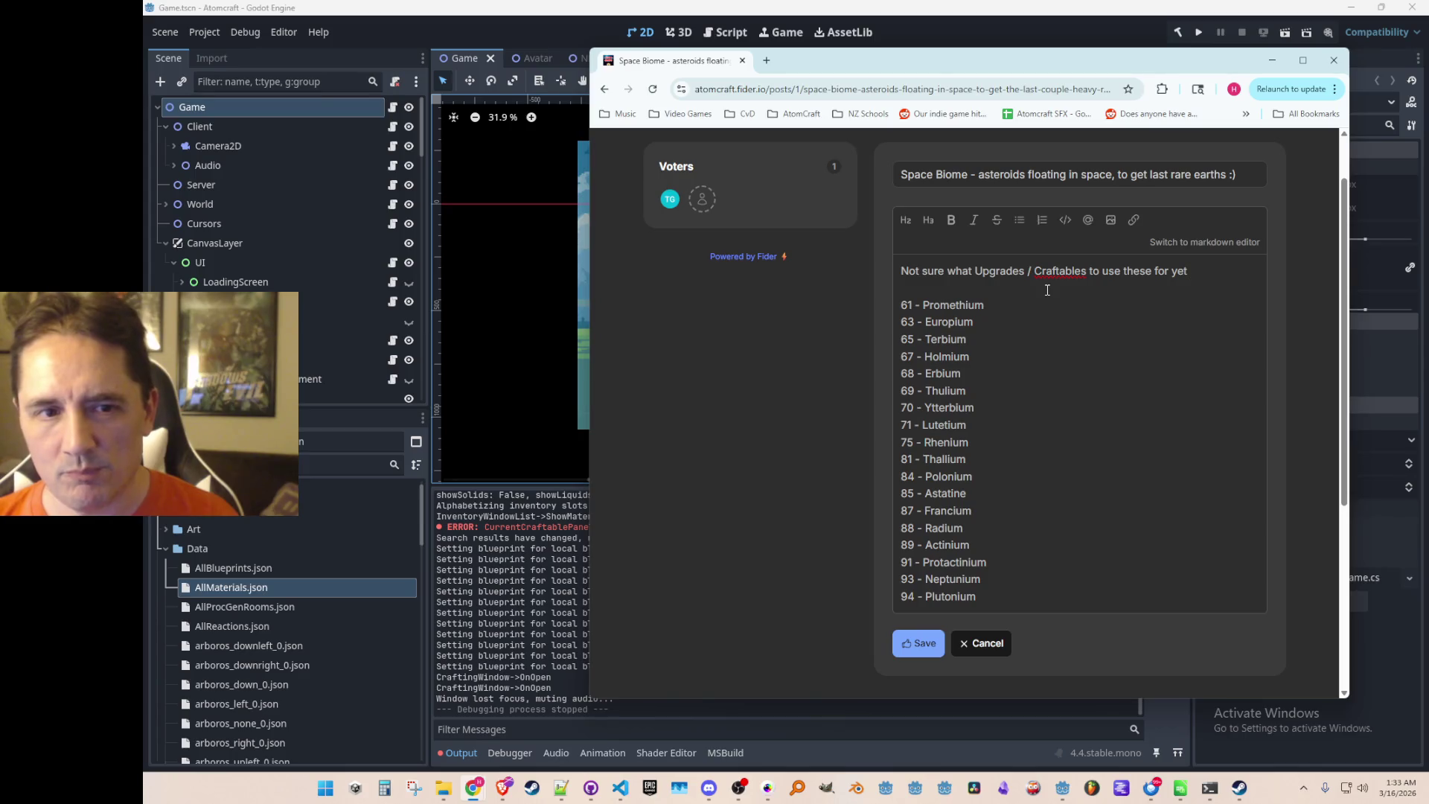
Continue the intro: elements come from mining asteroids, some require chemical reactions, others are pure drops.
text(. Ifigure we'll ge)
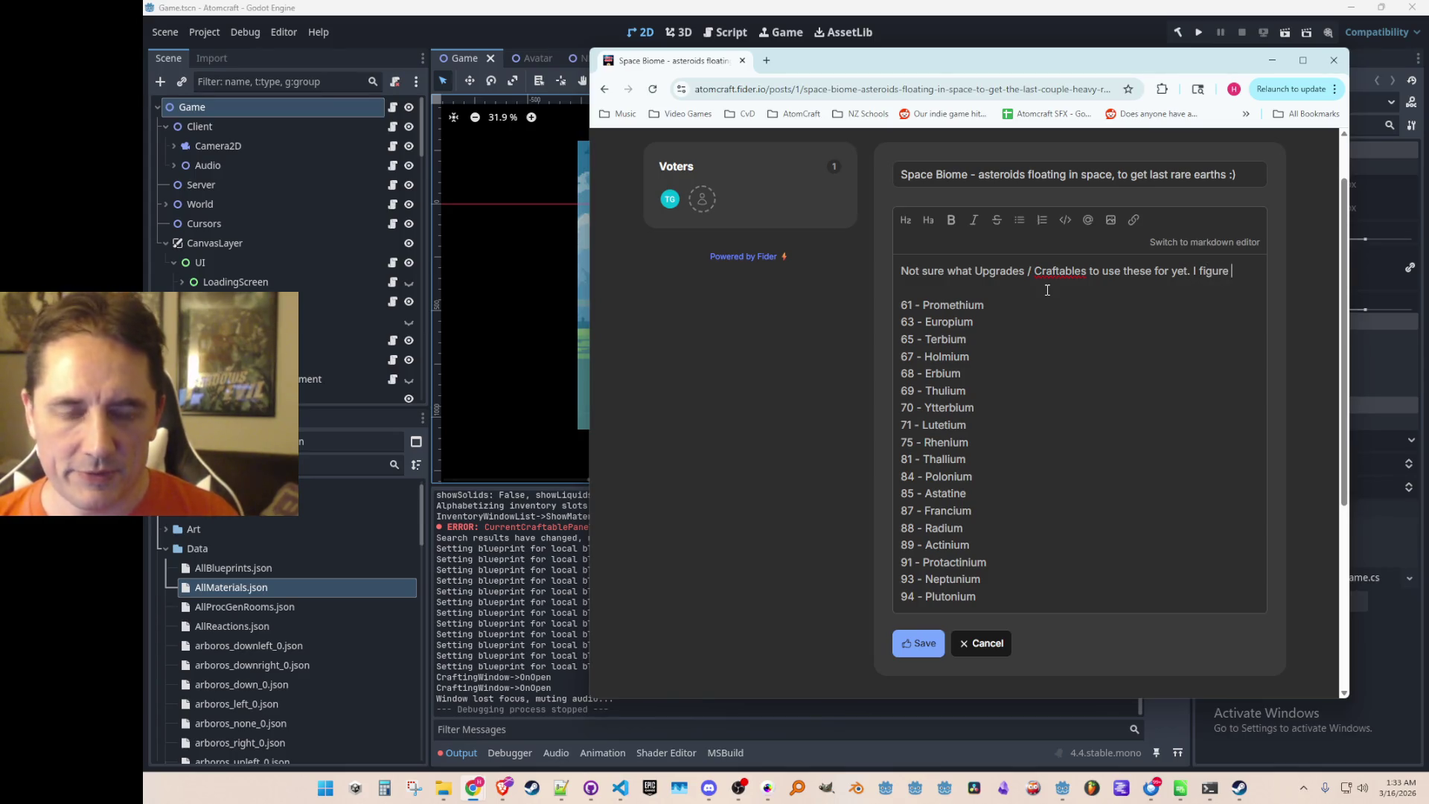
text(t these from )
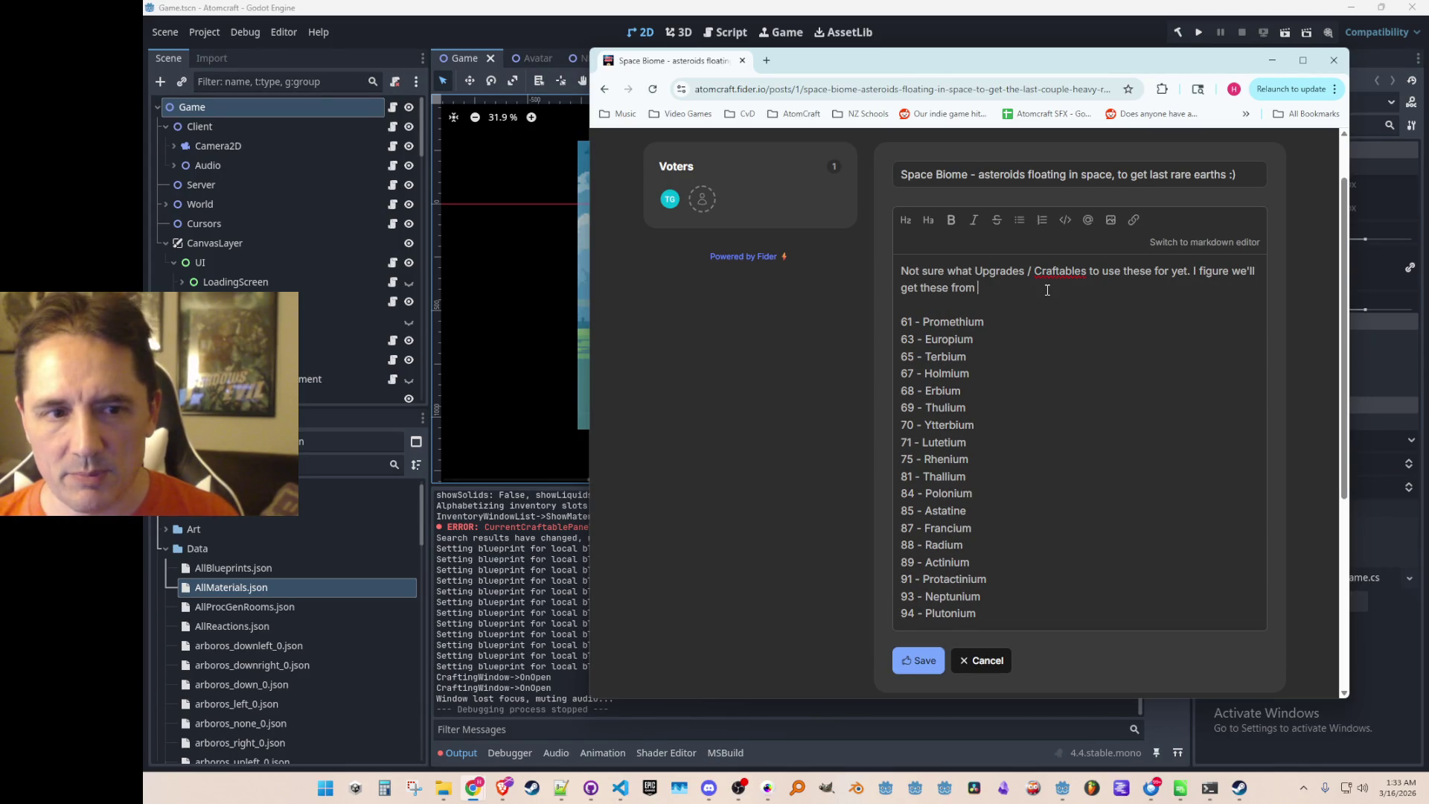
text(mining asteroids)
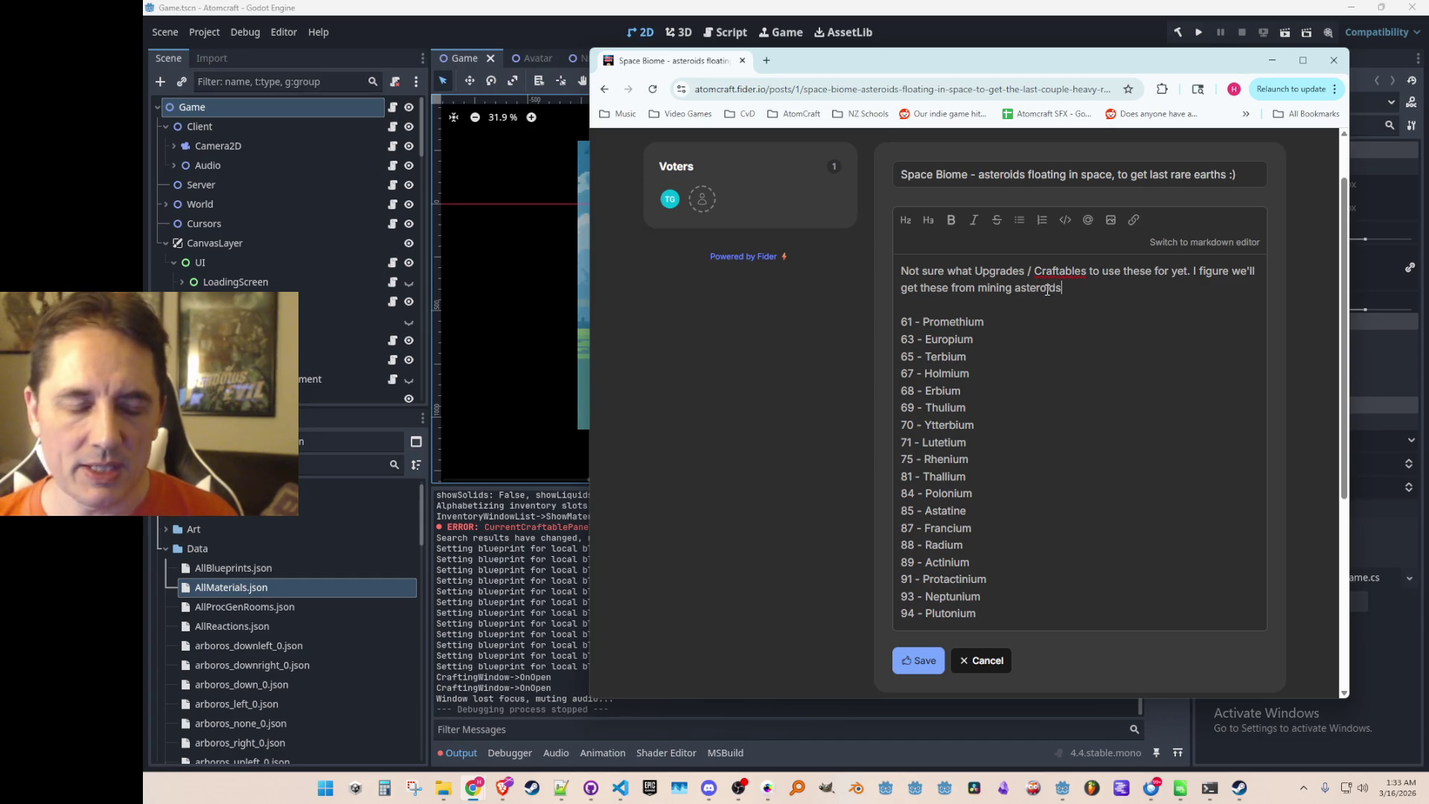
text(, and someo)
key(BackSpace)
text(of them )
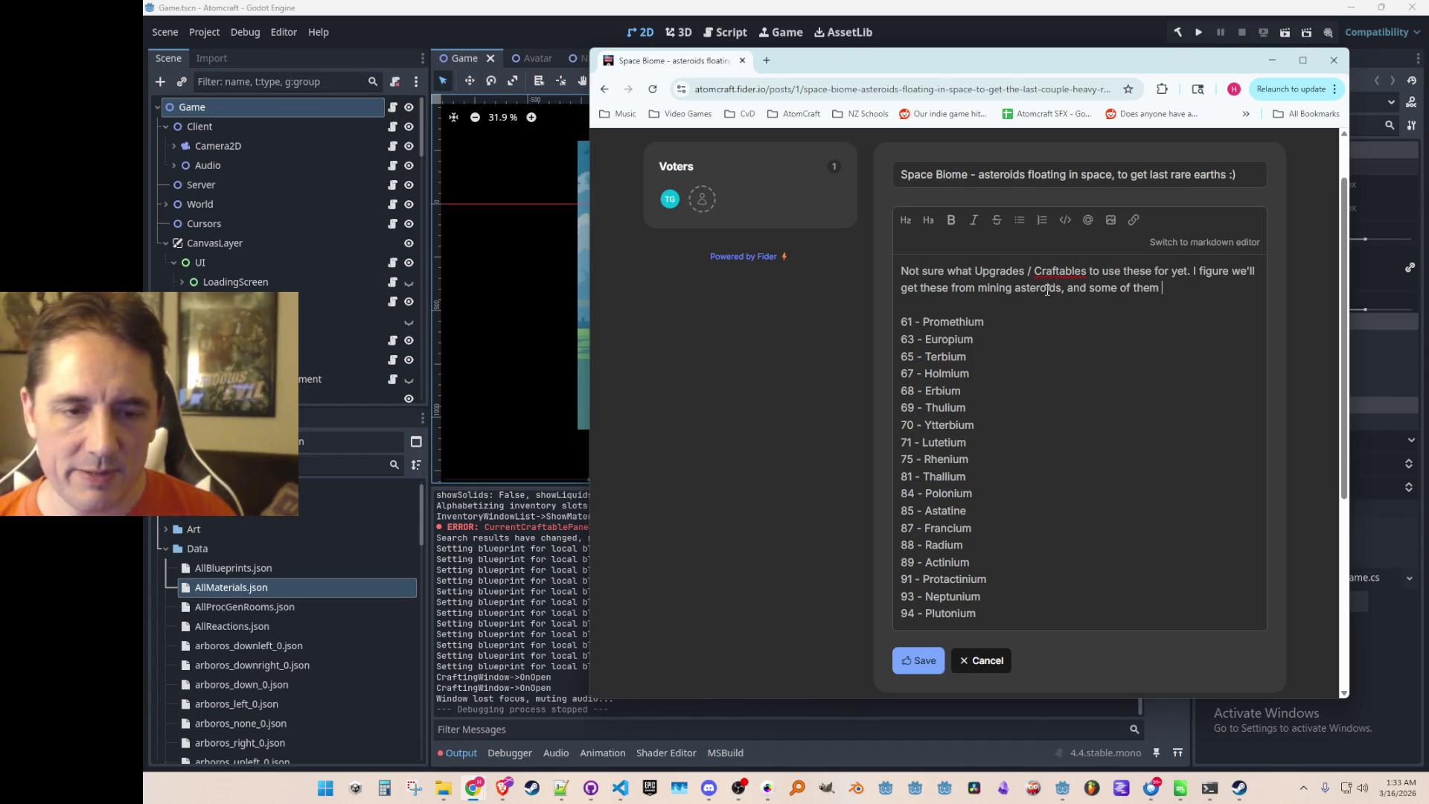
text(will be)
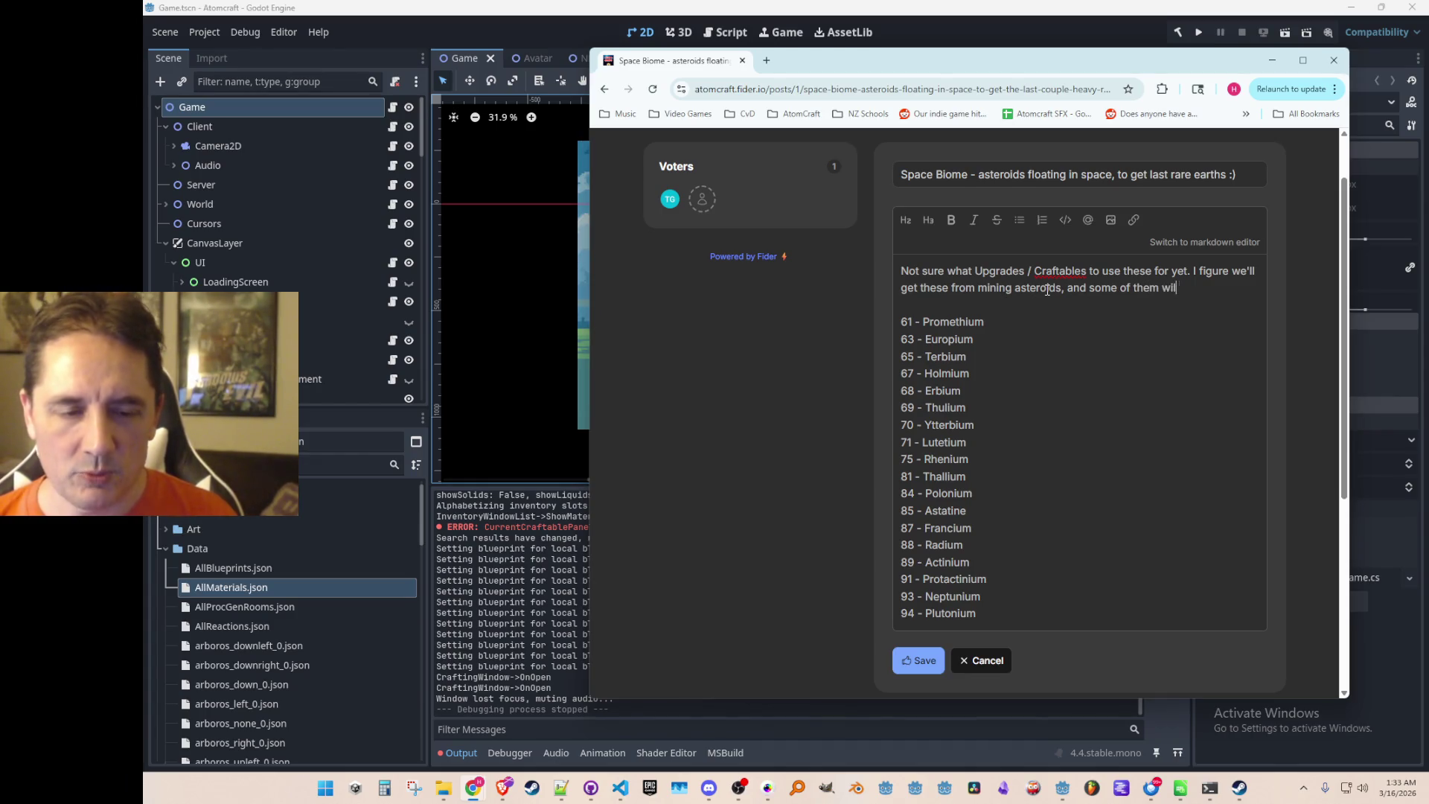
key(BackSpace)
key(BackSpace)
key(BackSpace)
text(require che)
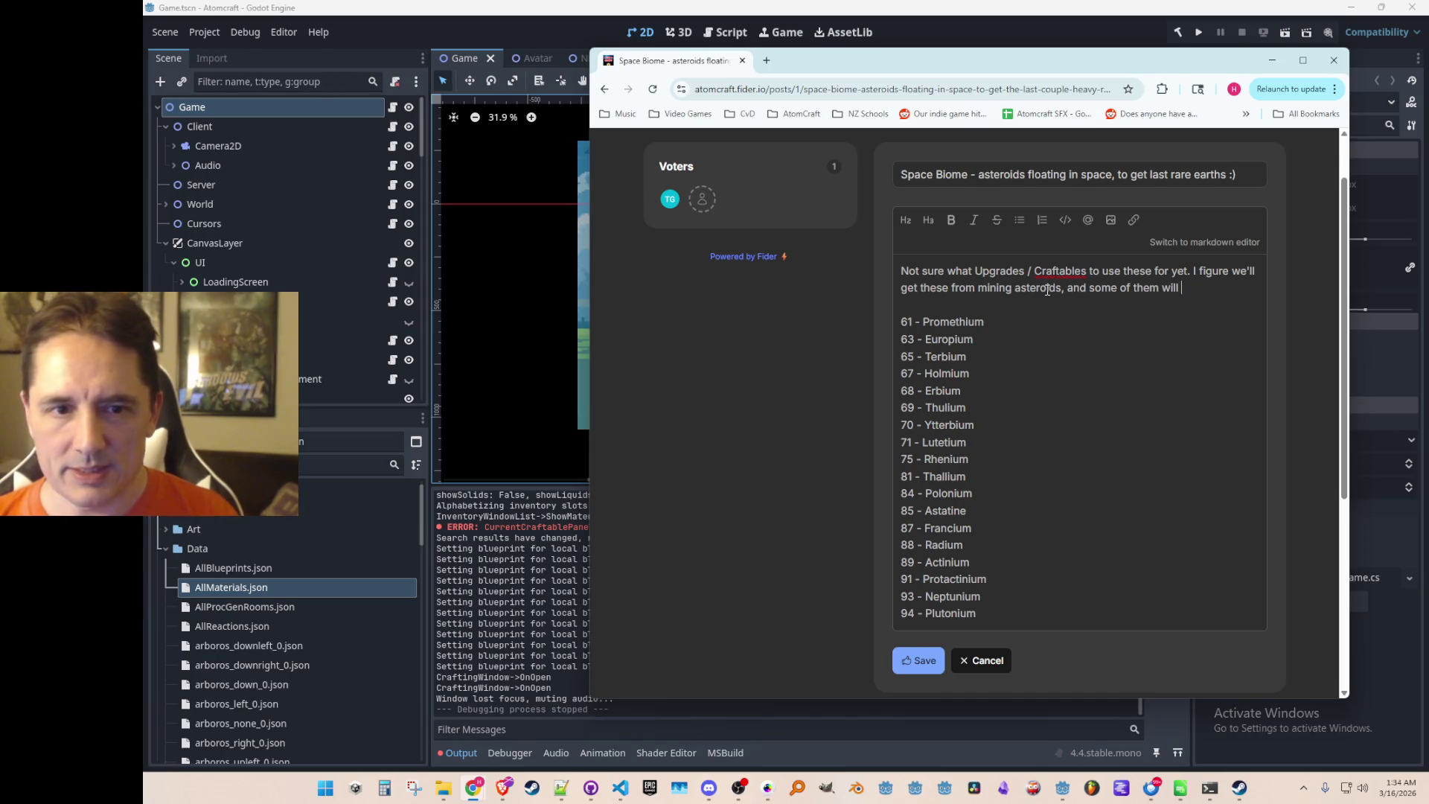
text(mical reacti)
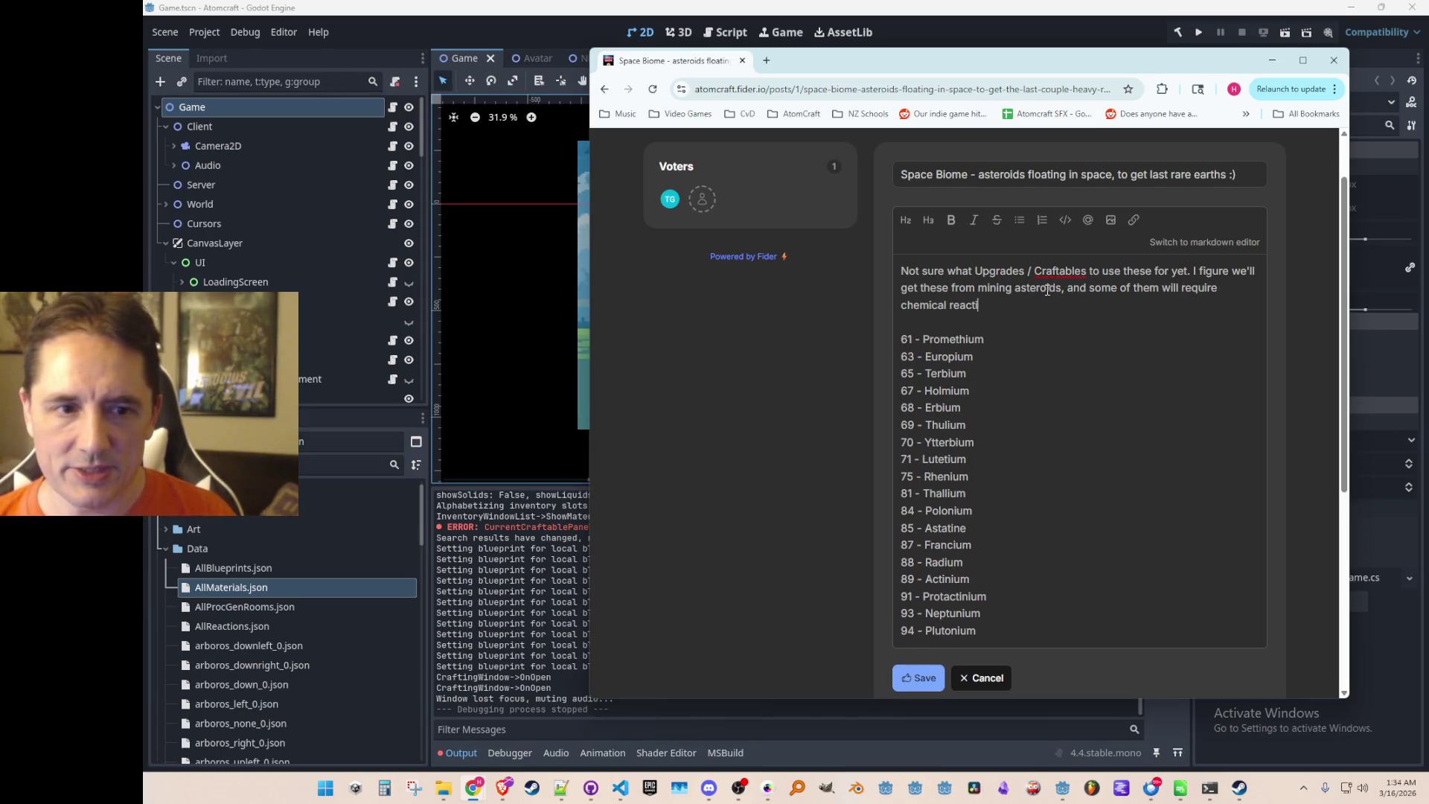
text(ons to extract while ot  61 - Promethium 63 - Europium 65 - Ter)
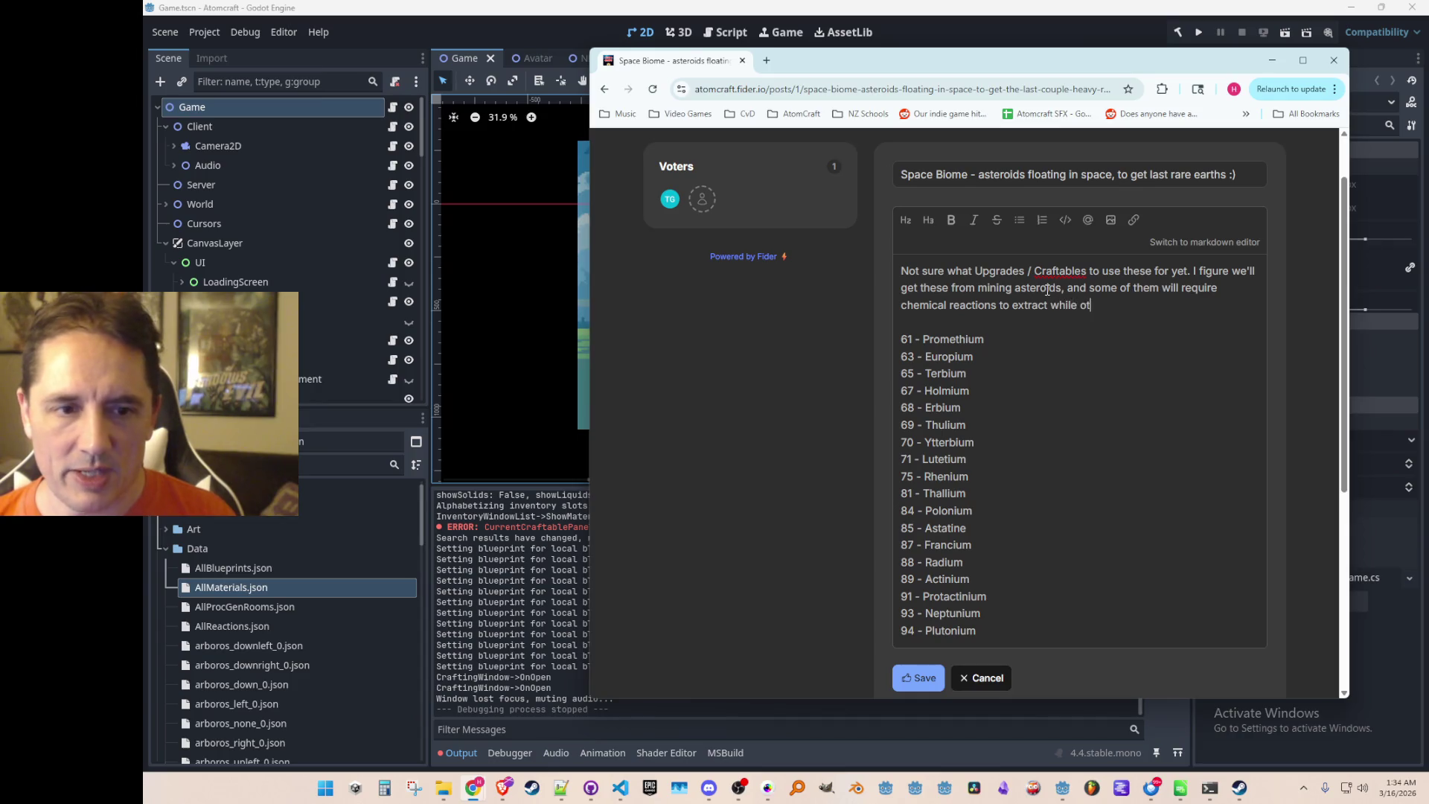
key(BackSpace)
key(BackSpace)
key(BackSpace)
text(hers are pure drops.)
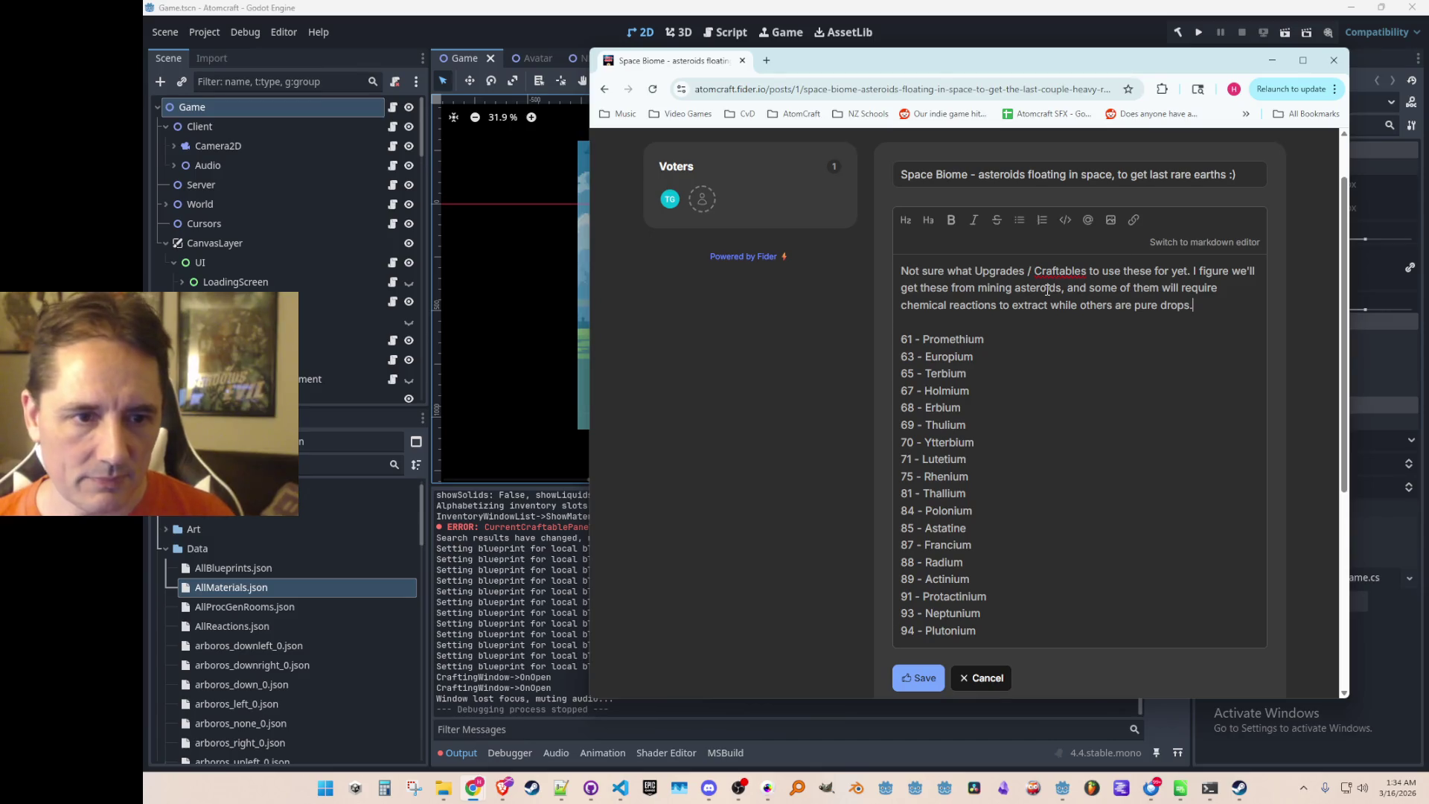
scroll(1010, 402, down, 1)
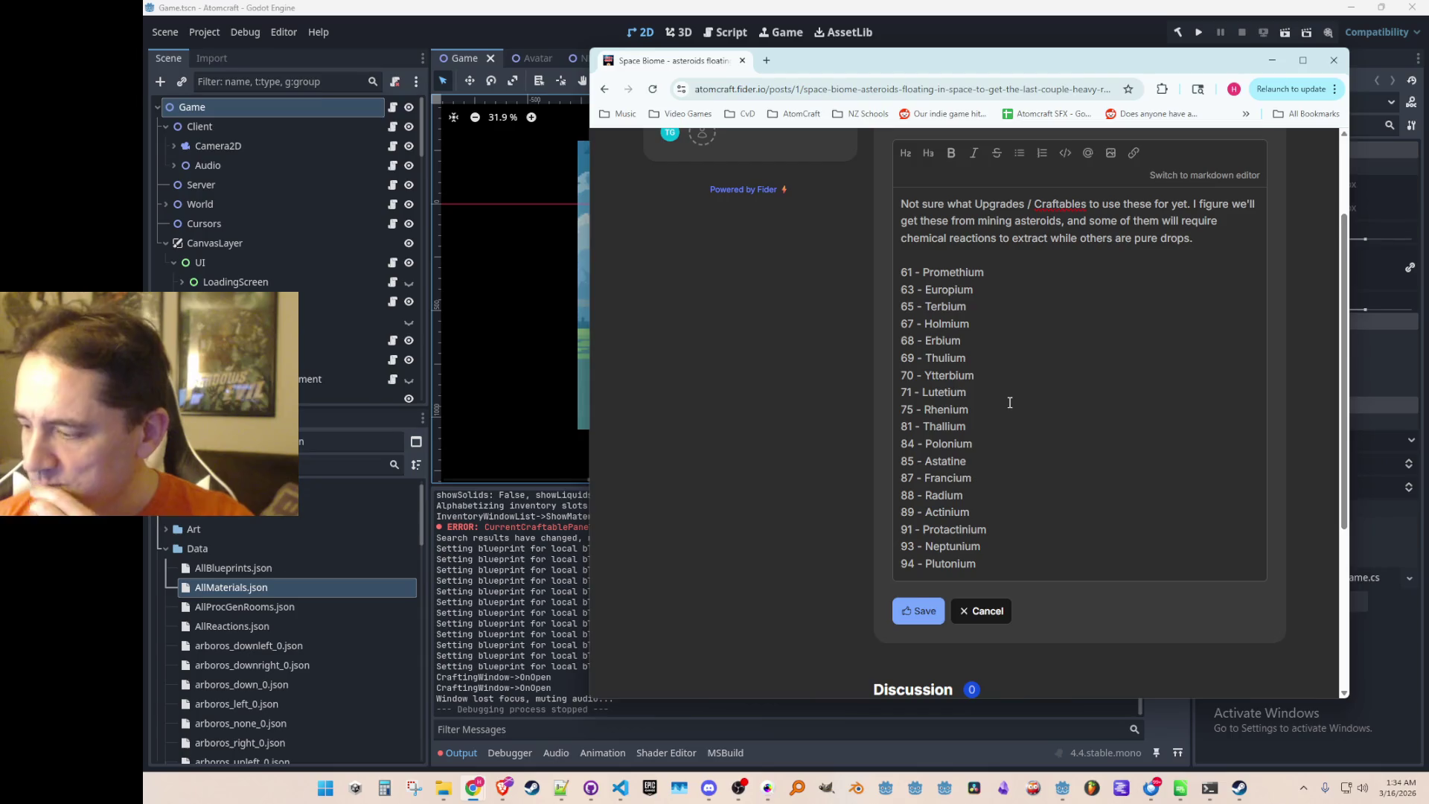
Add a separate paragraph 'Let me know any ideas you have for use of these!' after 'pure drops.'.
scroll(998, 387, down, 1)
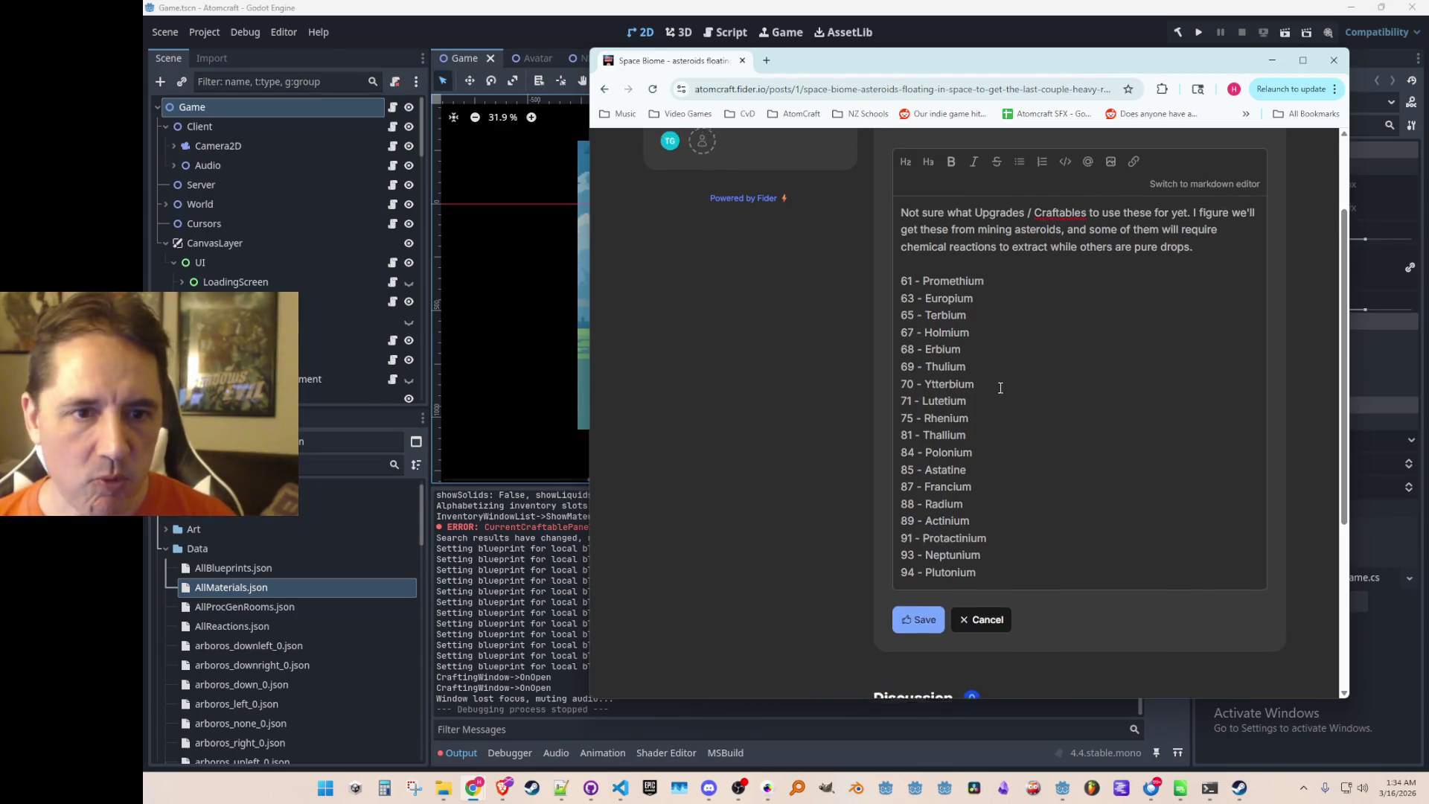
scroll(998, 387, up, 3)
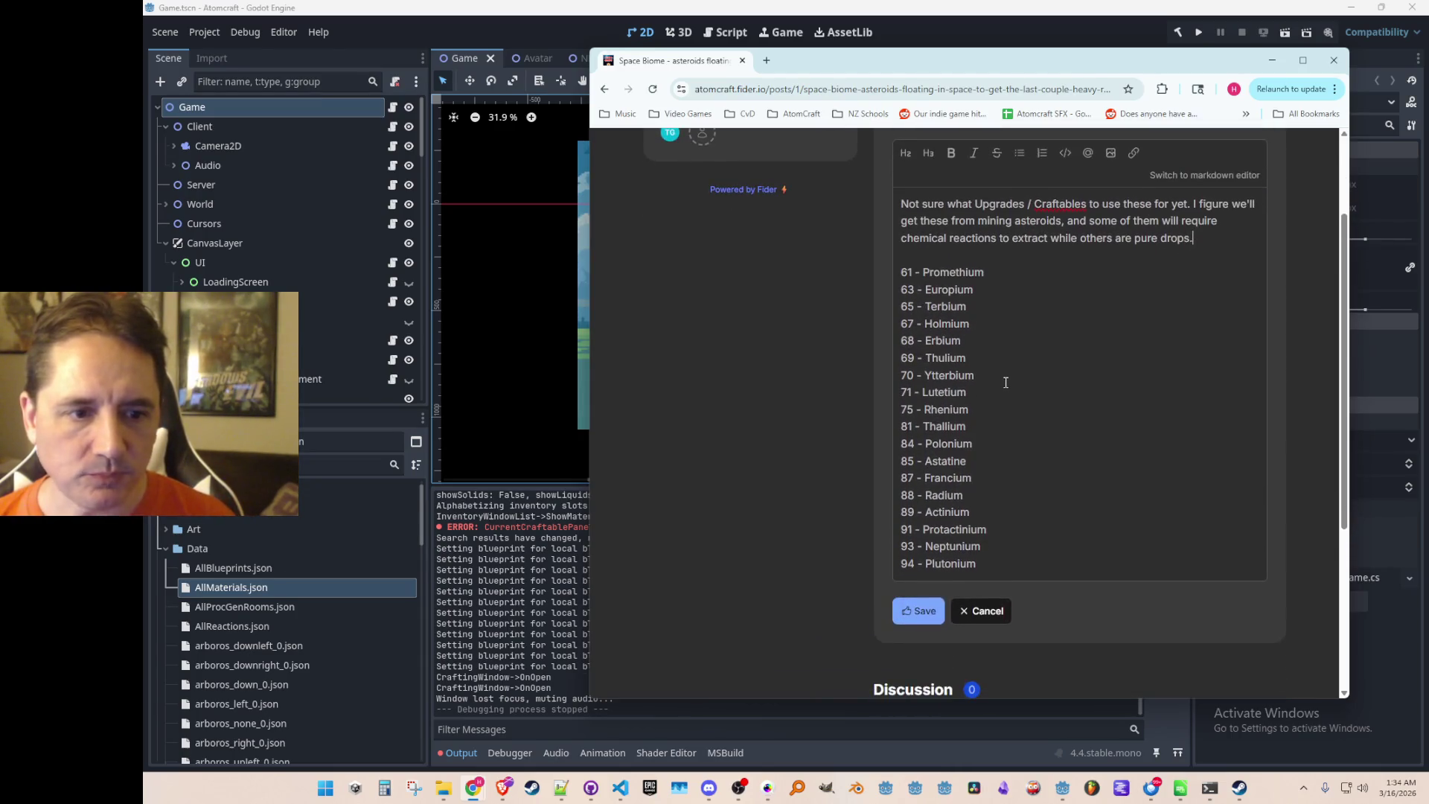
scroll(1025, 412, up, 2)
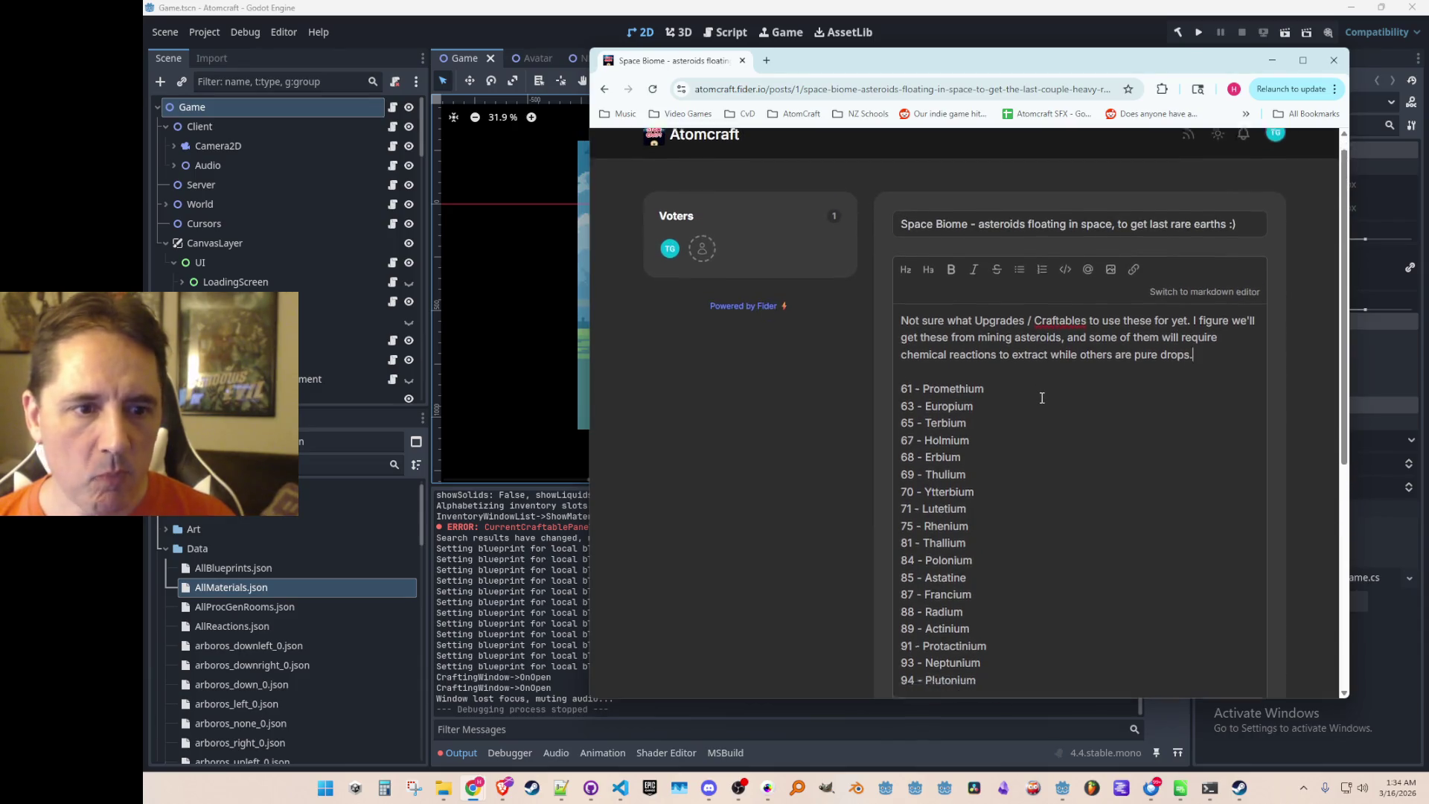
scroll(1042, 397, down, 2)
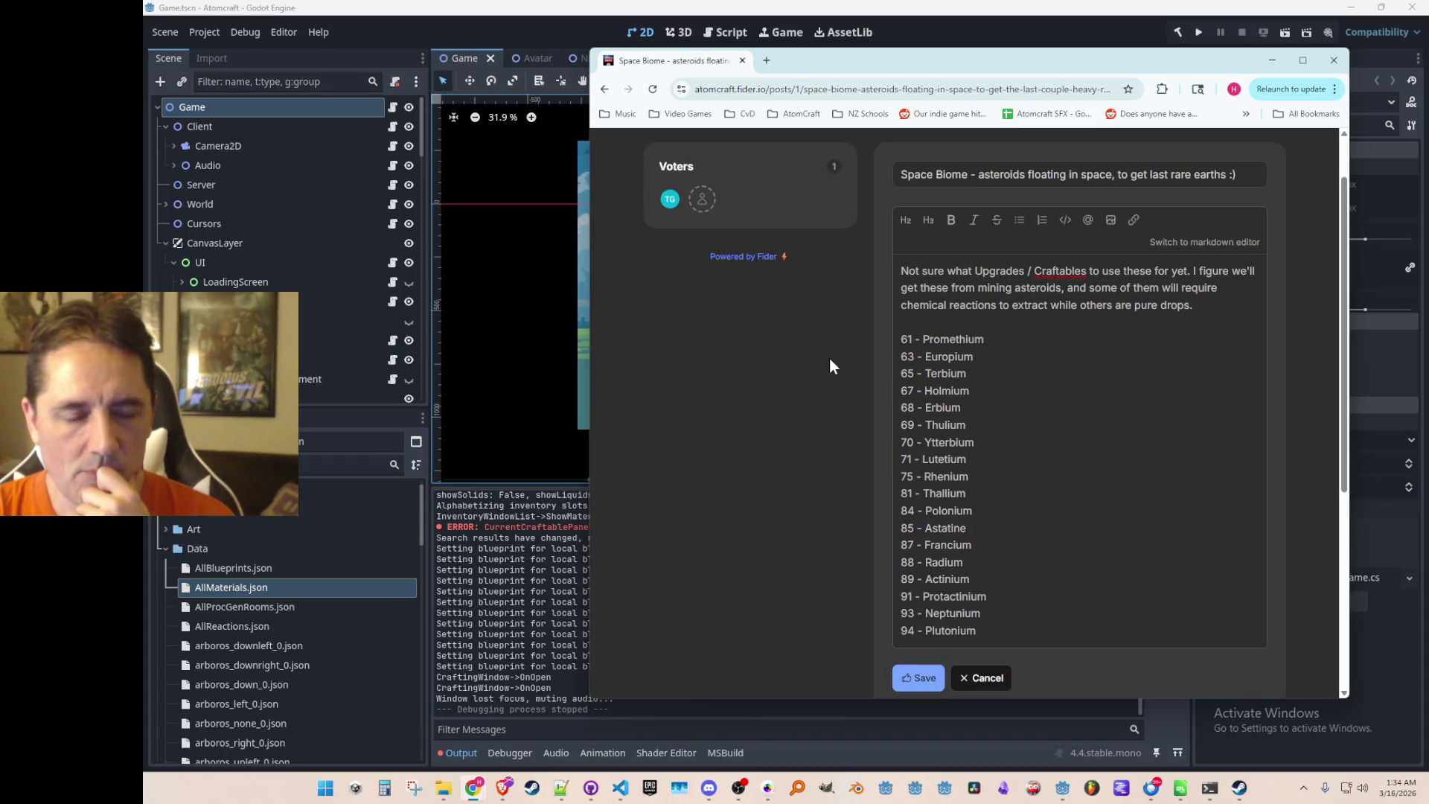
scroll(1056, 320, down, 1)
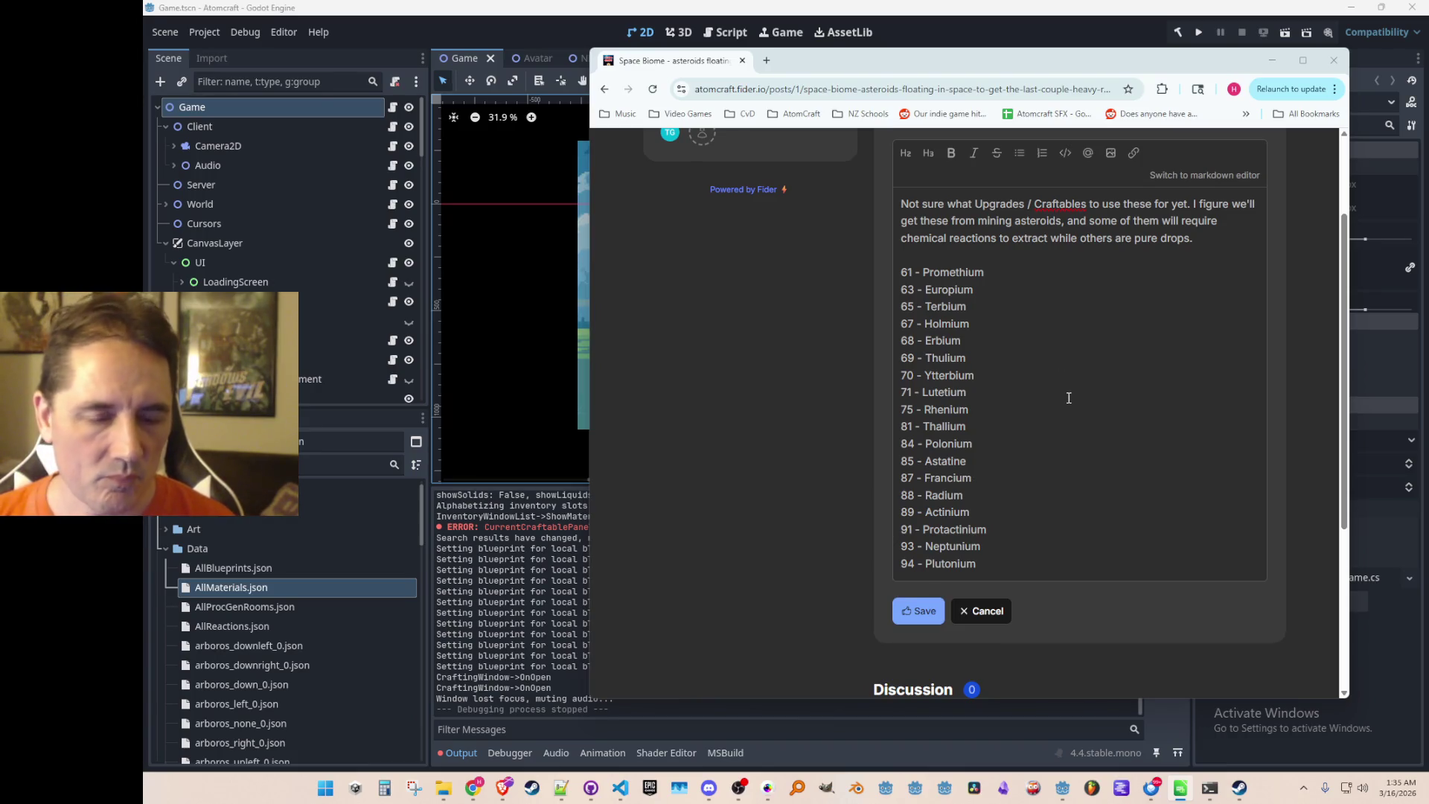
scroll(1069, 397, up, 2)
scroll(1069, 398, down, 2)
scroll(1111, 370, up, 1)
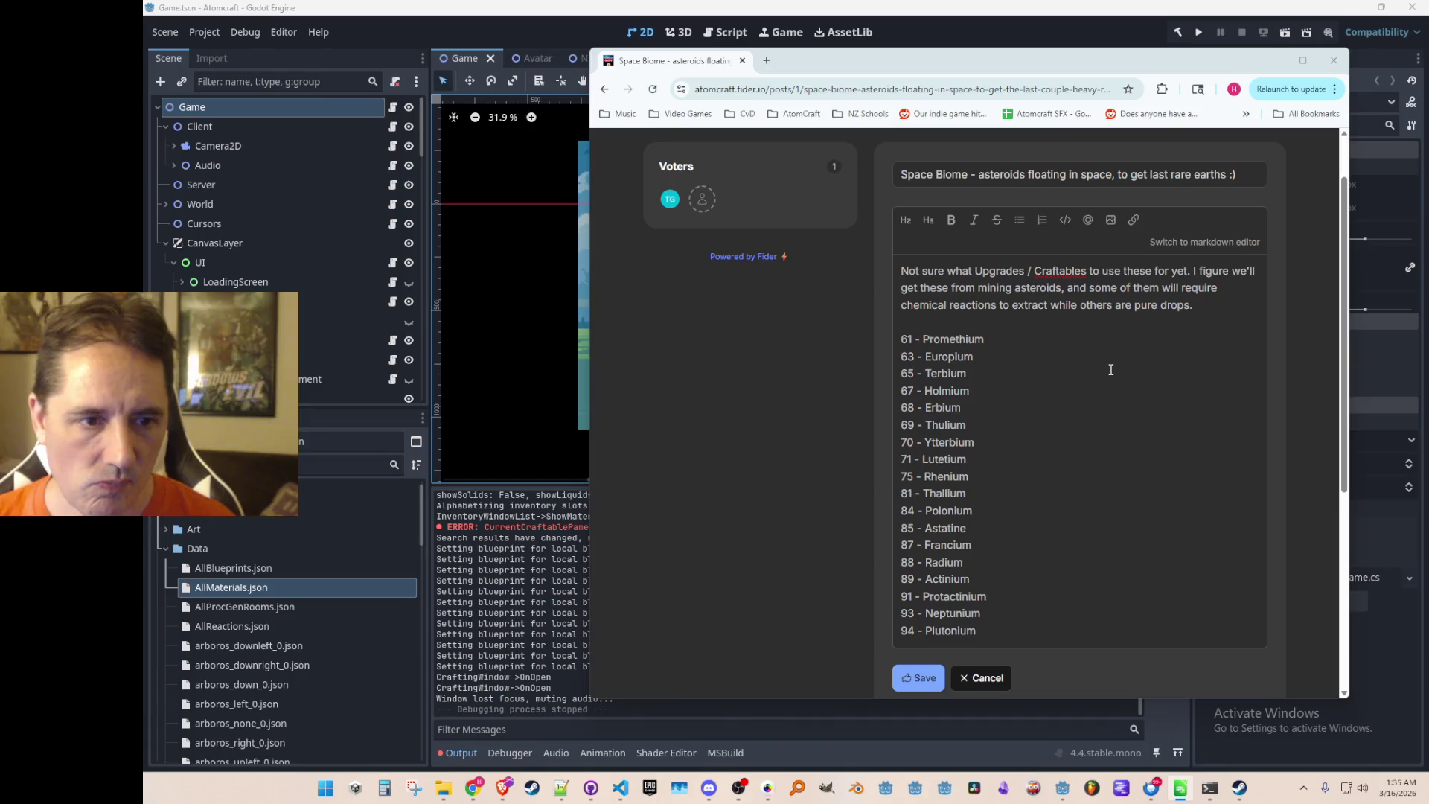
scroll(1052, 350, down, 2)
scroll(1053, 350, up, 2)
key(Return)
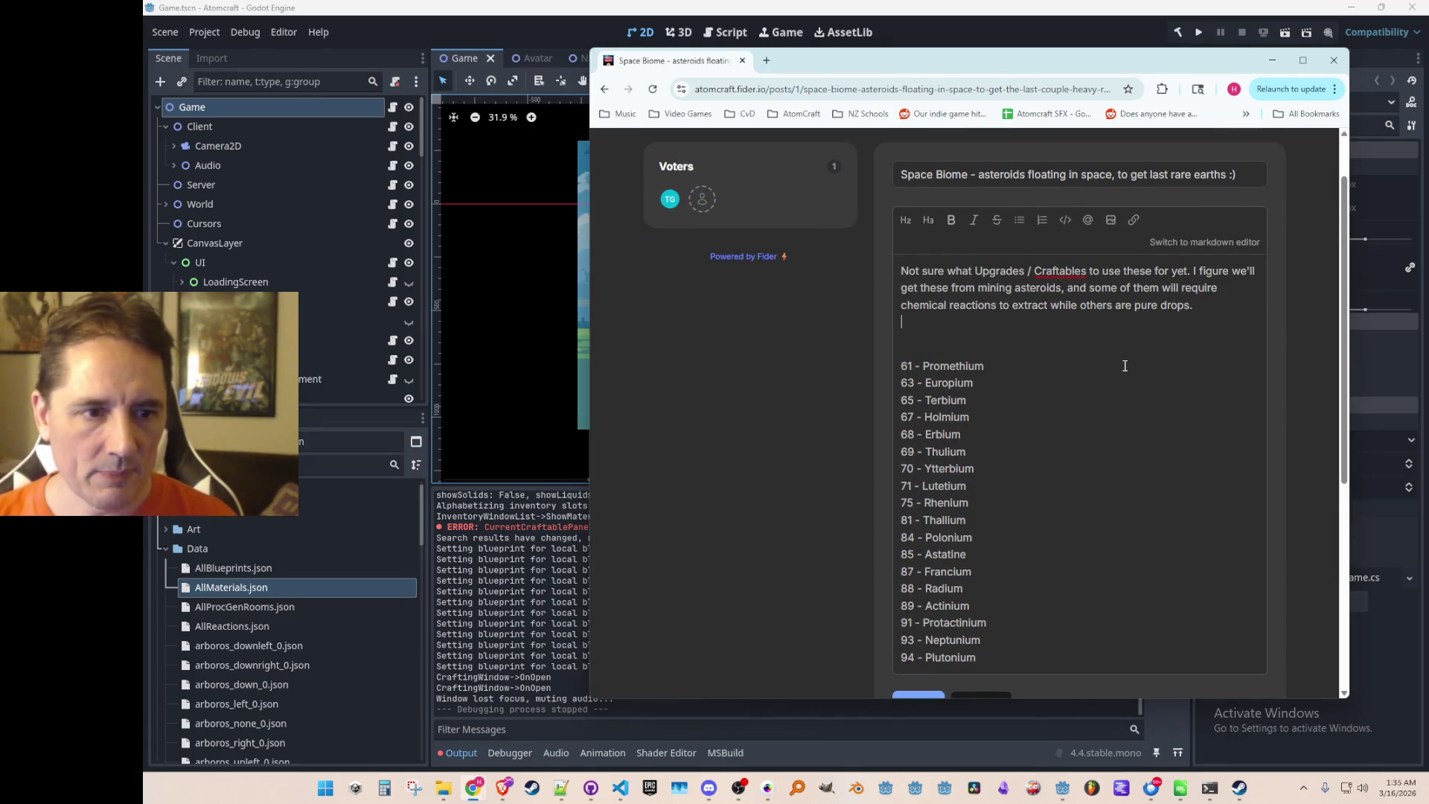
key(Return)
text(Let me kn)
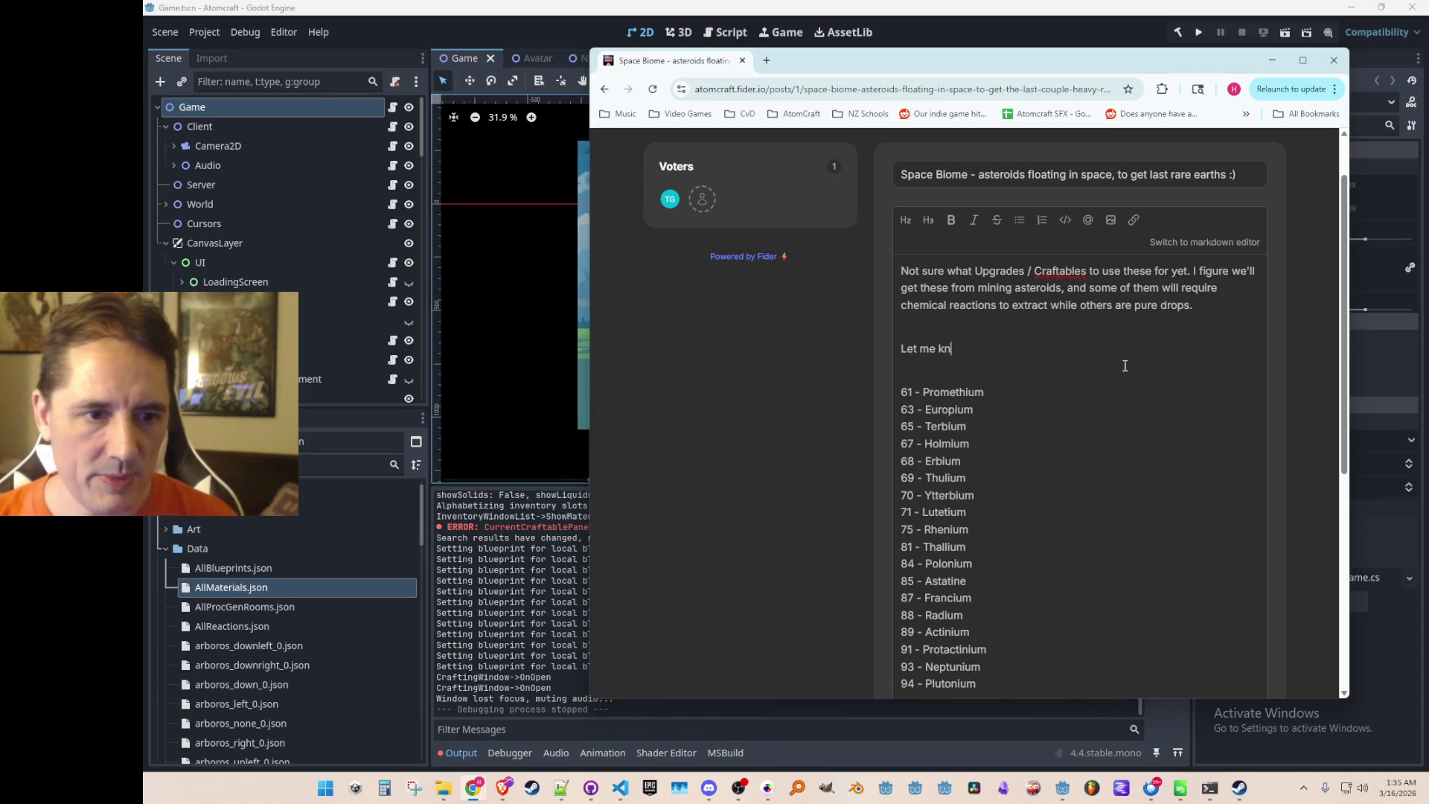
text(ow any ideas you h)
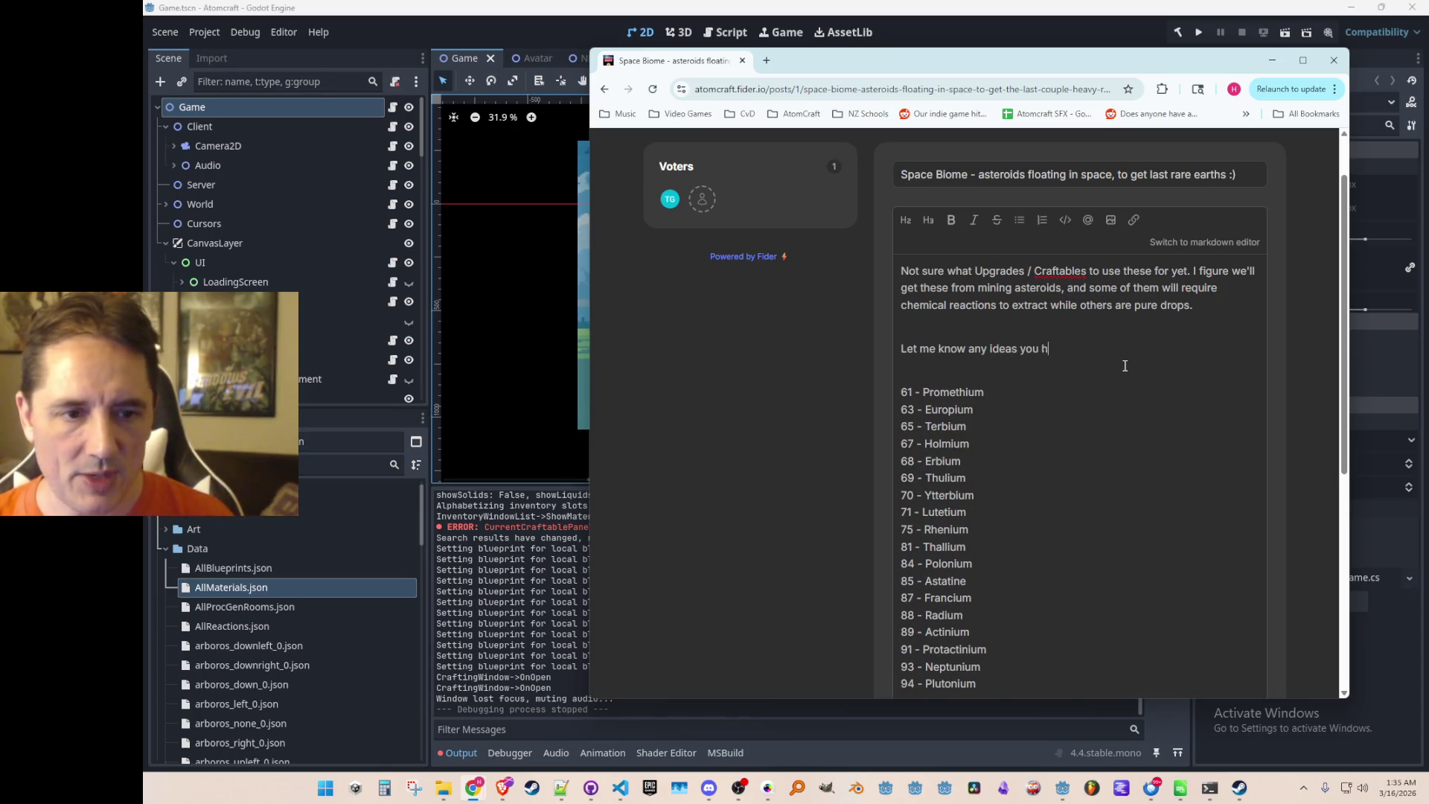
text(ave for use of these!)
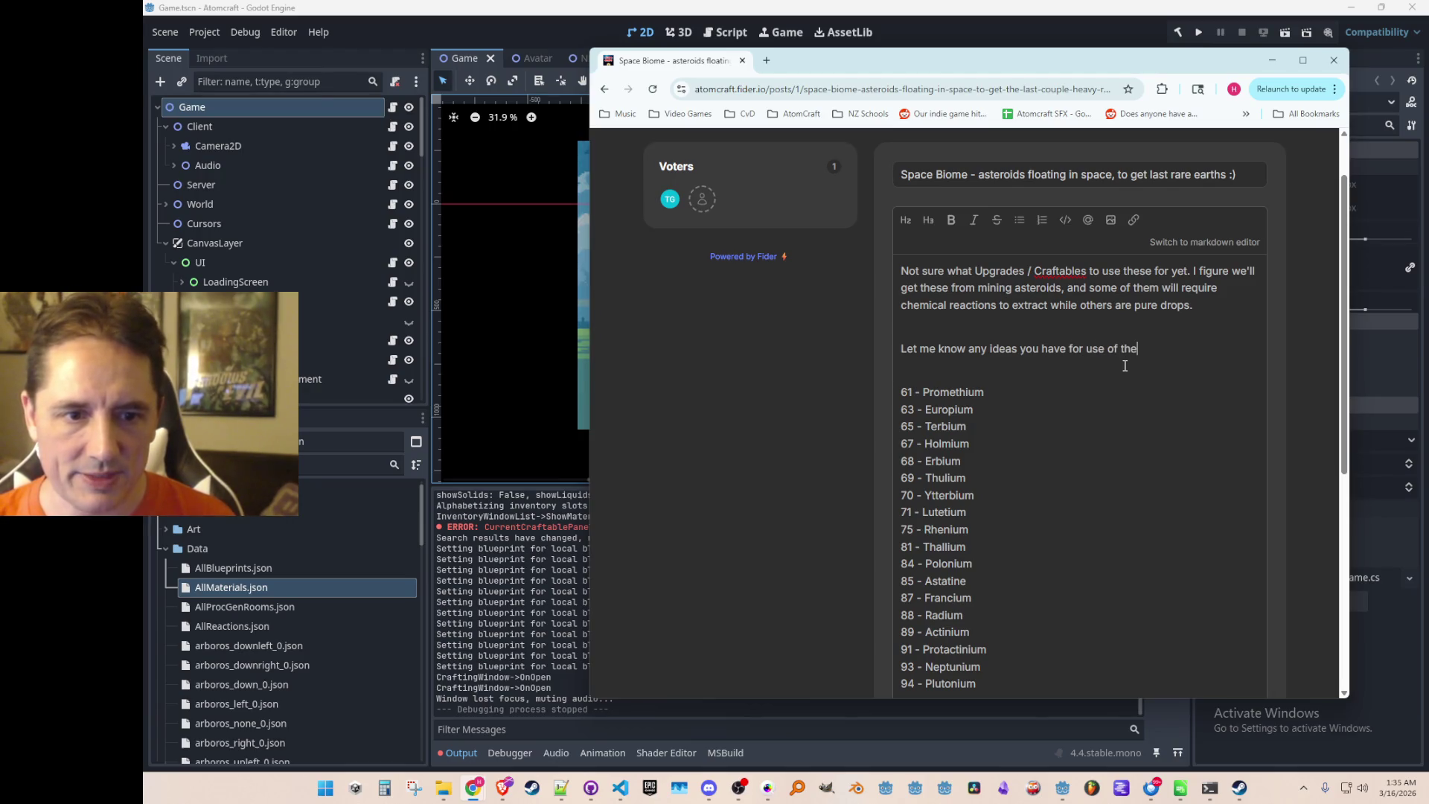
scroll(826, 416, down, 3)
Save the edited post description and return to the Atomcraft suggestions board.
click(917, 465)
scroll(809, 385, up, 5)
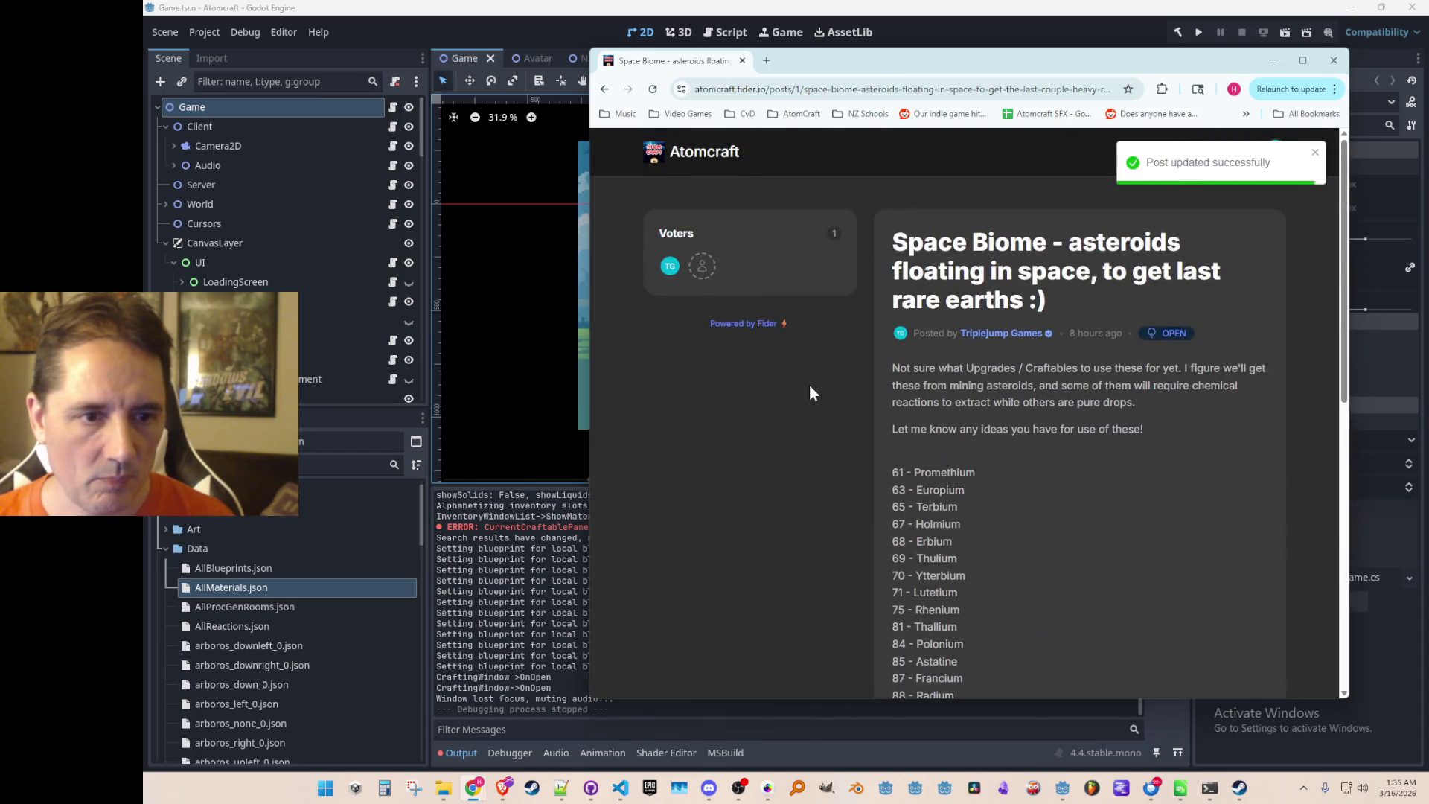
click(707, 168)
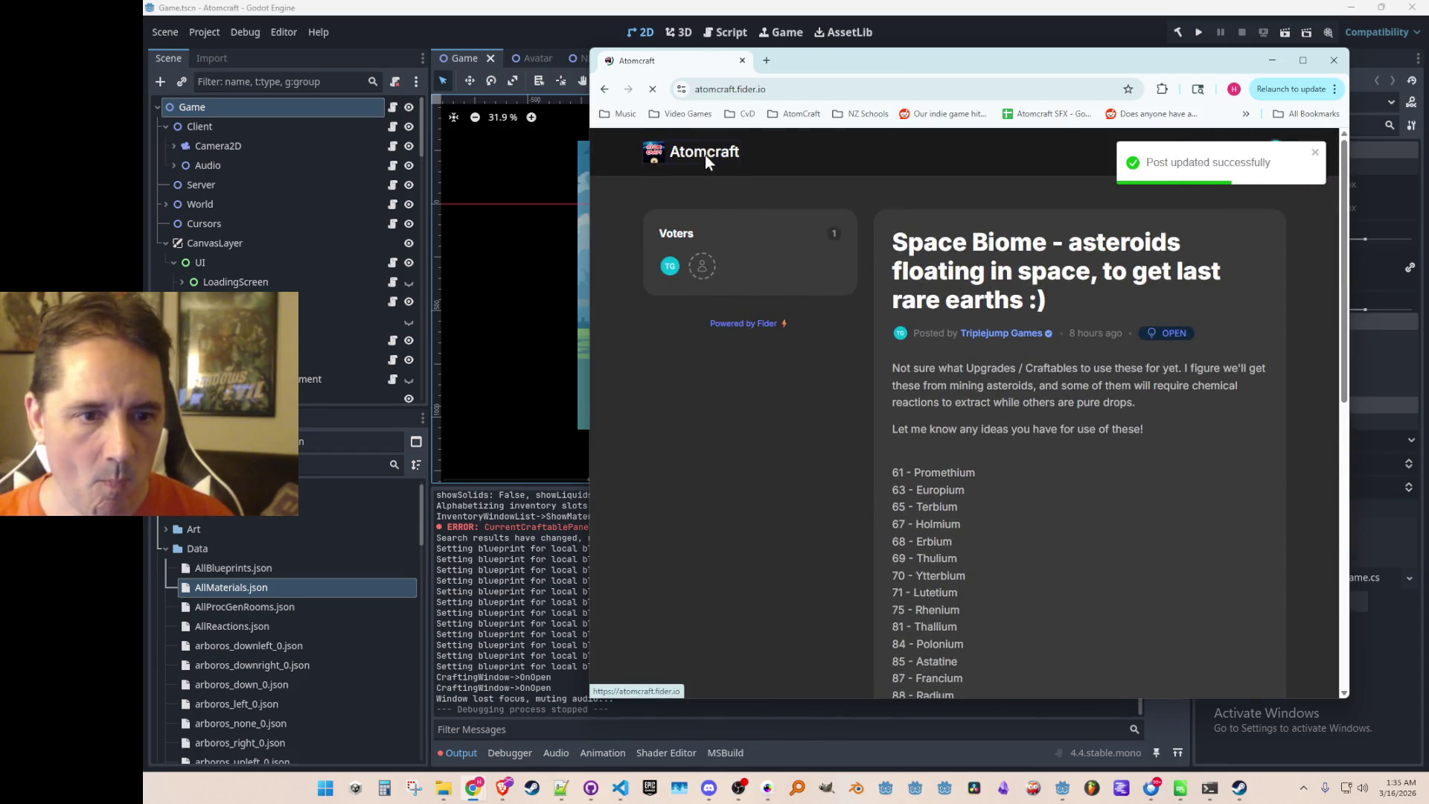
scroll(847, 350, down, 1)
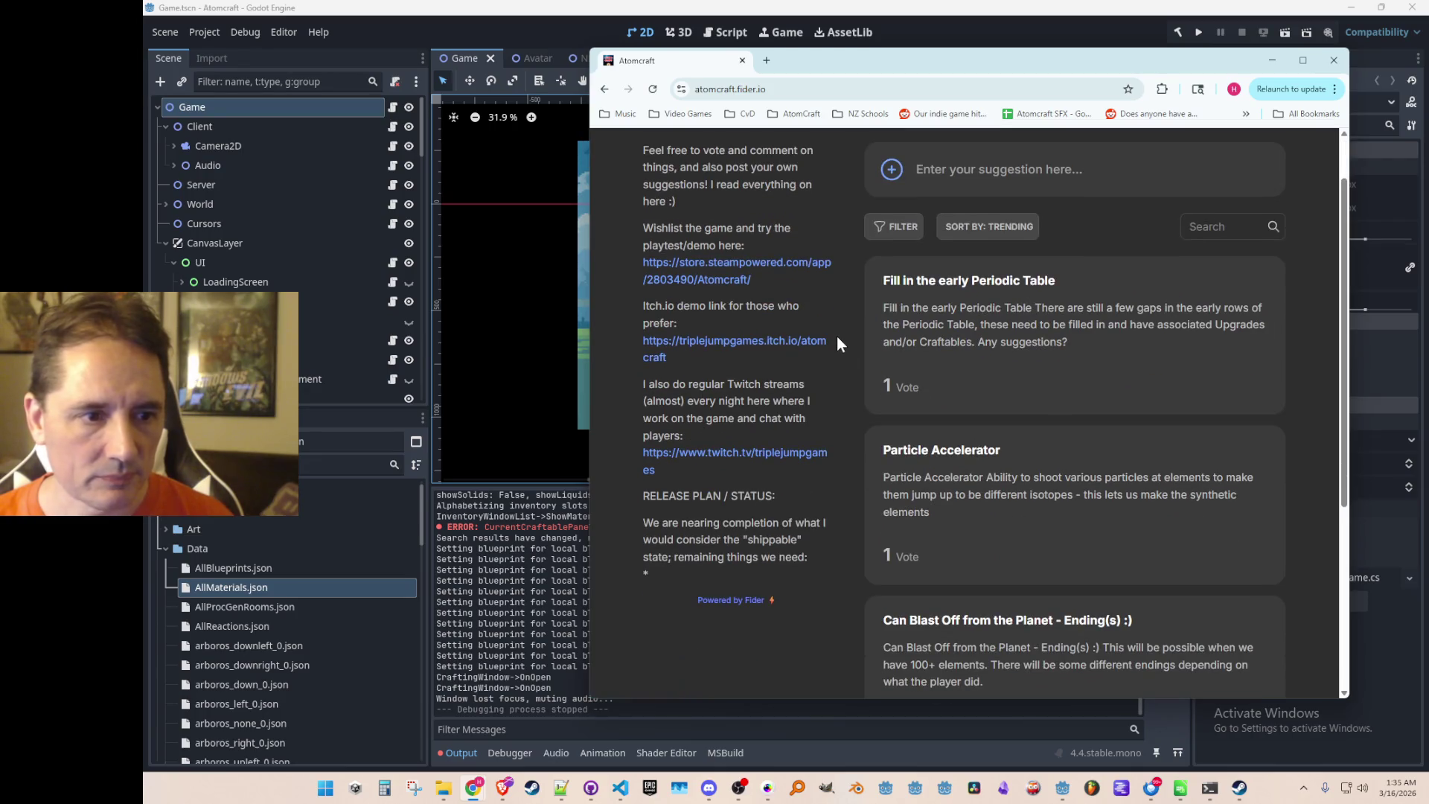
scroll(836, 342, up, 1)
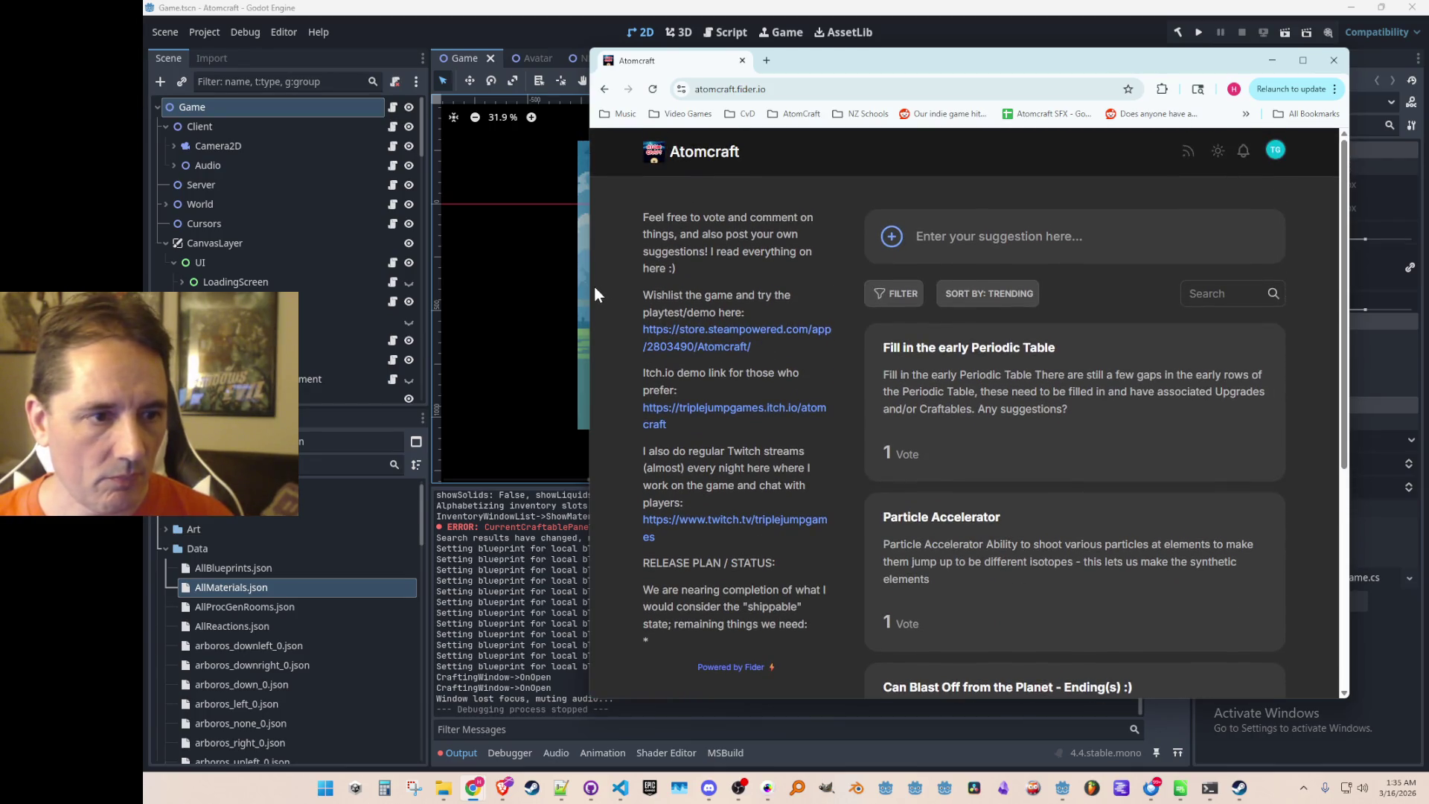
Widen the browser window and open the account options list from the avatar.
drag(591, 284, 298, 282)
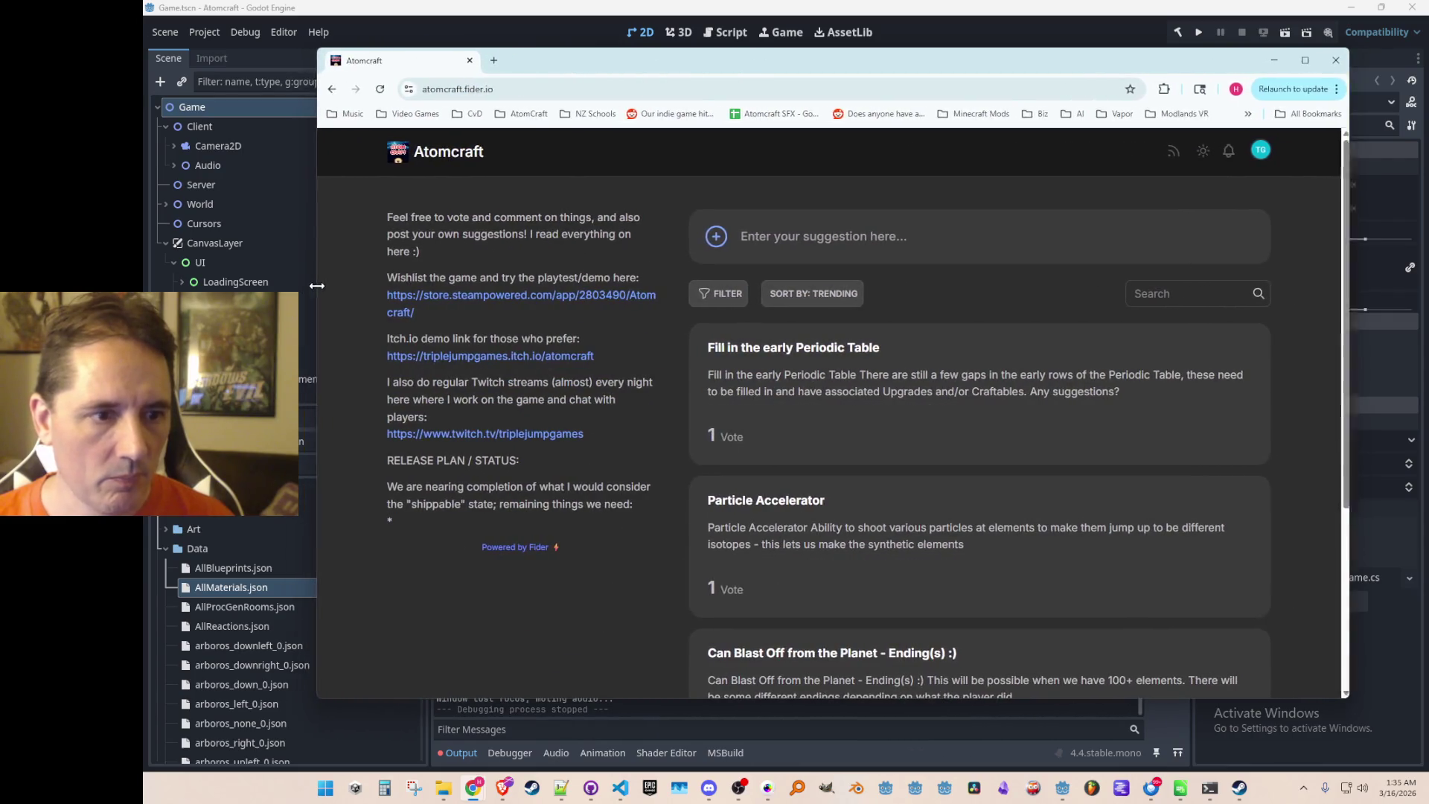
scroll(646, 301, down, 3)
scroll(646, 297, up, 3)
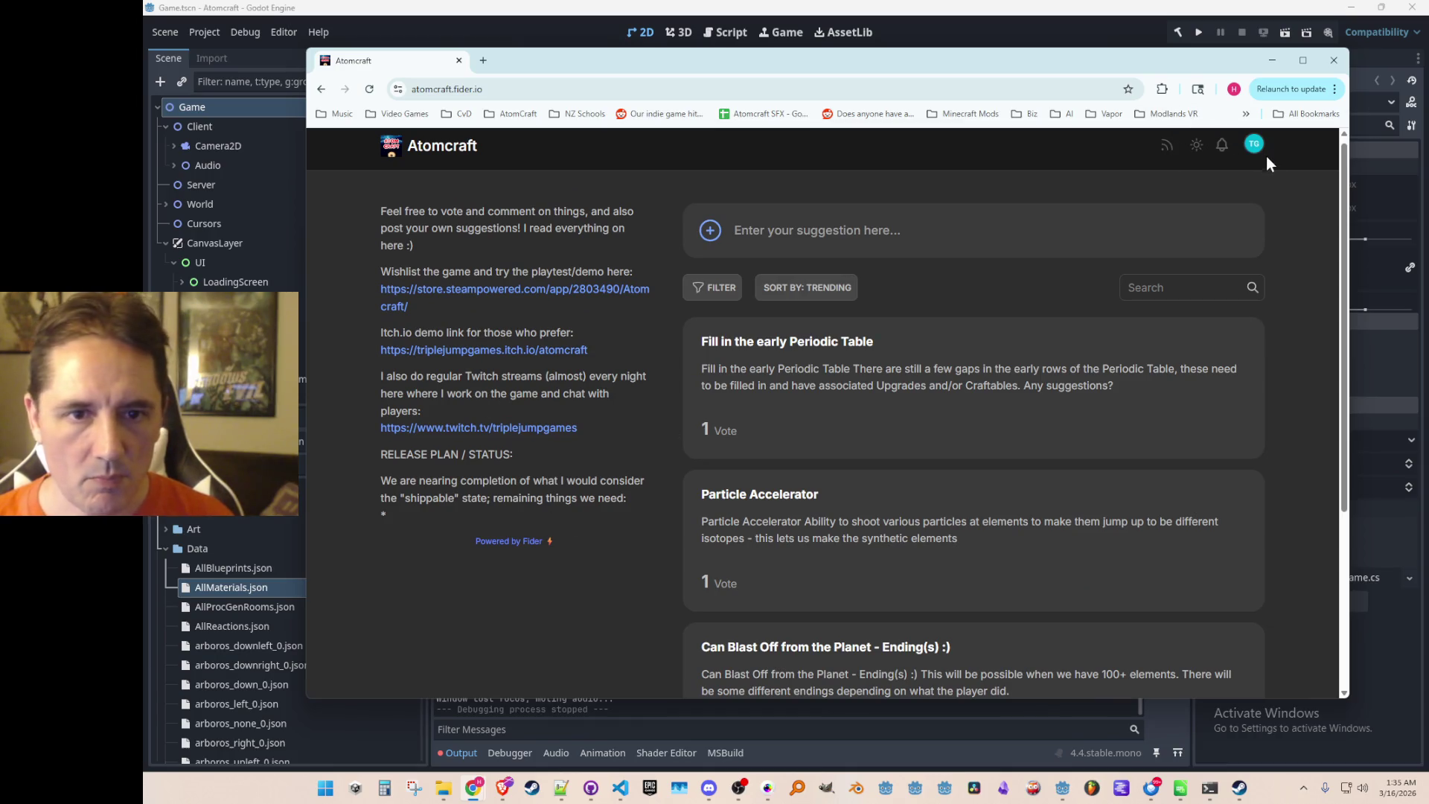
click(1256, 148)
Choose Site Settings to view the General page with the Atomcraft title and Welcome Message.
click(1207, 259)
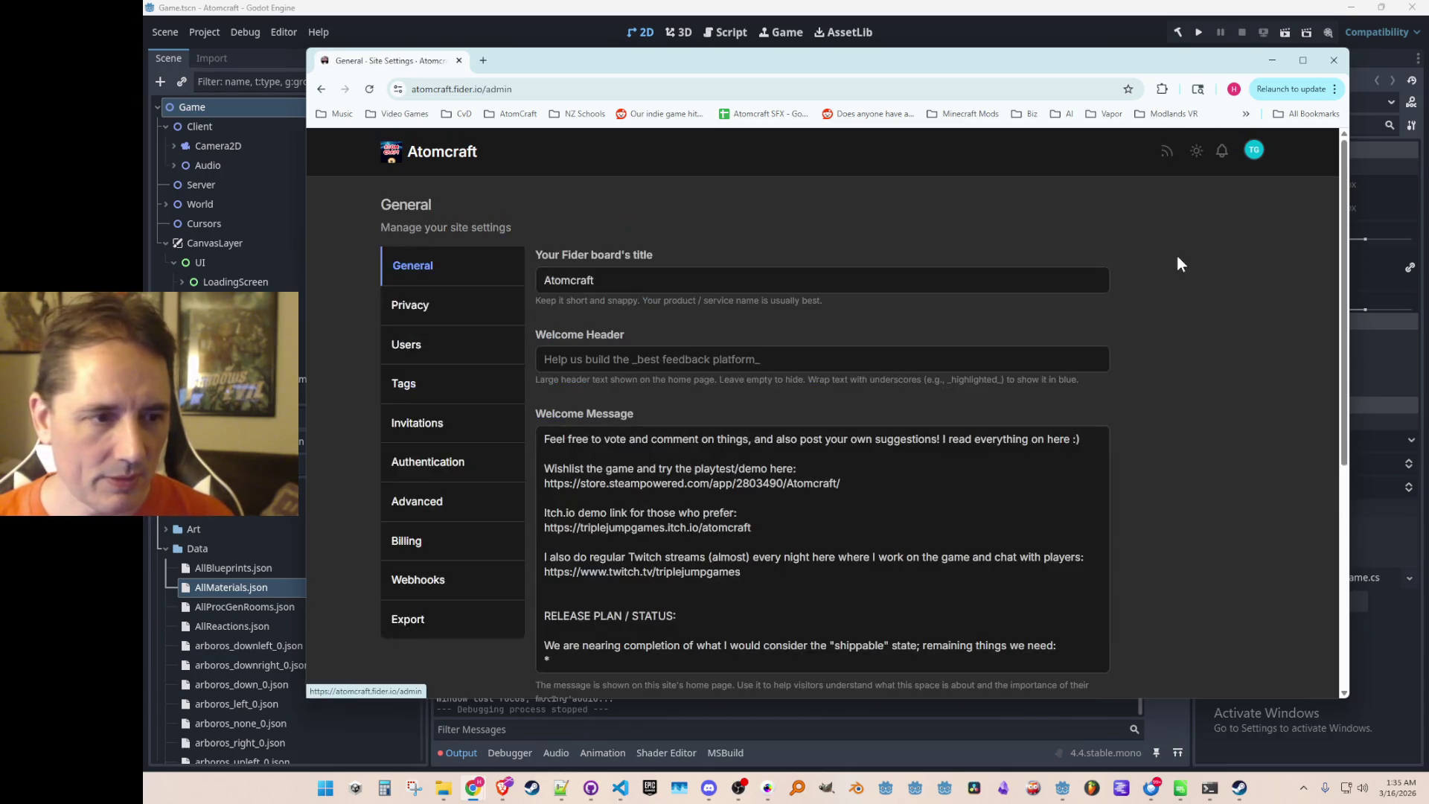
key(alt+Tab)
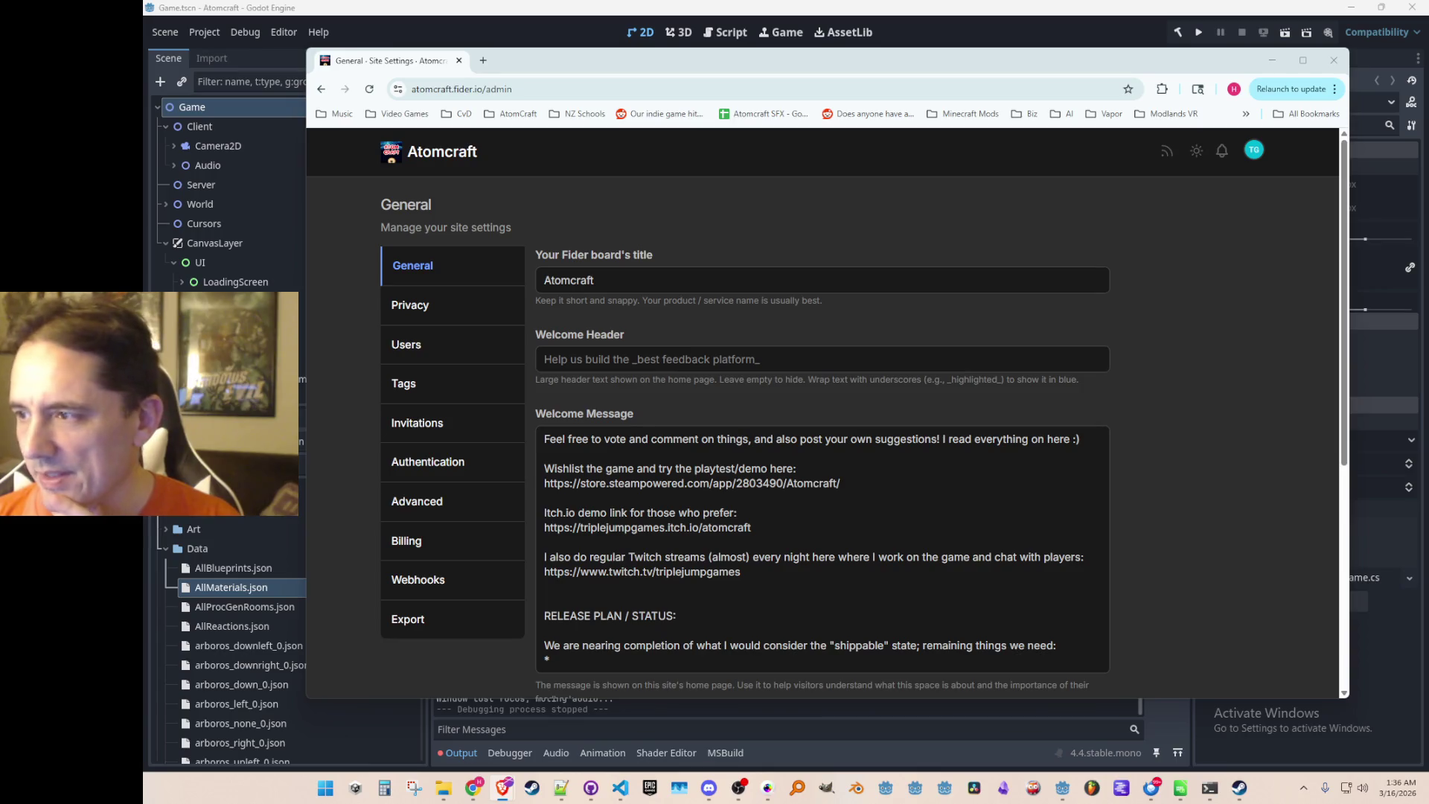
scroll(815, 531, down, 2)
Paste the four suggestion titles under the Welcome Message release plan.
click(807, 523)
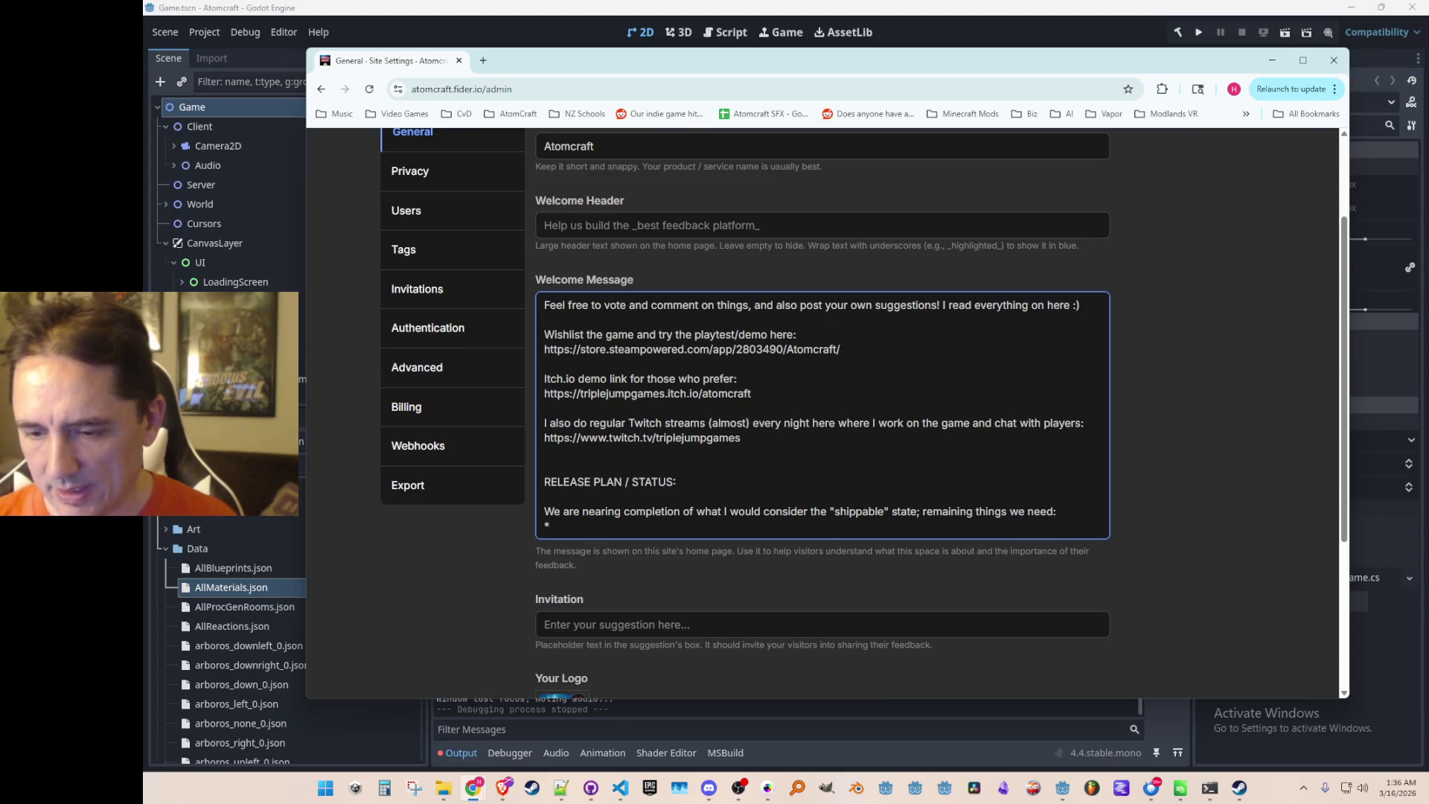
key(alt+Tab)
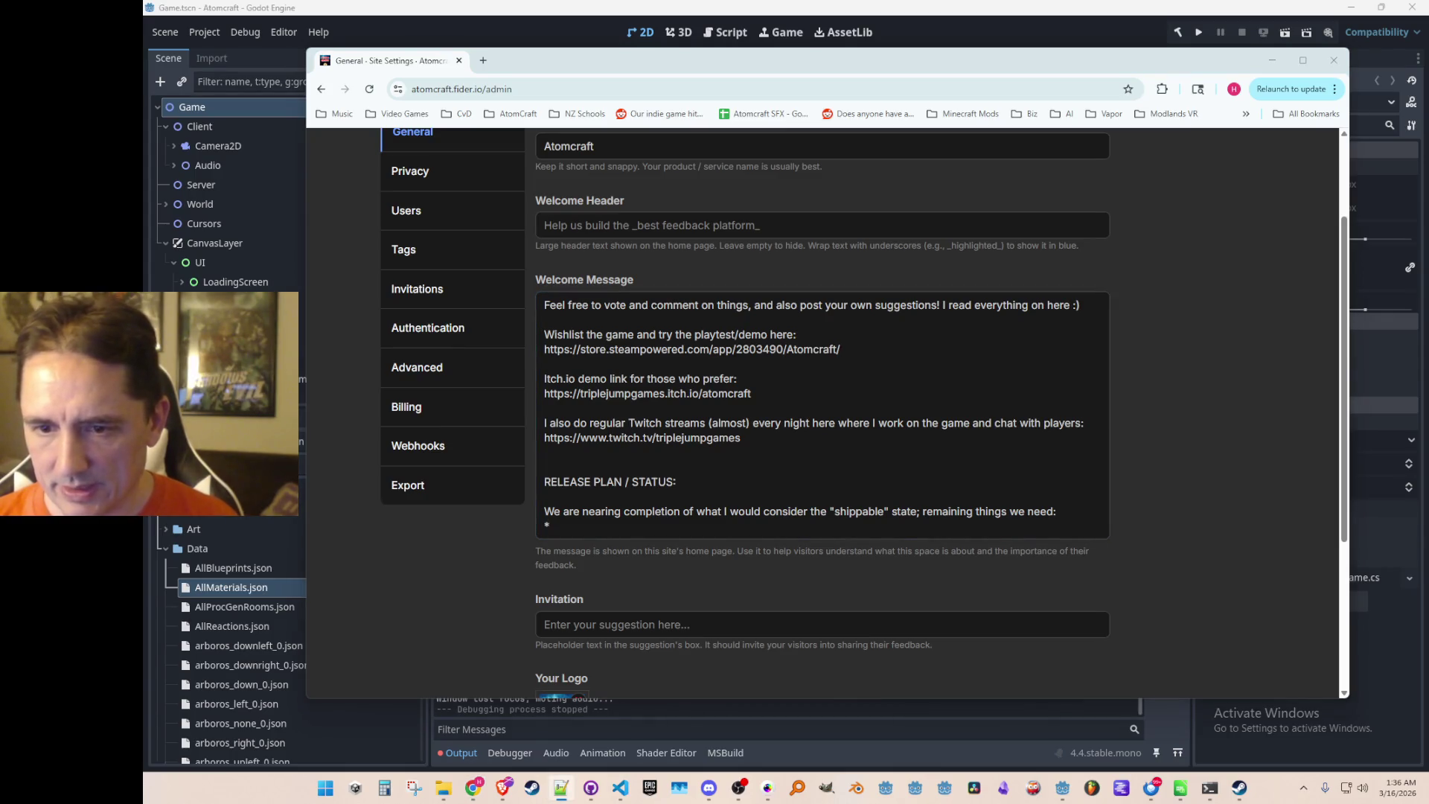
key(alt+Tab)
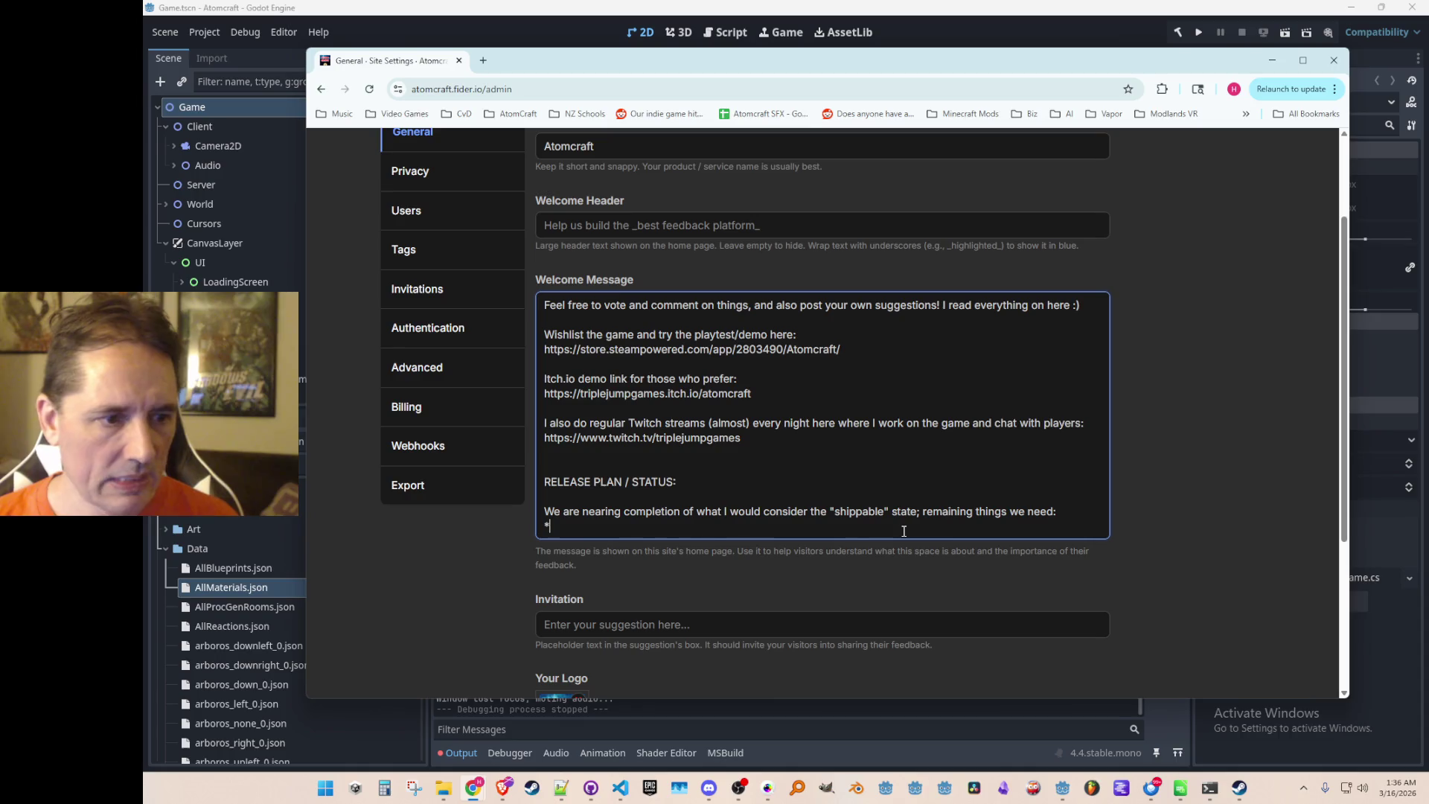
text(Fill in the early Periodic Table Particle Accelerator Can Blast Off from the Planet - Ending(s) Space Biome -)
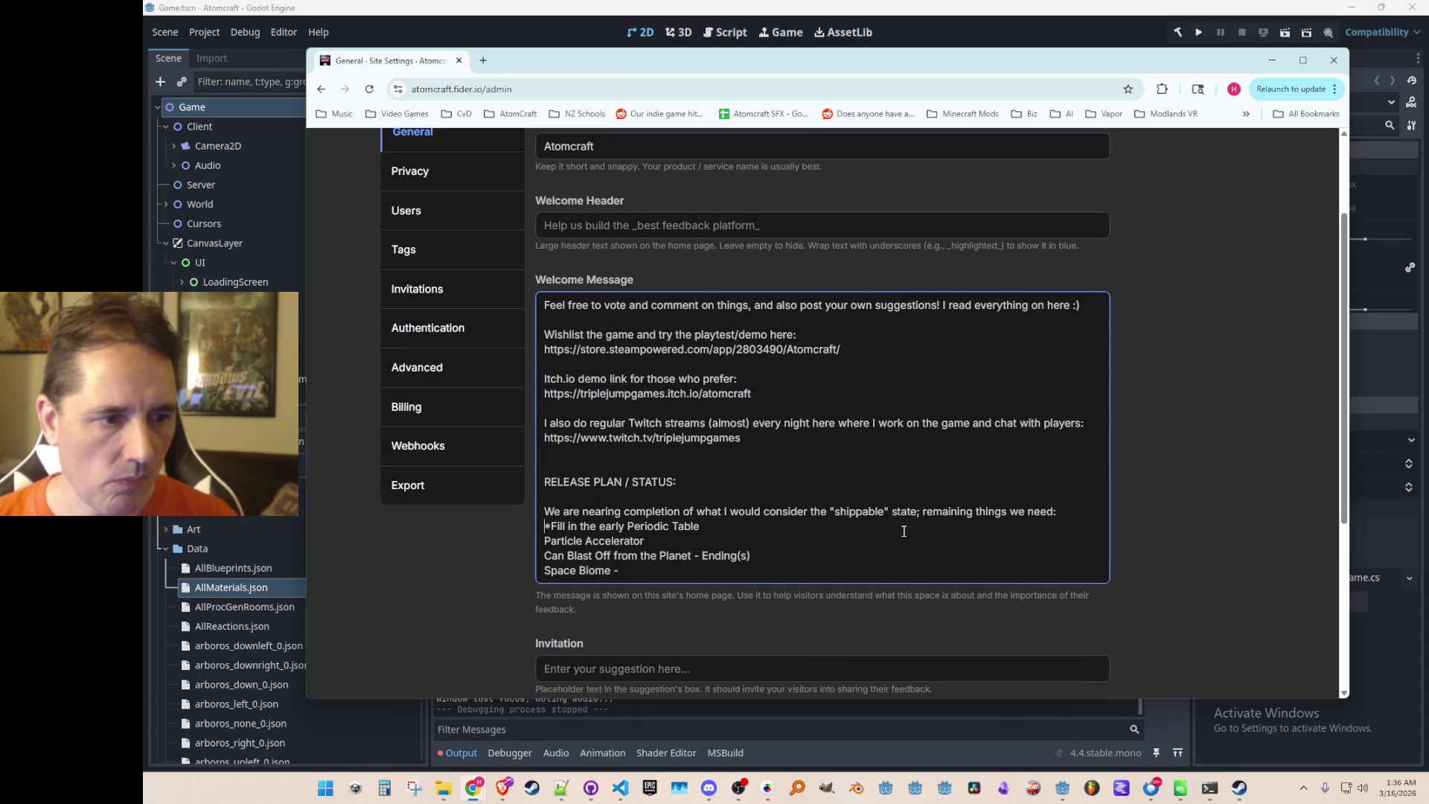
Prefix each pasted line with '*' to make a bulleted list.
key(Down)
key(Home)
text(*)
key(Down)
key(Home)
text(*)
key(Down)
key(End)
text(*)
key(Left)
key(Left)
key(Left)
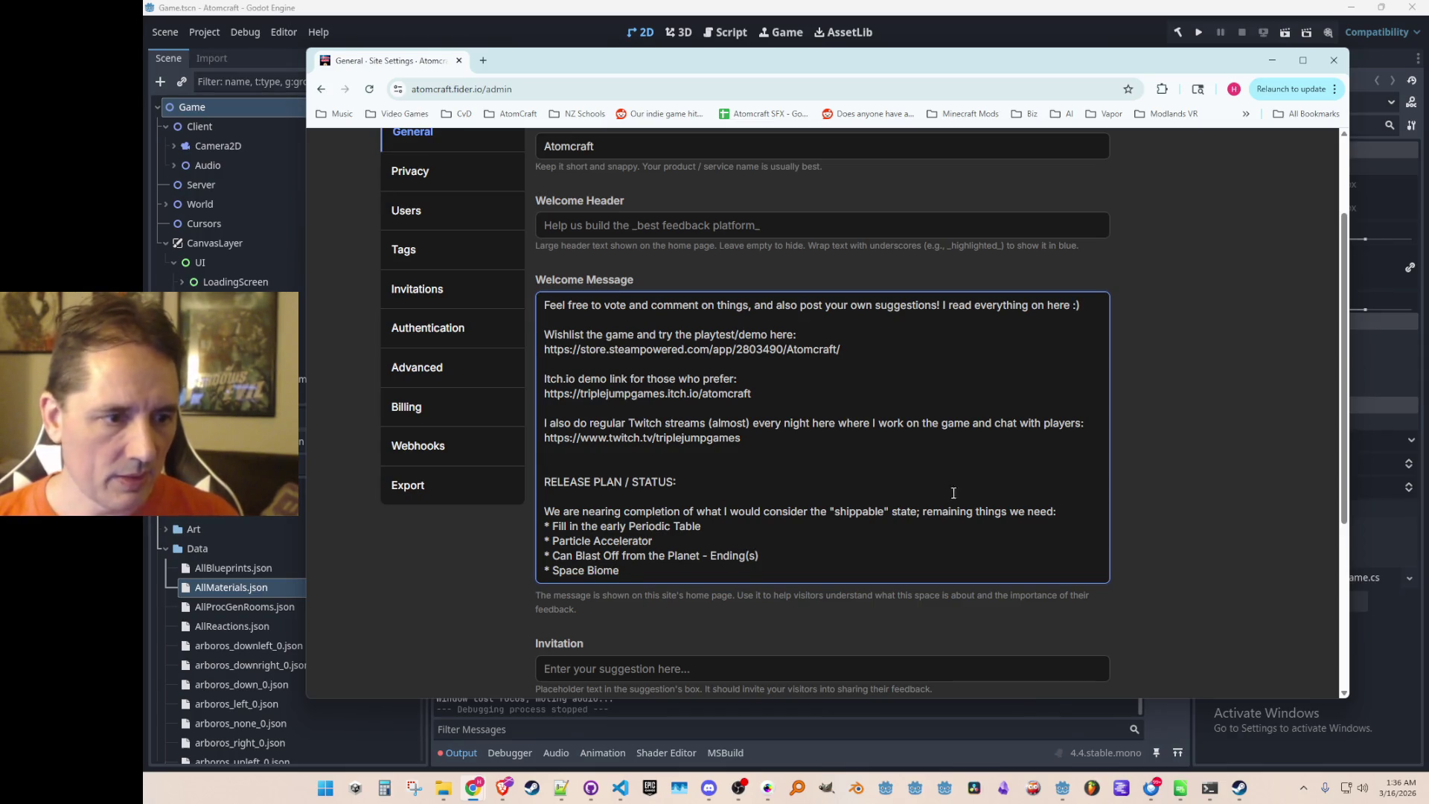
scroll(958, 497, down, 1)
scroll(958, 497, down, 1)
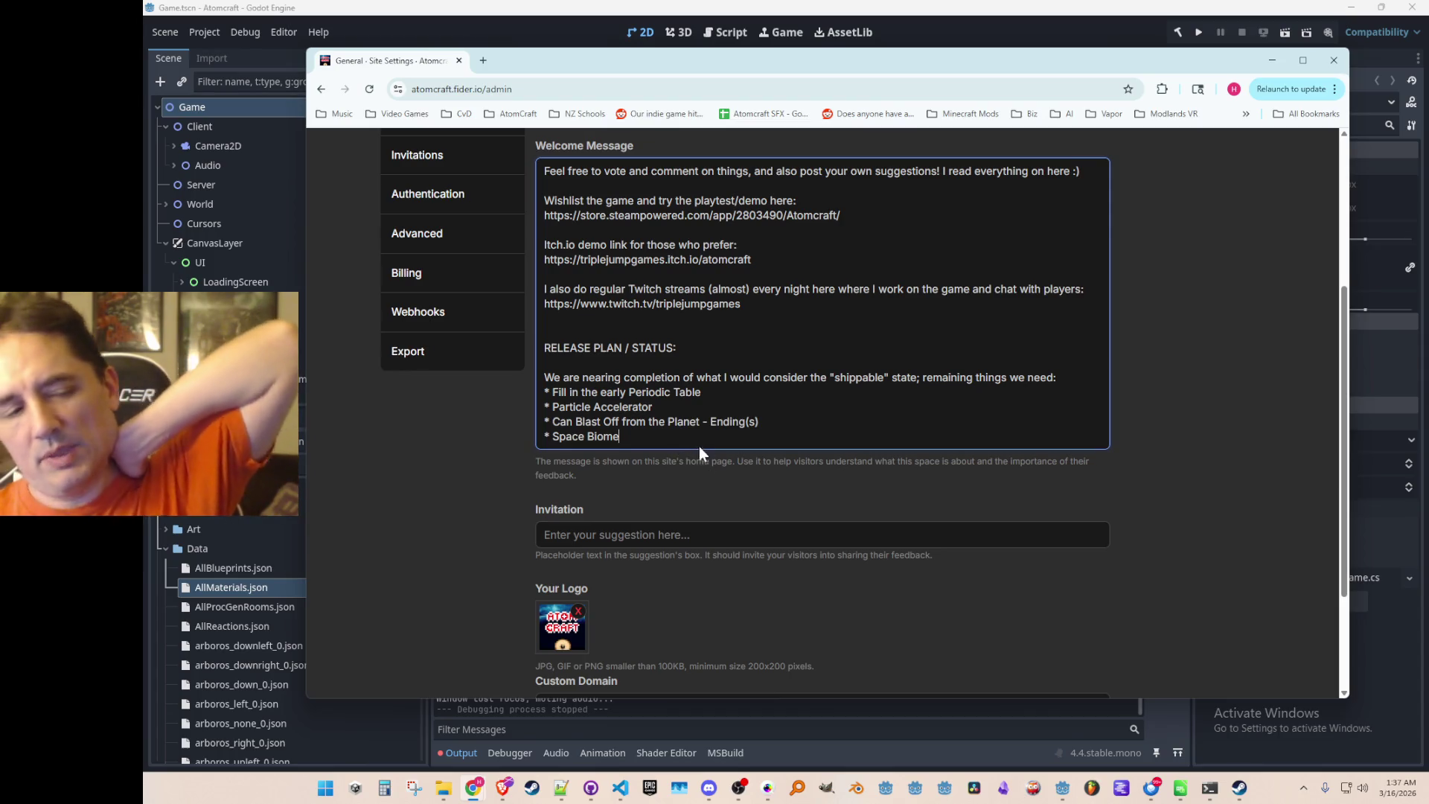
Change '- Ending(s)' to 'and see Ending(s)' and start a new line below the list.
click(710, 422)
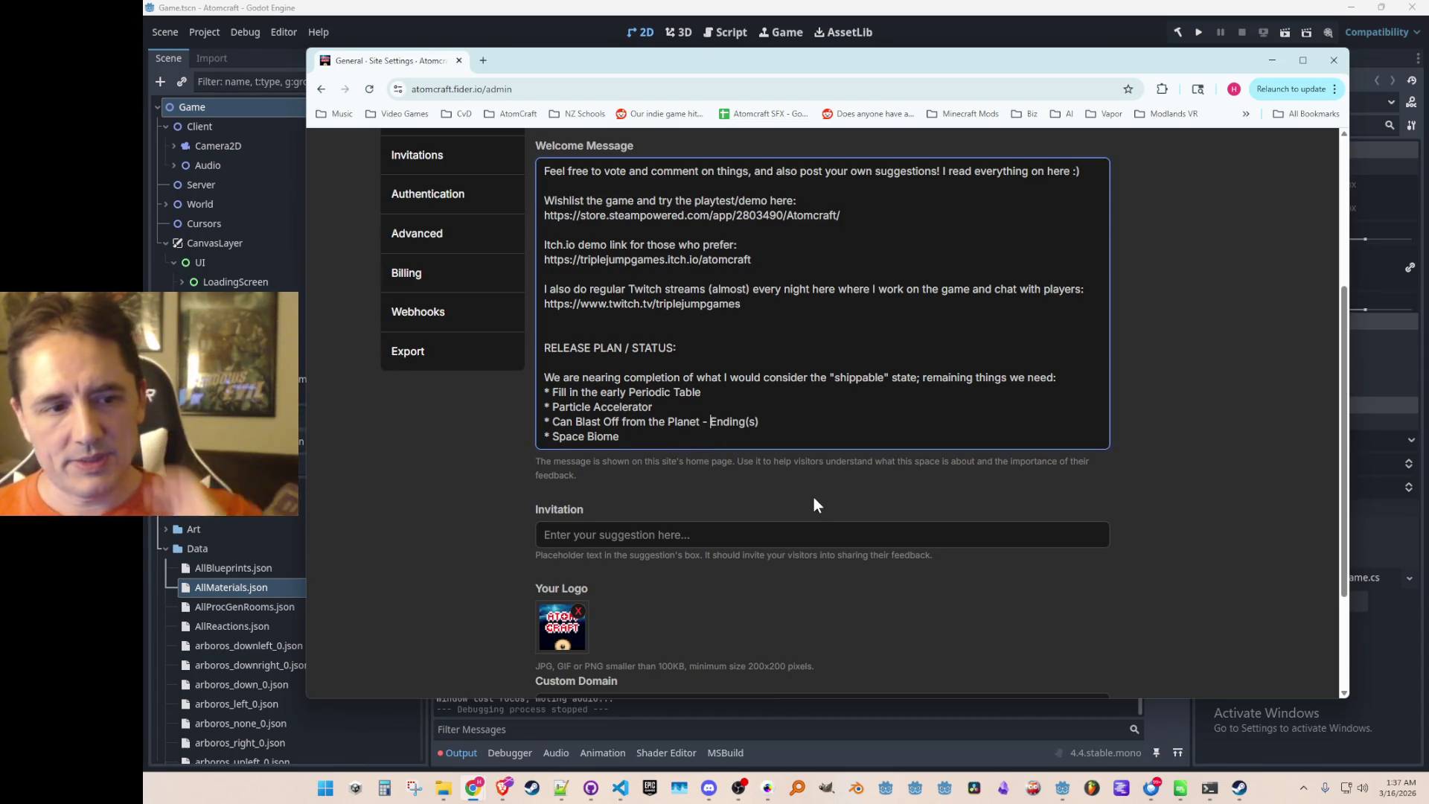
key(BackSpace)
key(BackSpace)
text(and see)
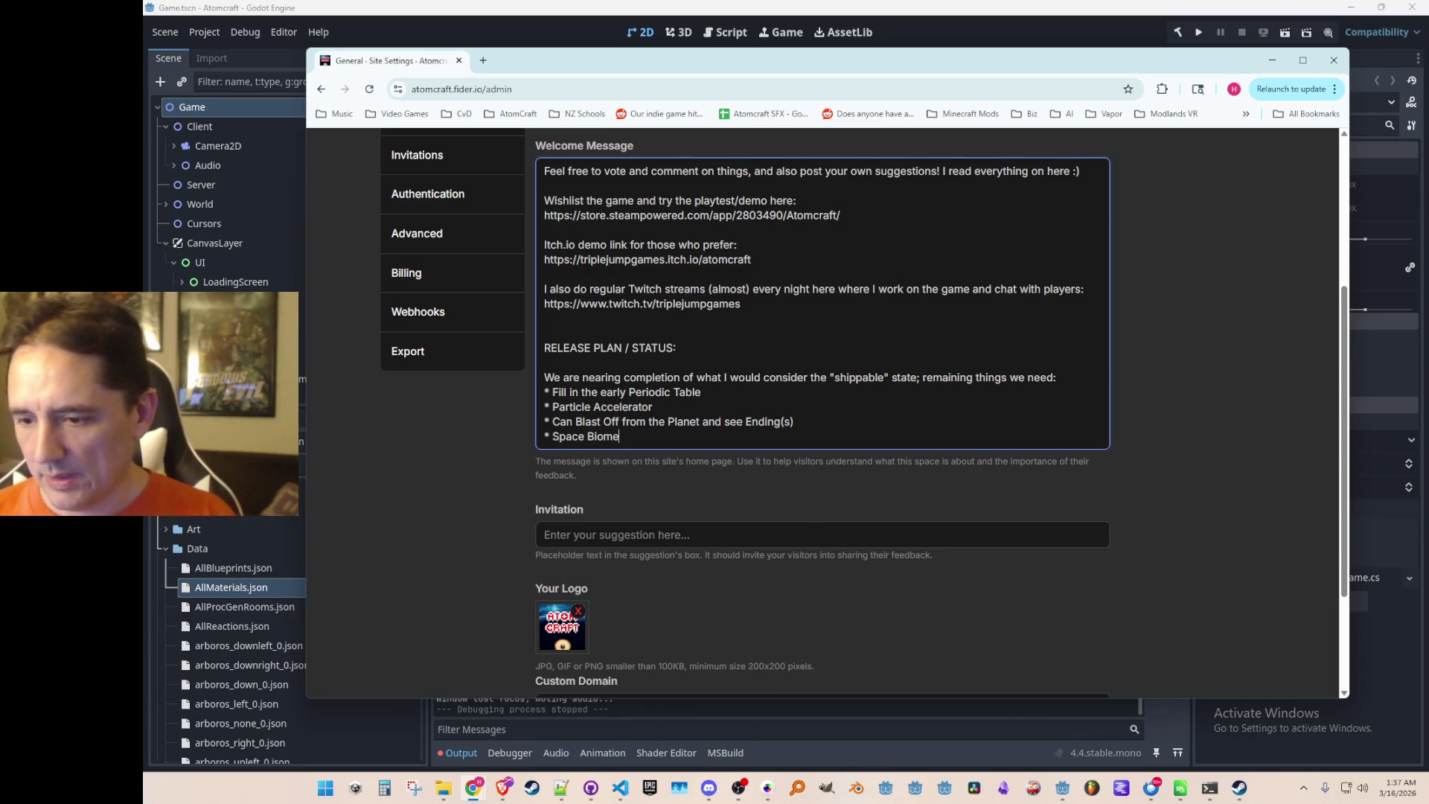
key(alt+Tab)
click(823, 437)
key(Return)
key(Return)
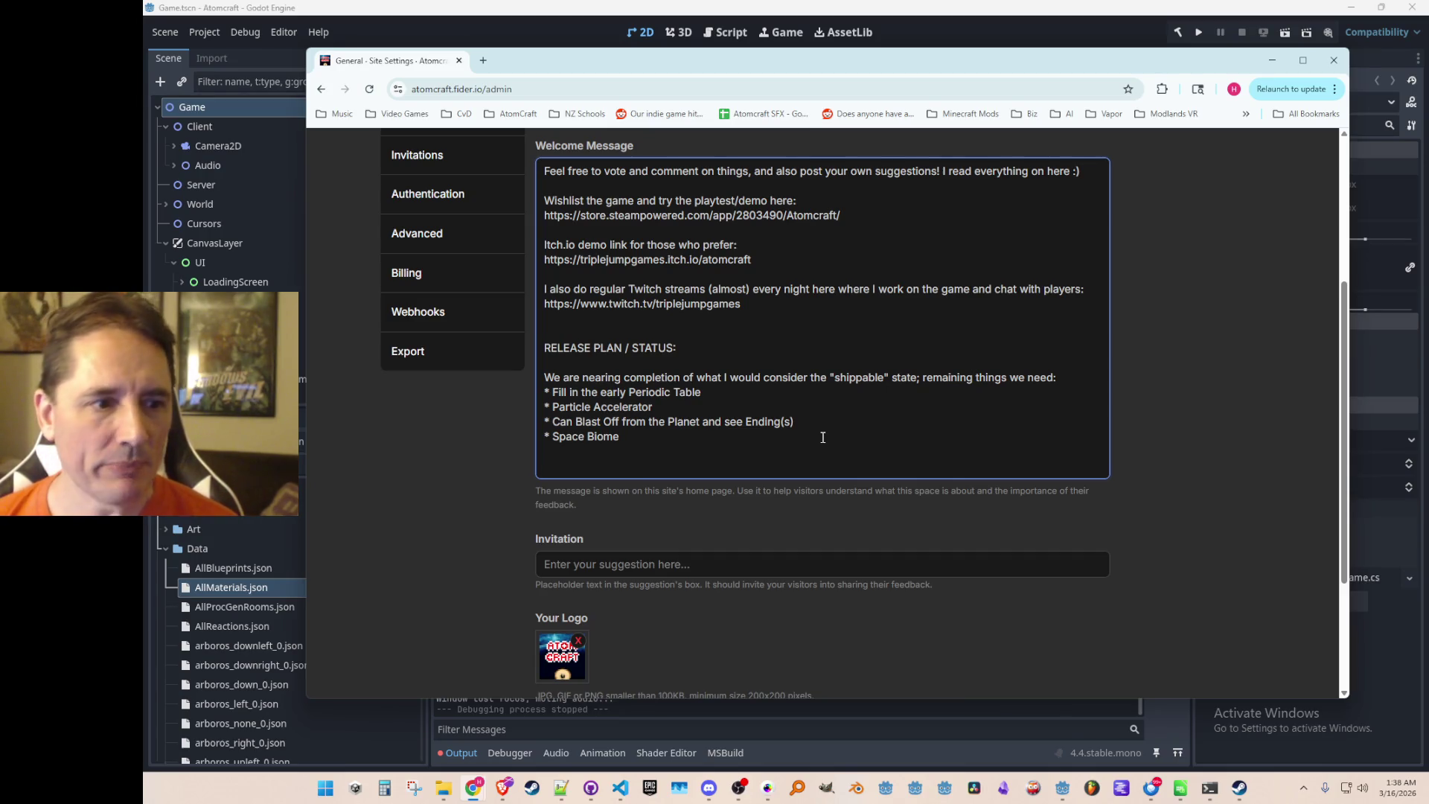
Remove the extra empty line after Space Biome and add a blank line below the list.
key(Up)
key(Up)
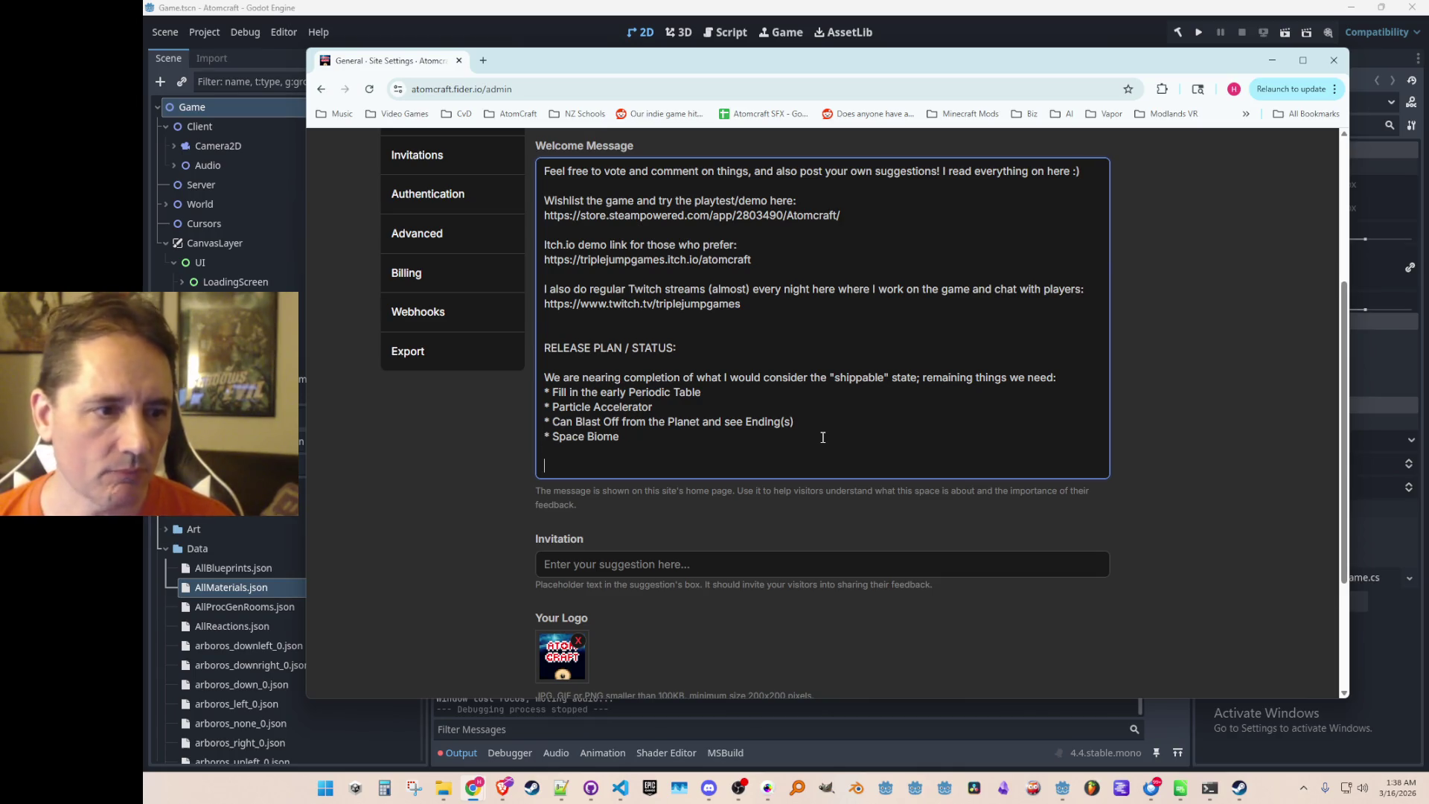
key(BackSpace)
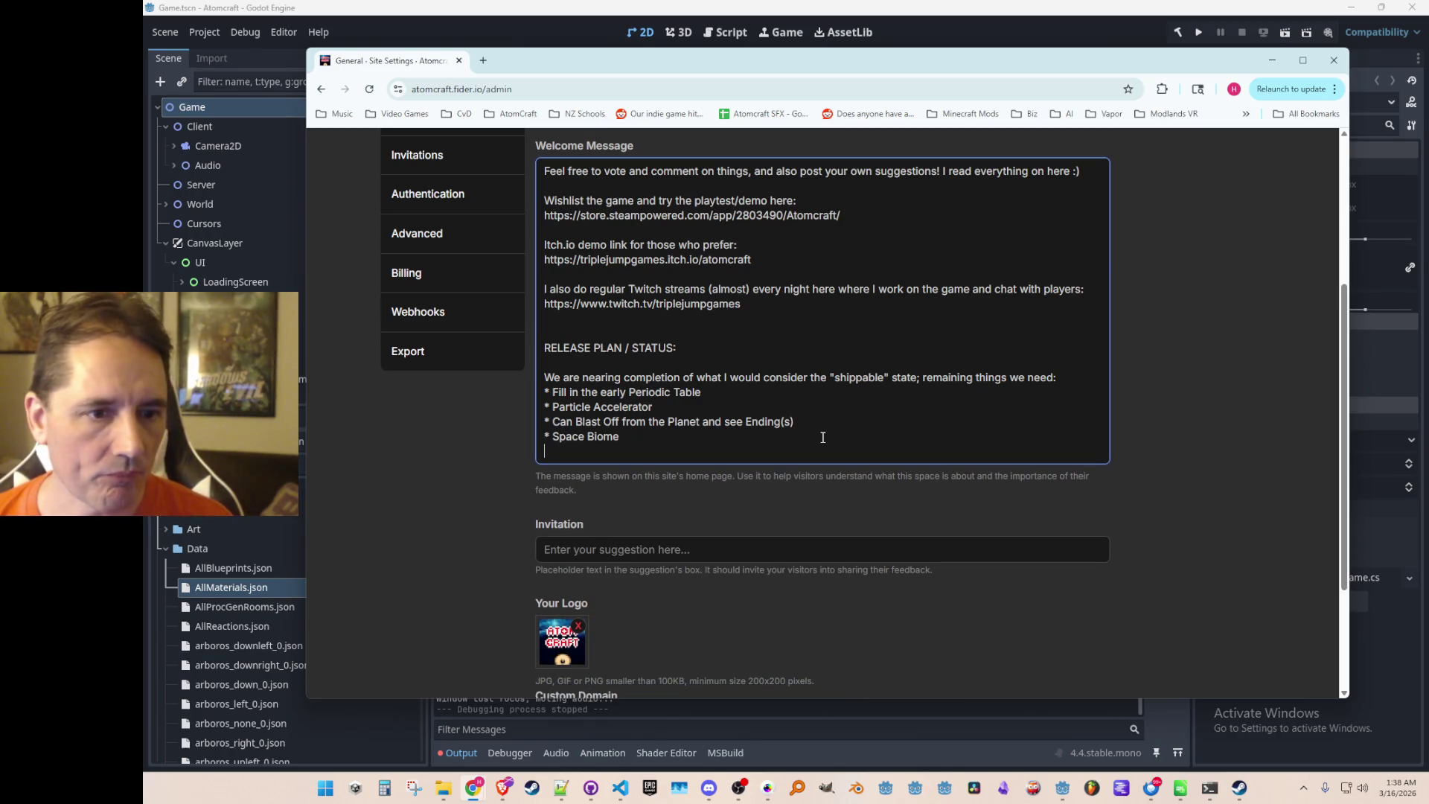
key(Up)
key(Up)
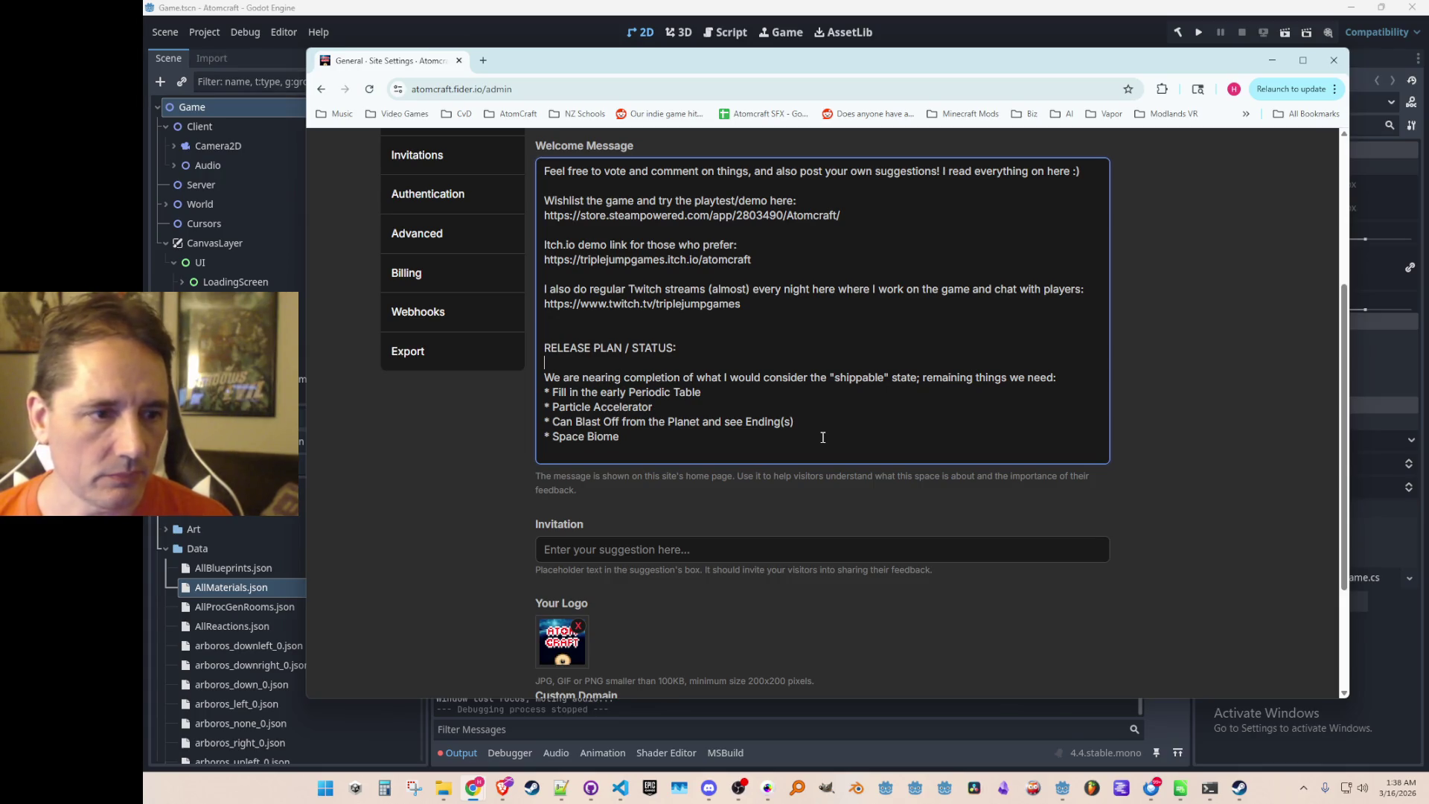
key(Left)
key(Down)
key(Down)
key(End)
key(Down)
key(Down)
key(Down)
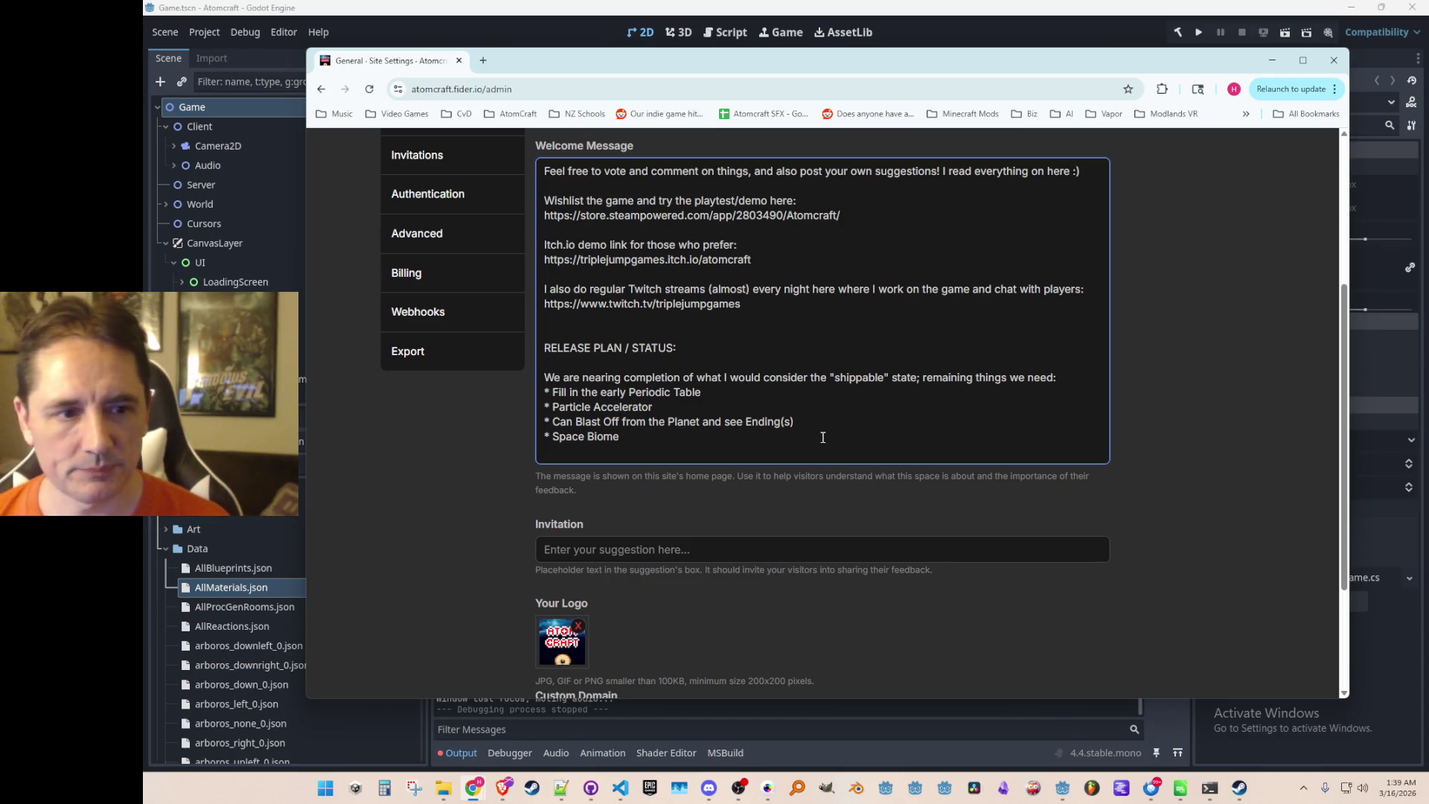
key(Return)
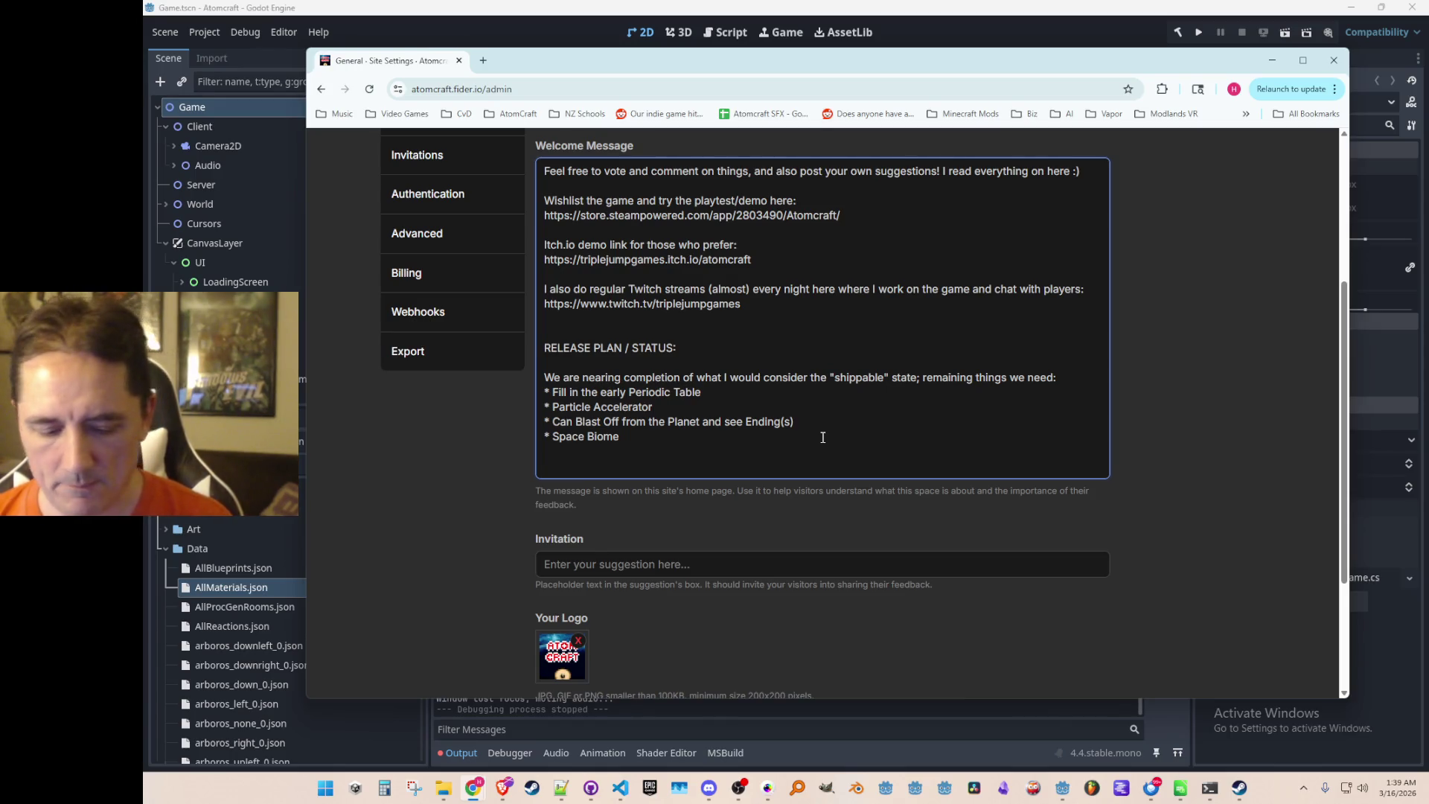
Add 'Currently the plan is to do the June Steam Next Fest, and then release the game soon after in July.'.
text(Currently )
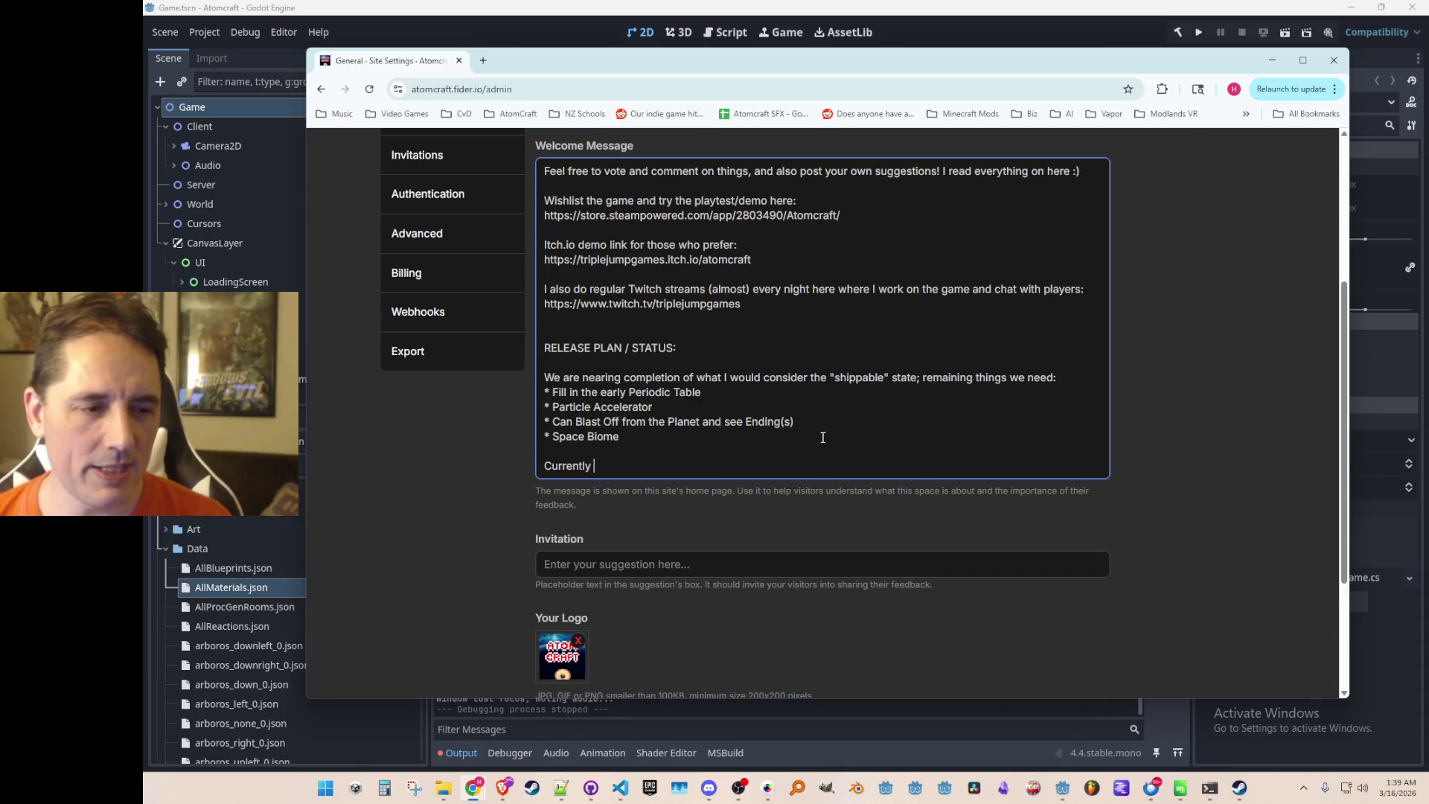
text(the plan is to )
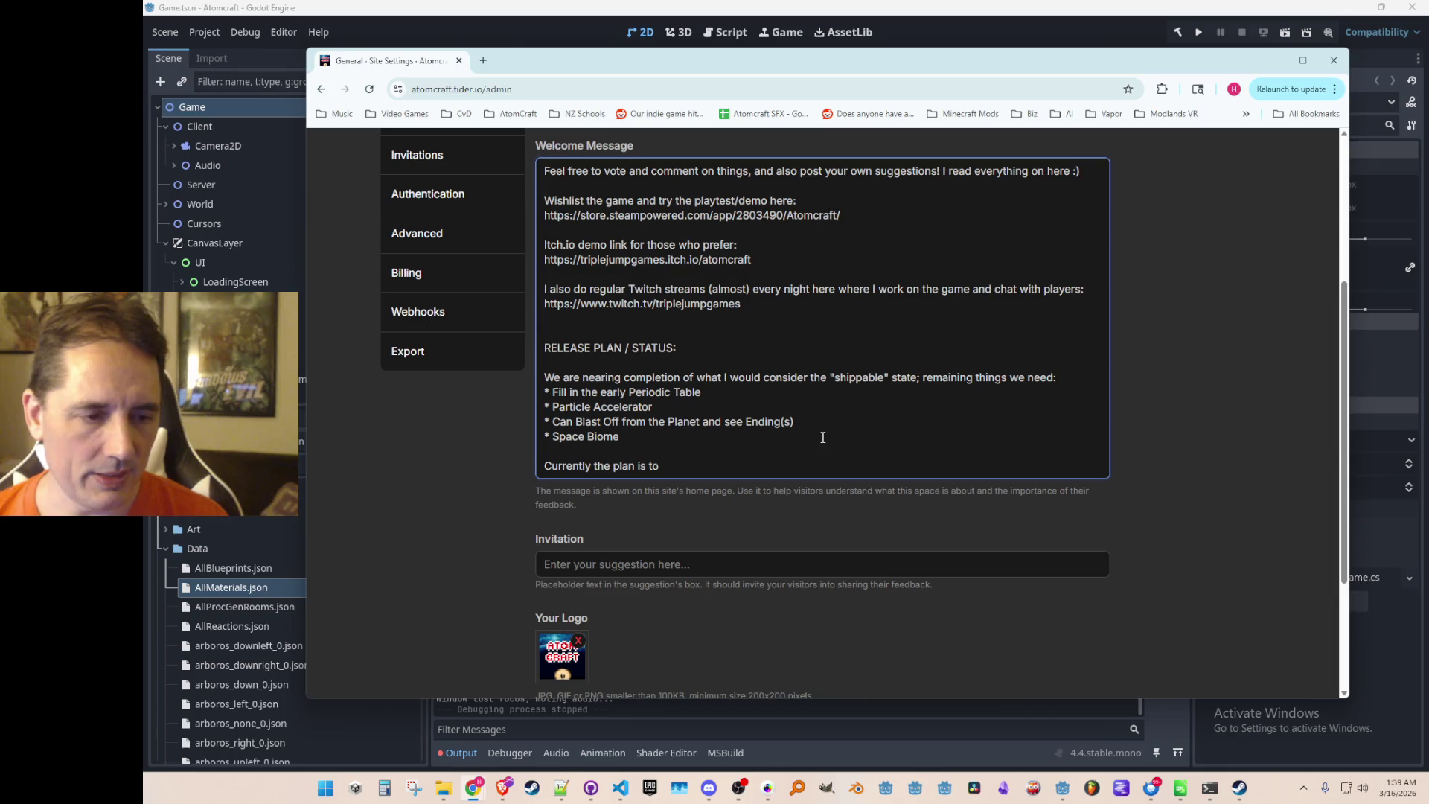
text(do the Ste)
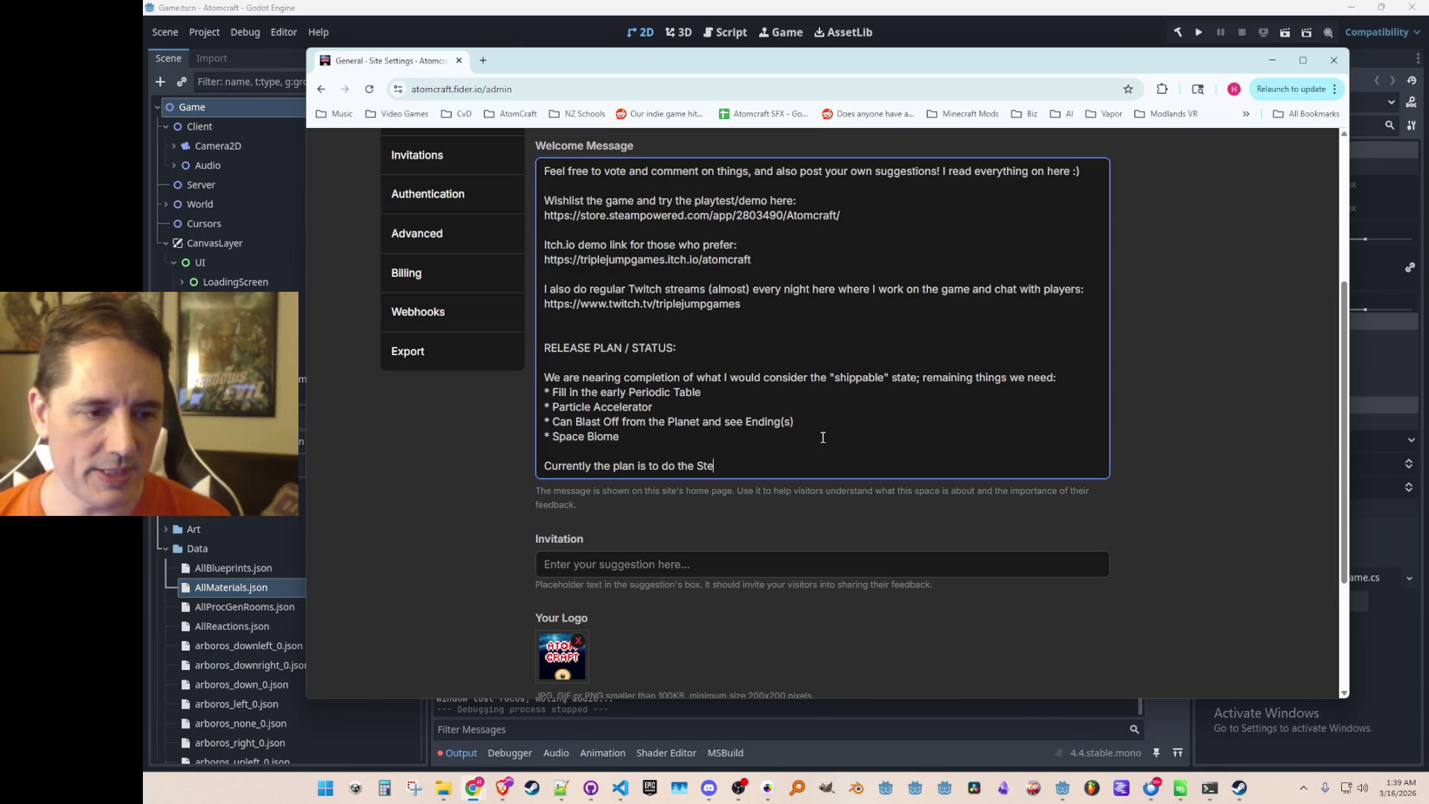
text(am June N)
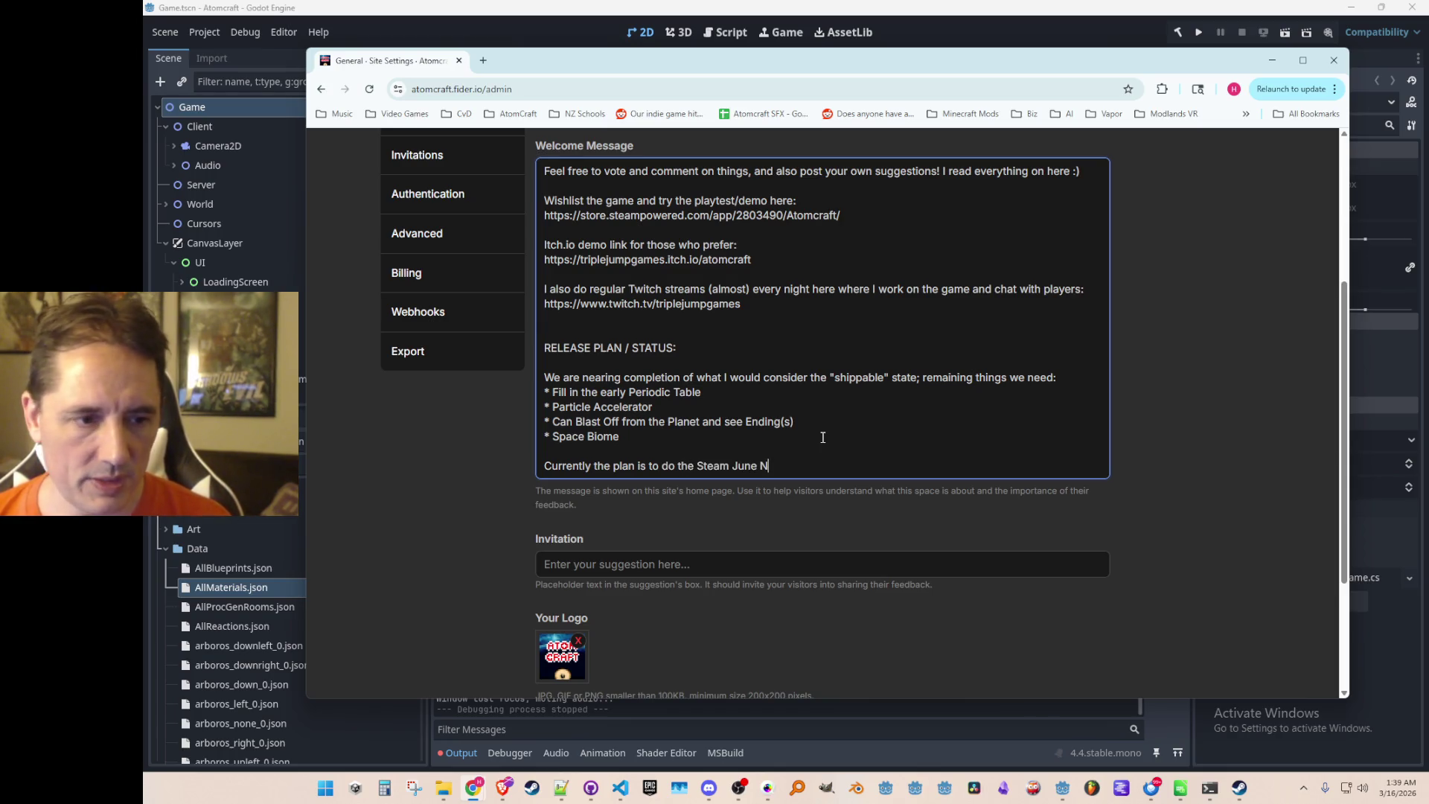
text(EXTFest, and then)
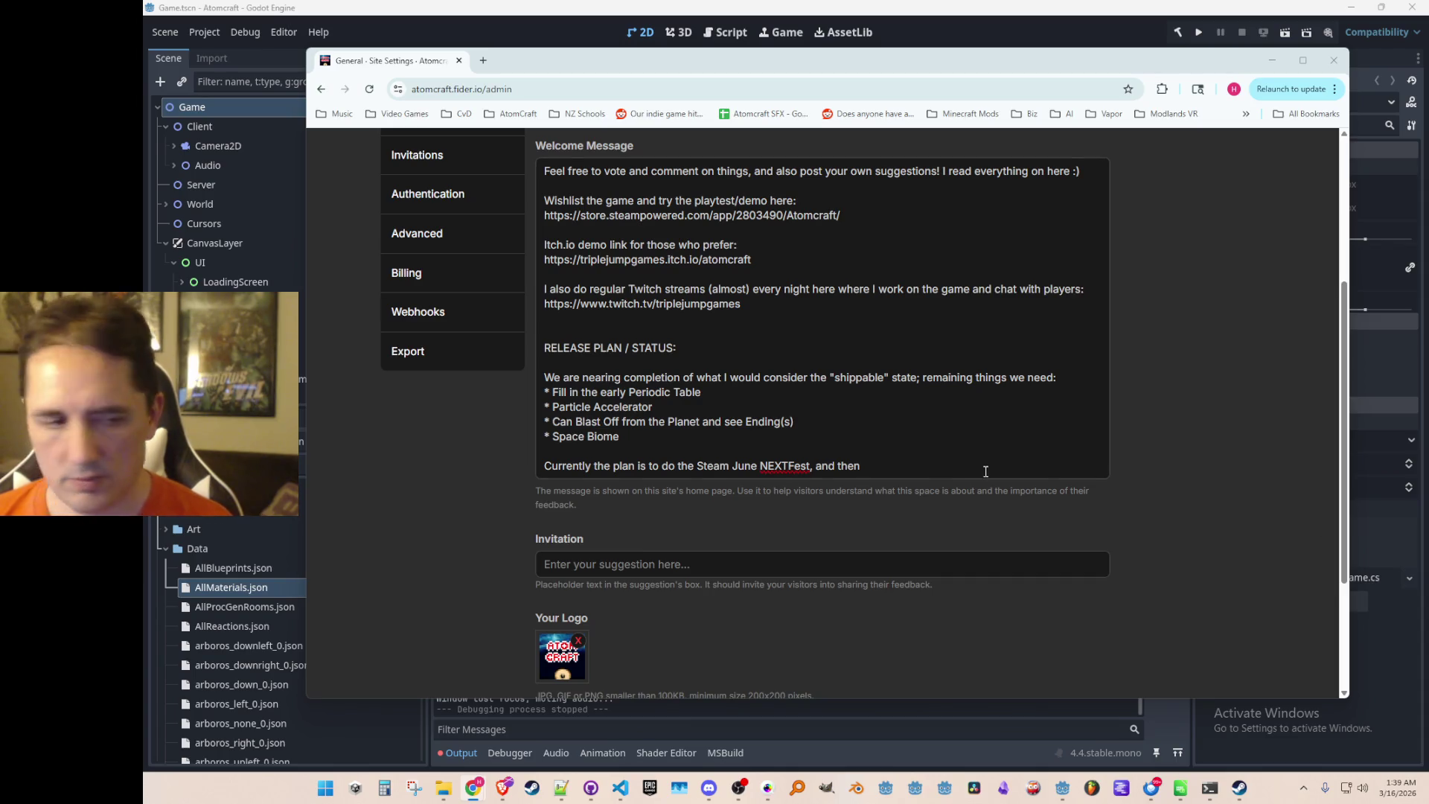
click(788, 463)
key(ctrl+shift+Left)
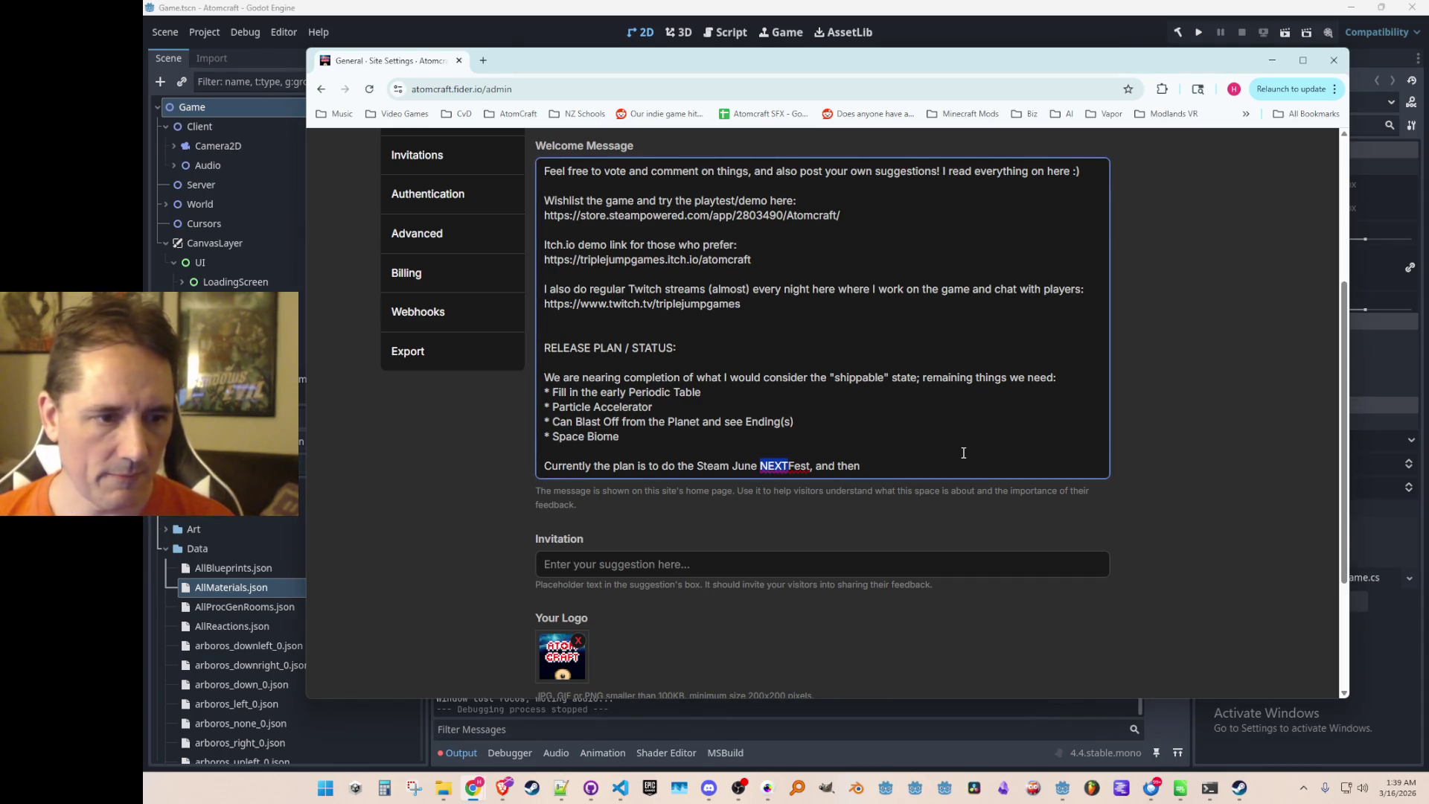
text(Next)
key(BackSpace)
key(BackSpace)
key(BackSpace)
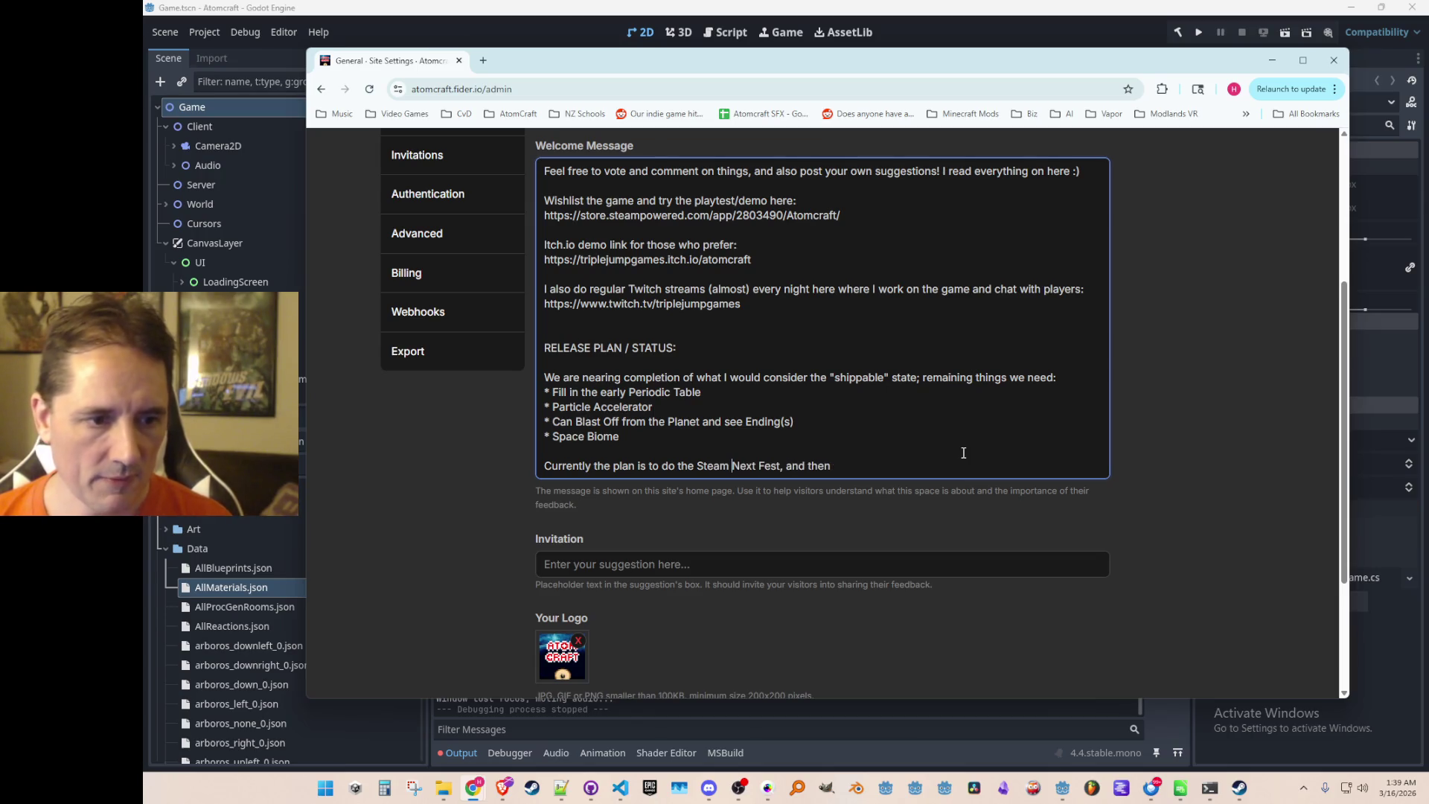
text(June)
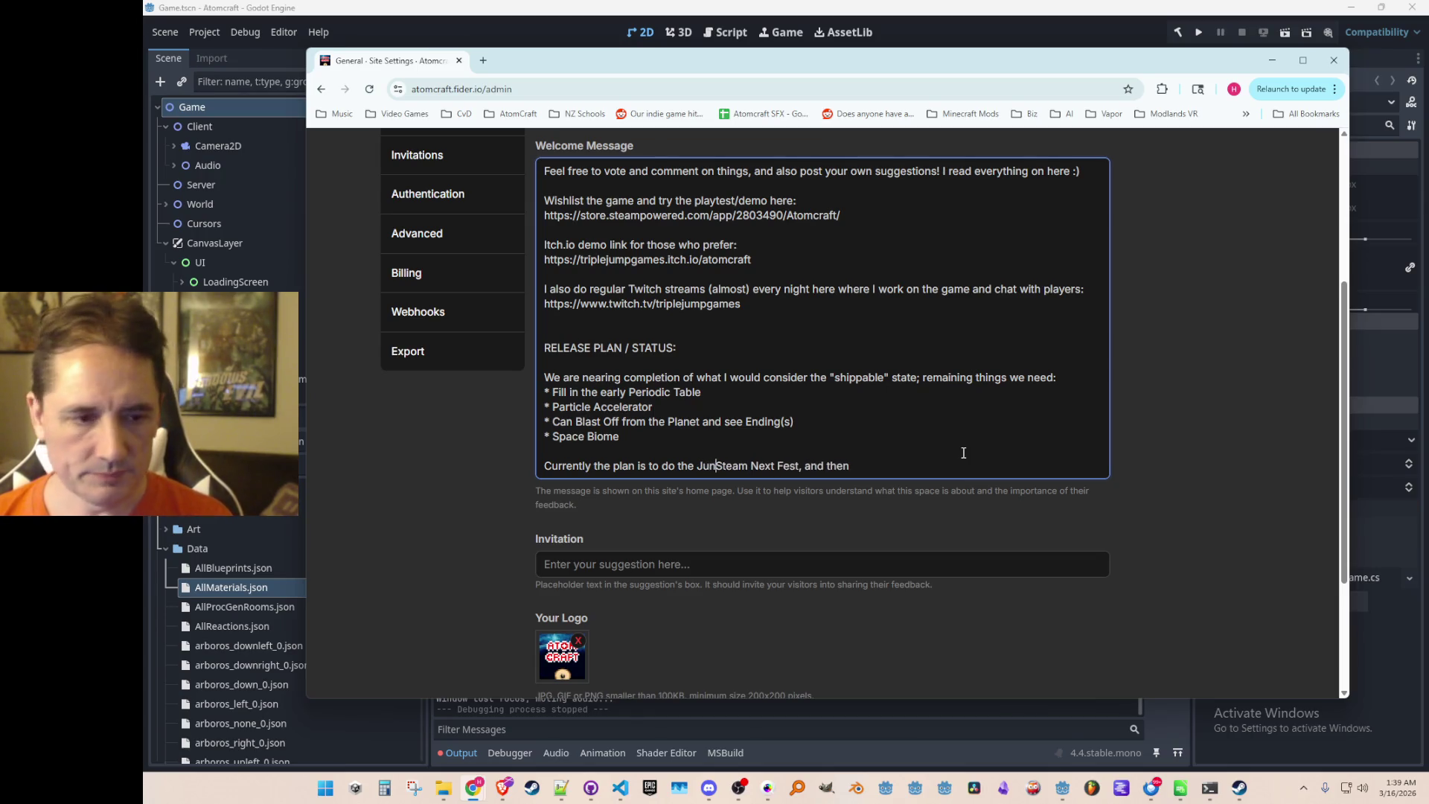
key(End)
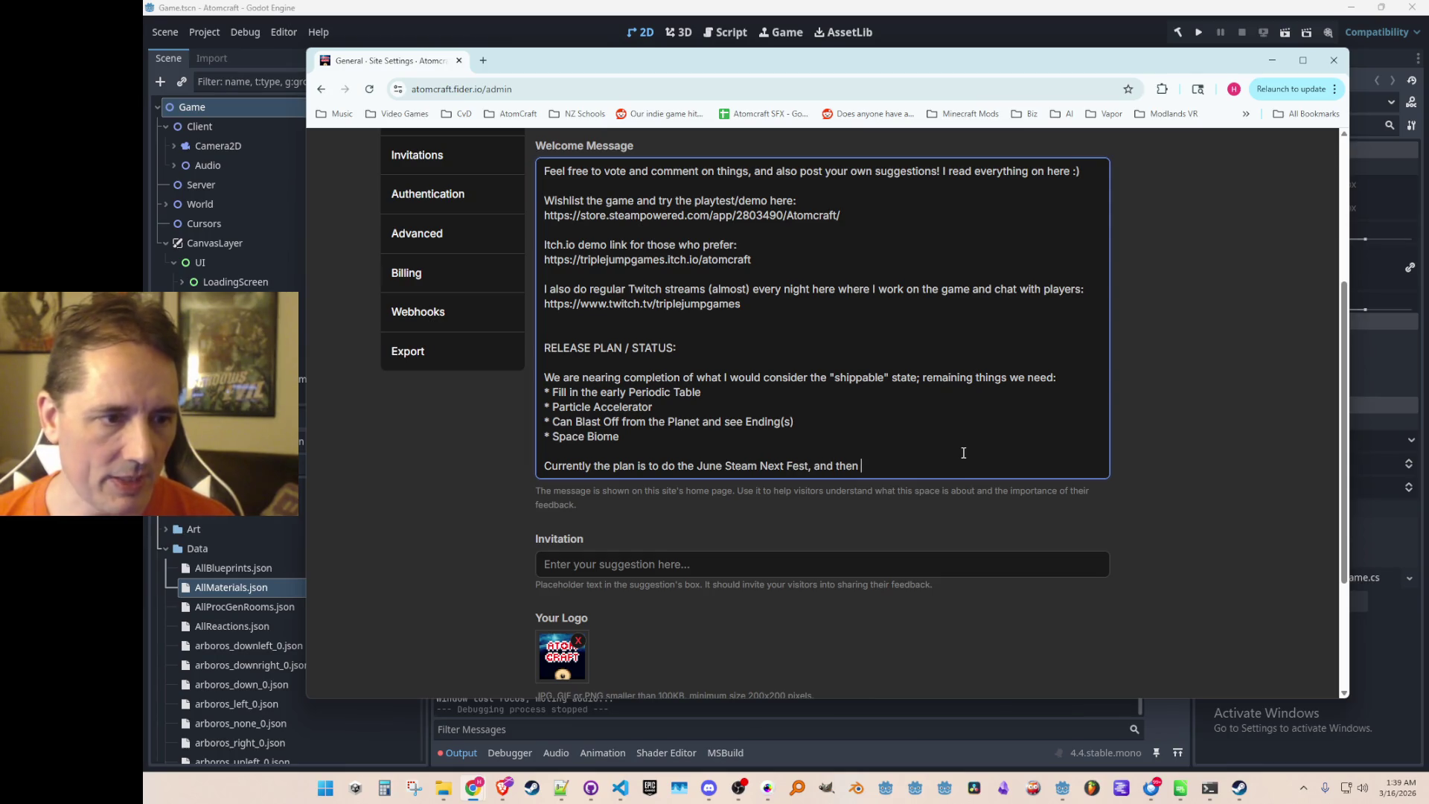
text(release the game soon after in July.)
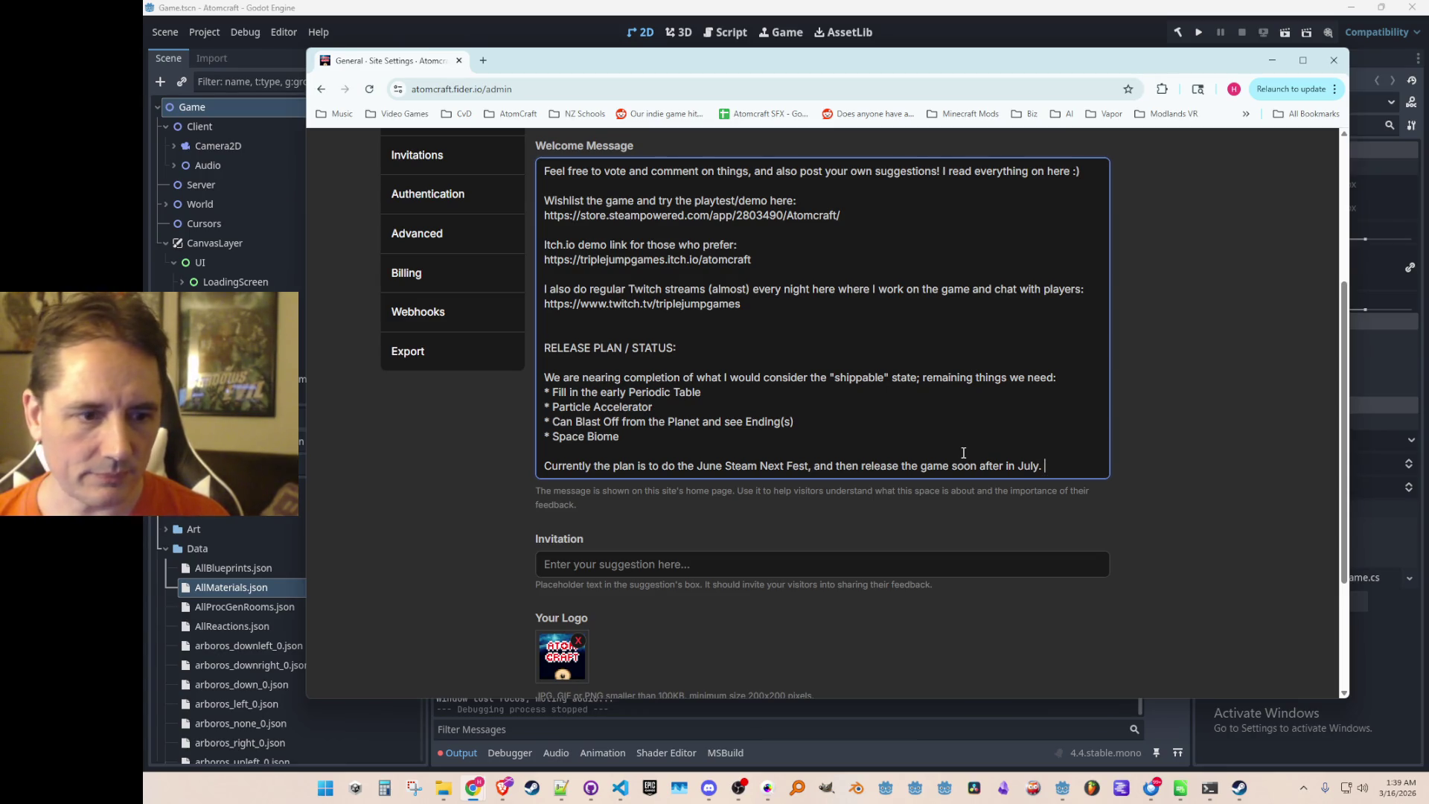
key(BackSpace)
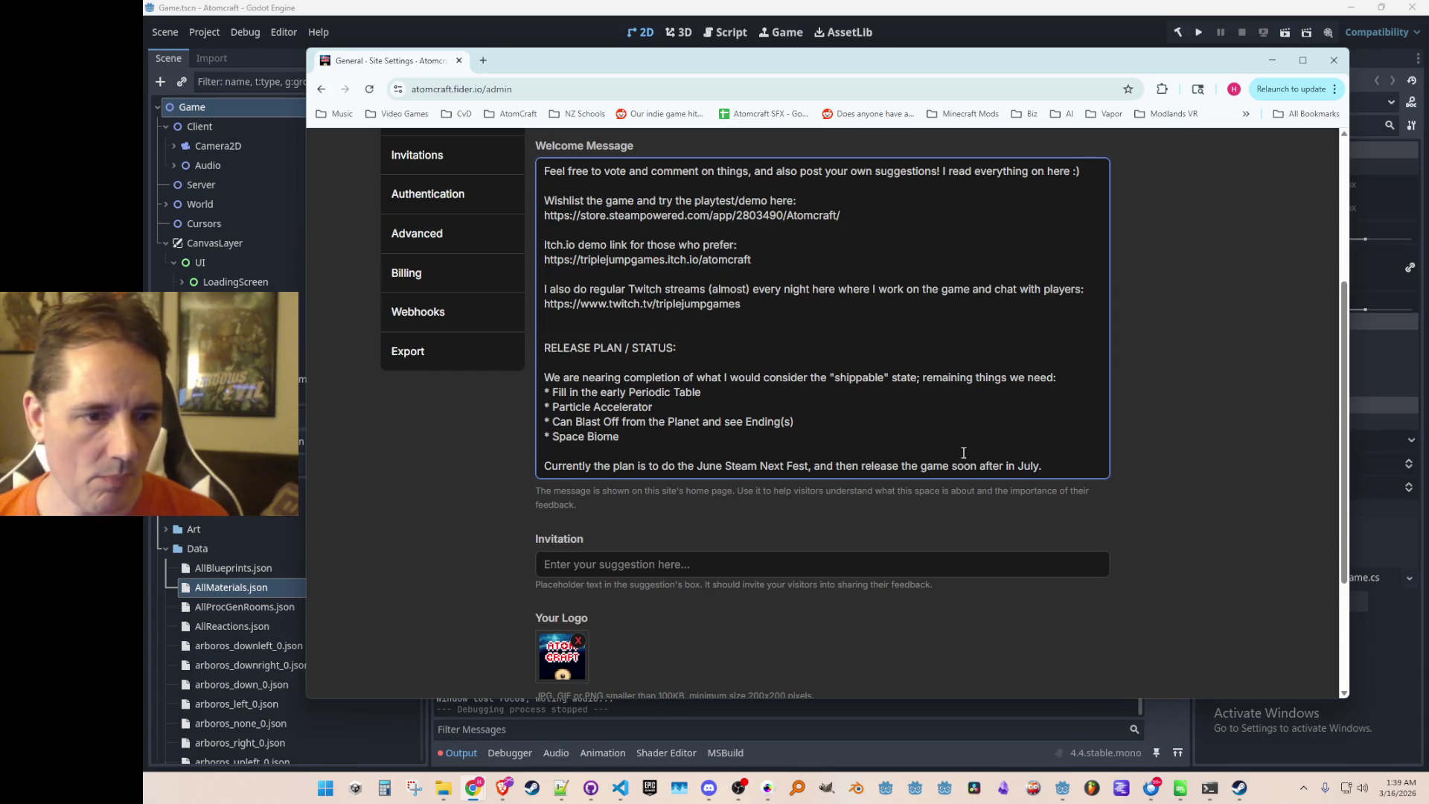
scroll(963, 453, down, 3)
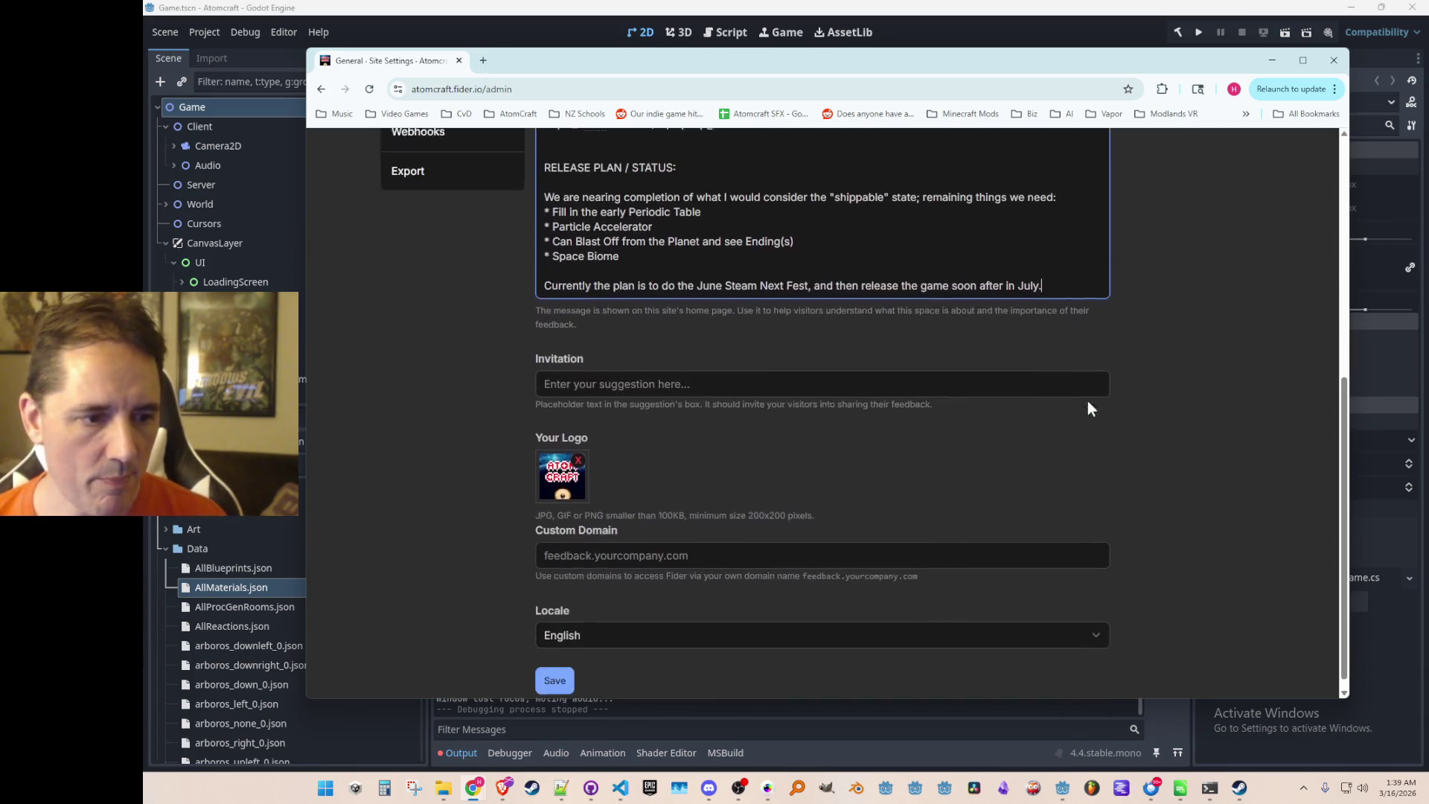
Save the updated Welcome Message.
click(548, 676)
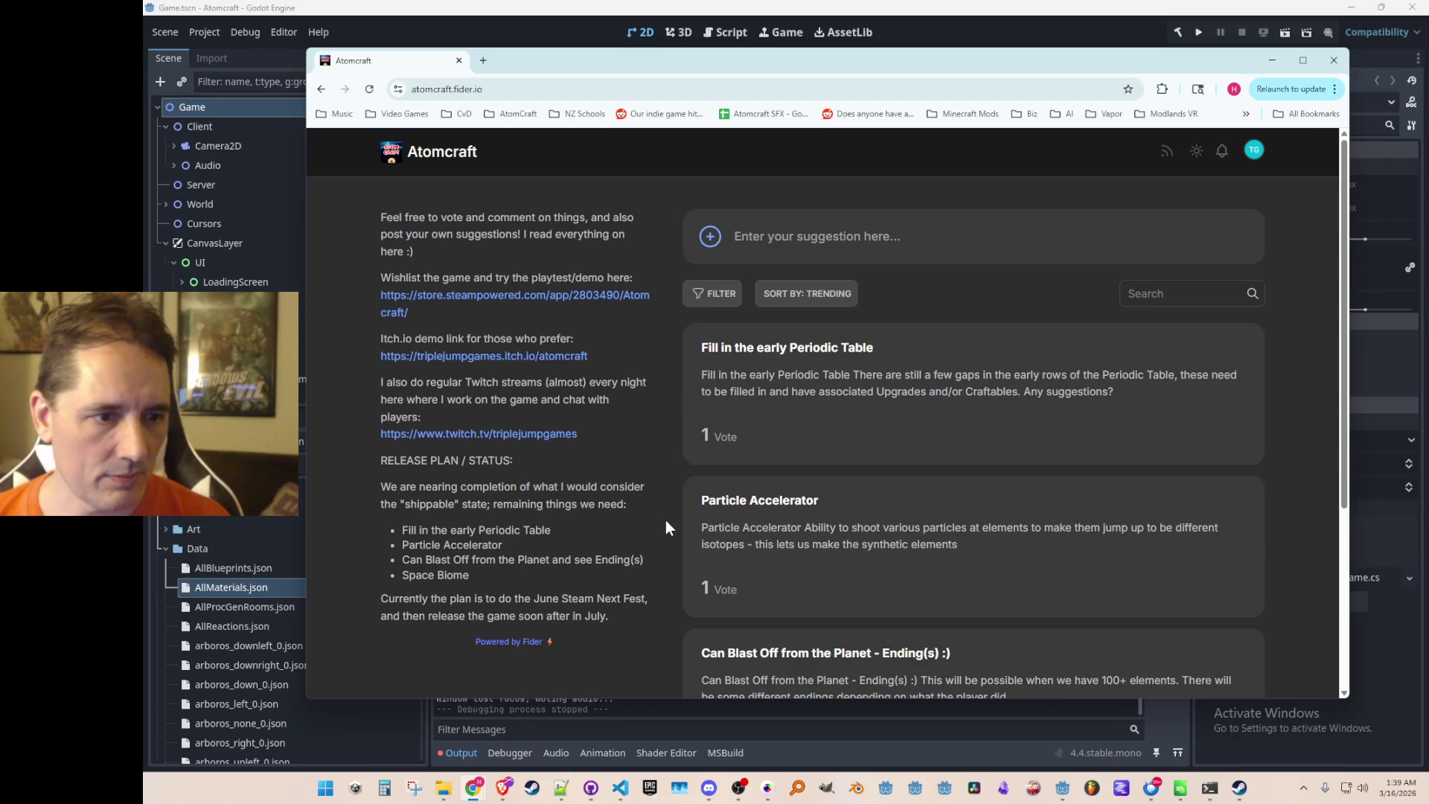
scroll(666, 525, down, 3)
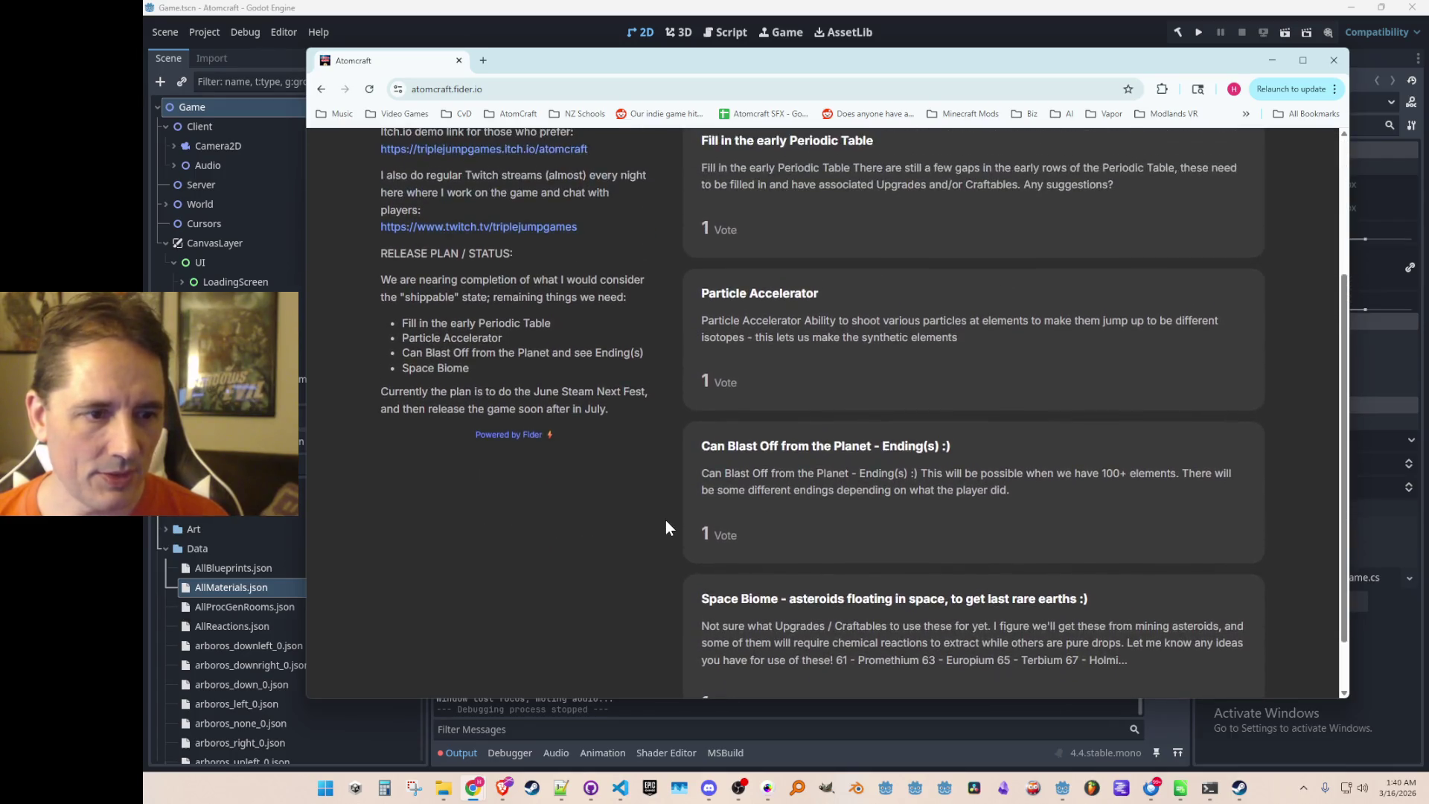
scroll(665, 527, up, 4)
Open the Particle Accelerator suggestion and switch it into edit mode.
scroll(676, 338, down, 1)
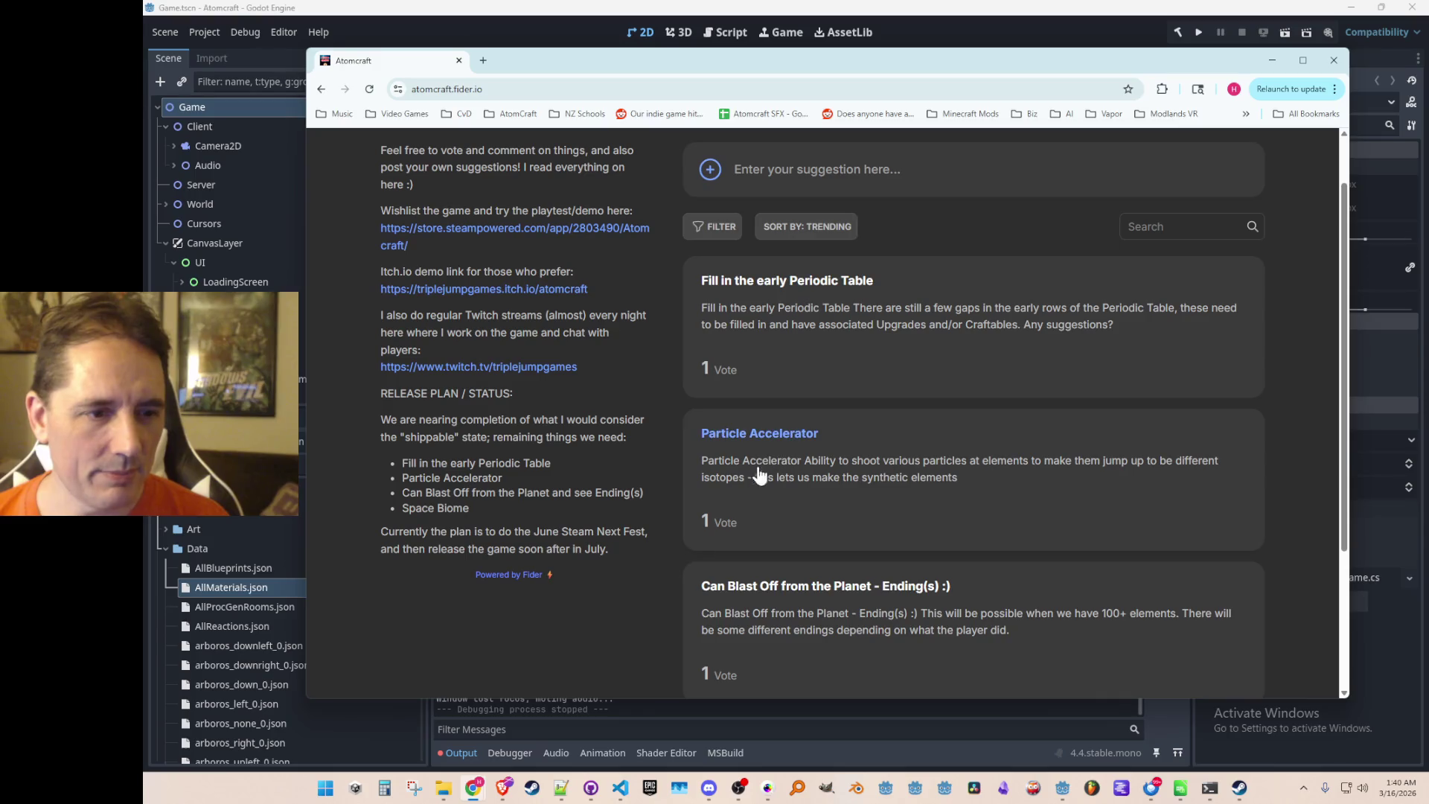
click(767, 434)
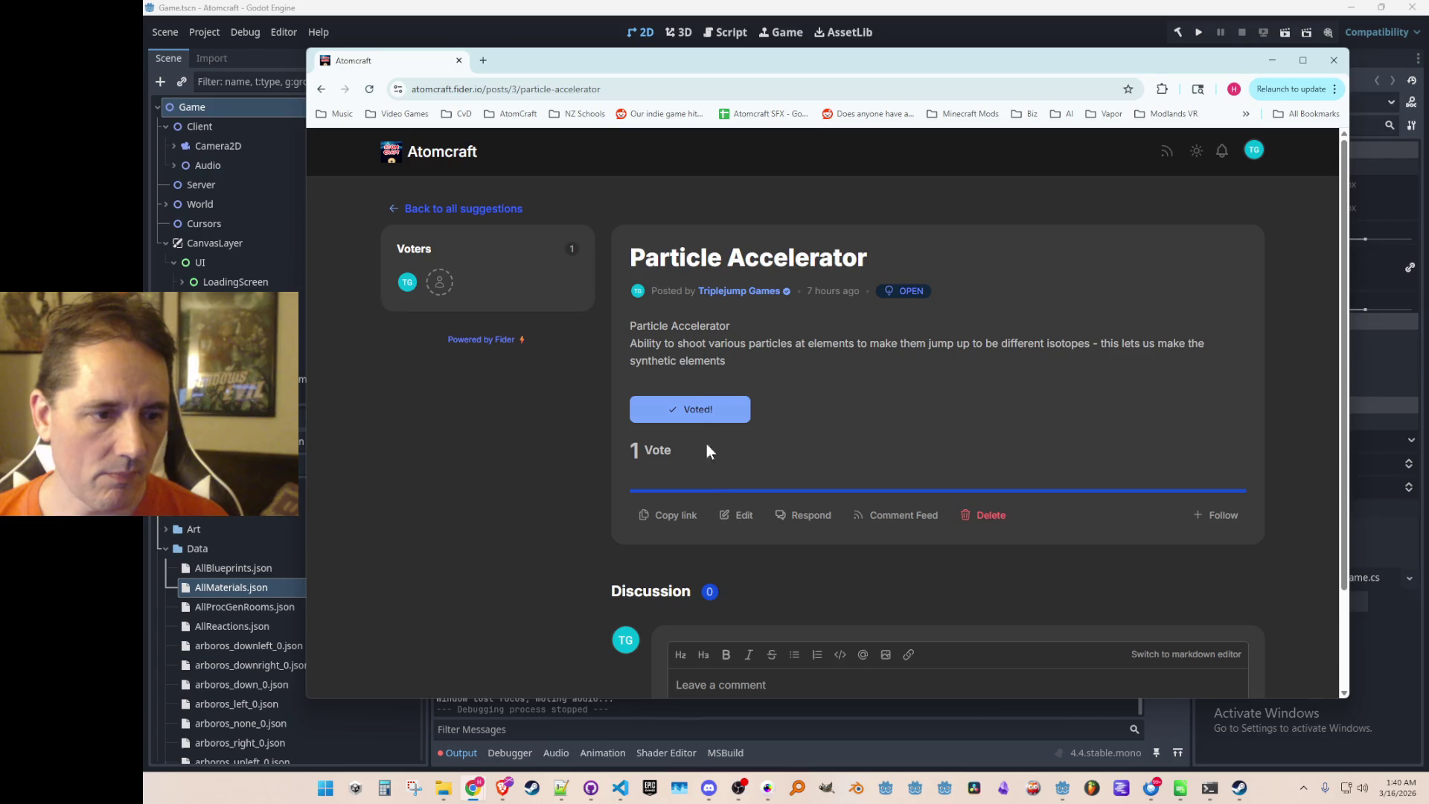
click(737, 515)
Retitle to 'Particle Accelerator - Synthetic Elements', end the description 'synthetic elements:' and list '95 - Americium'.
text(- Synthetic Elements)
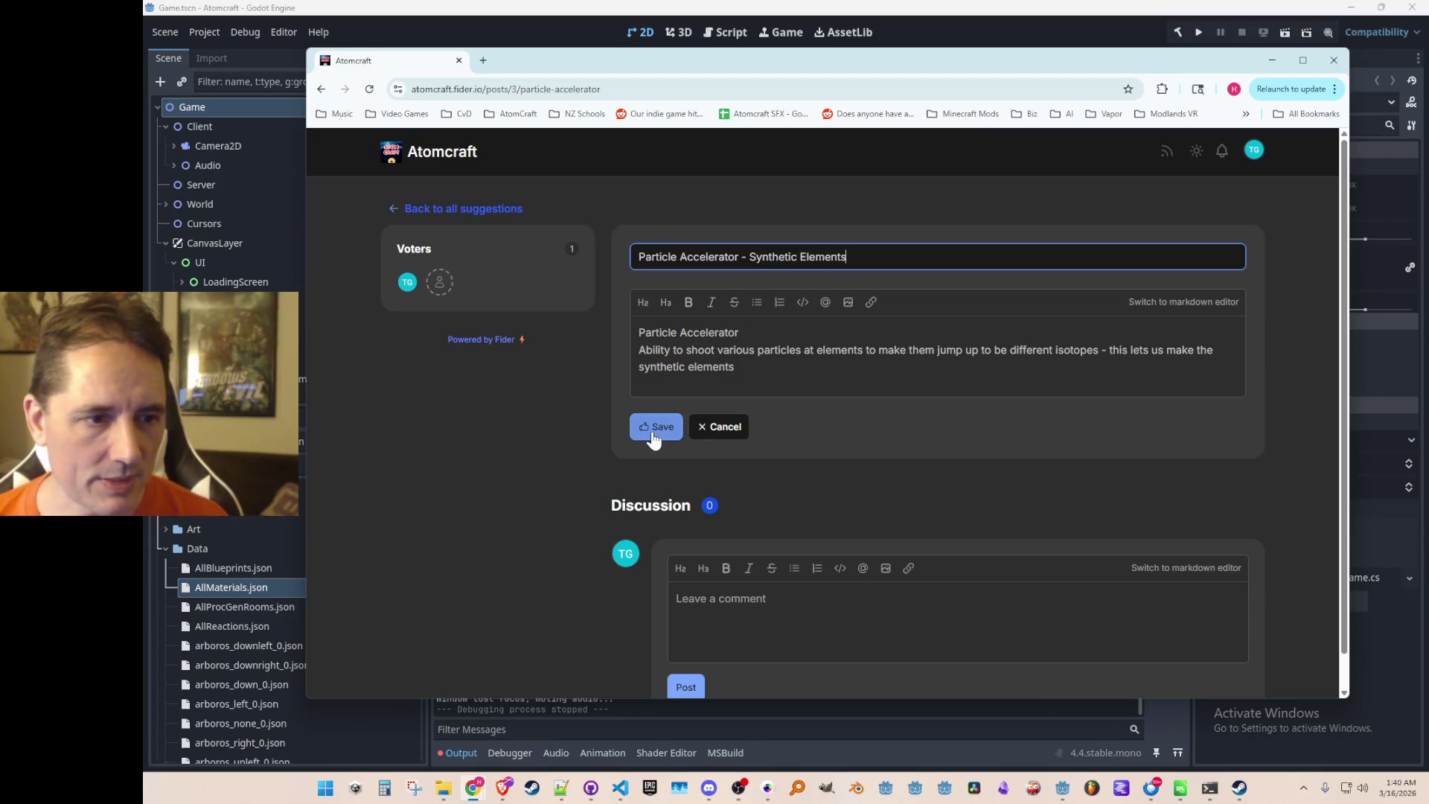
click(769, 369)
key(Return)
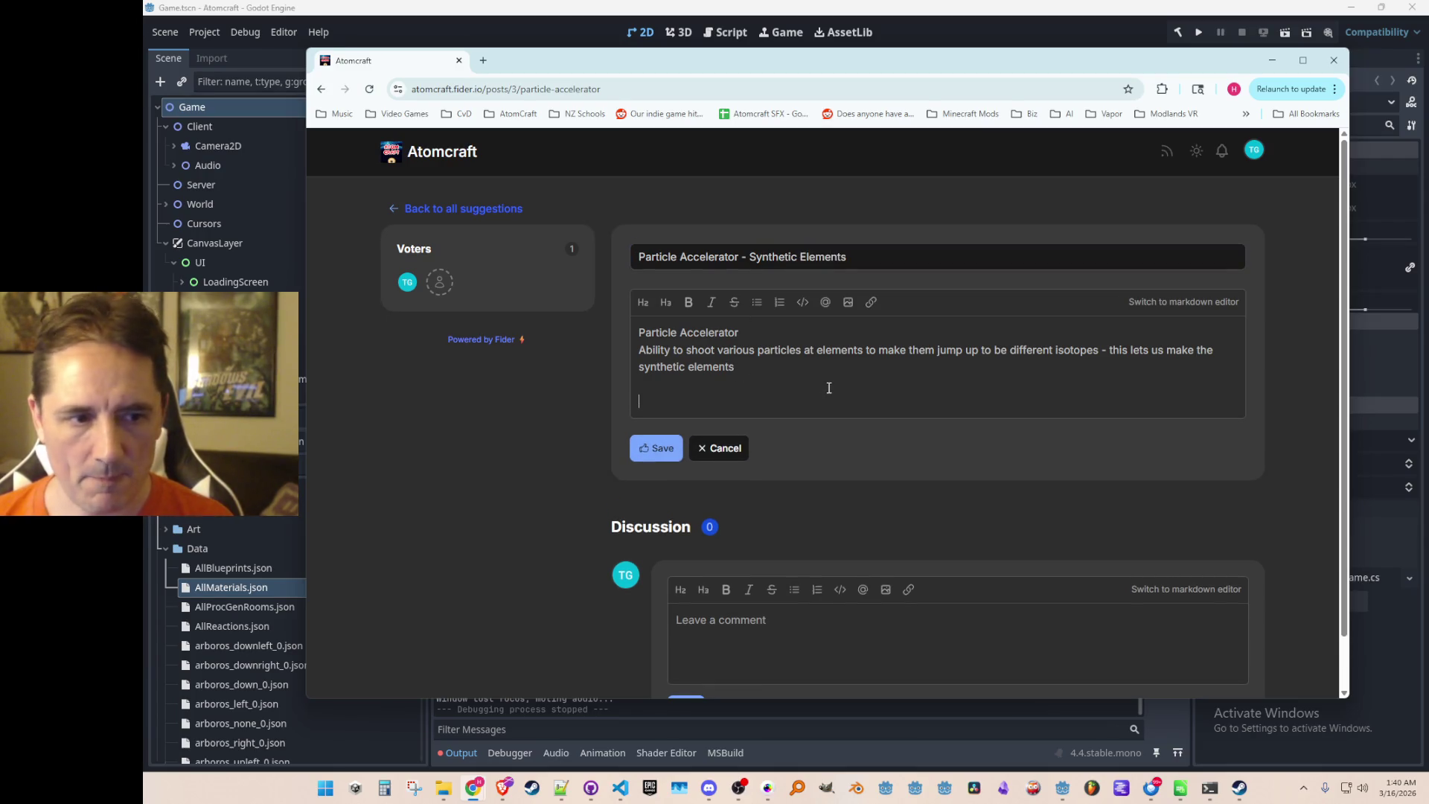
text(:)
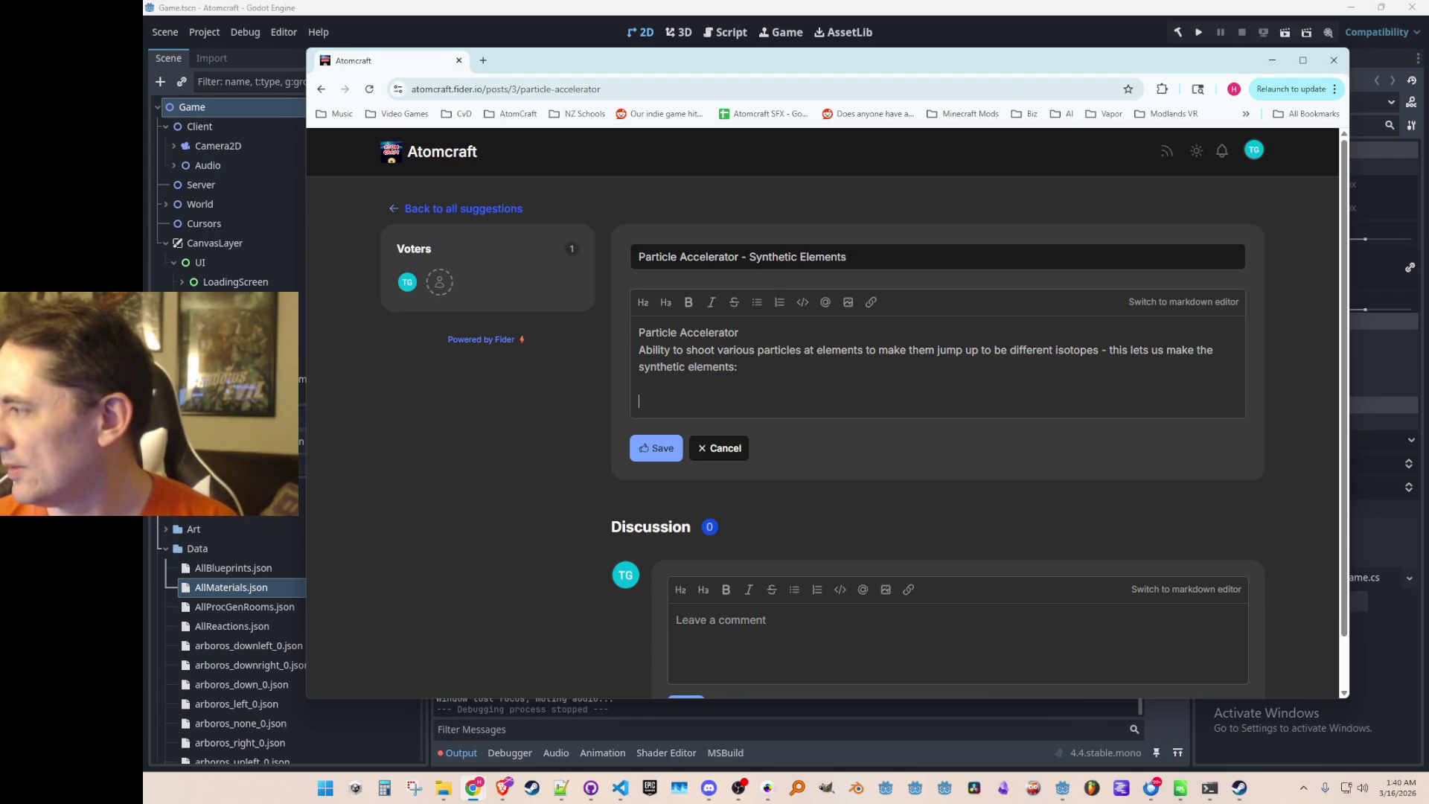
key(Return)
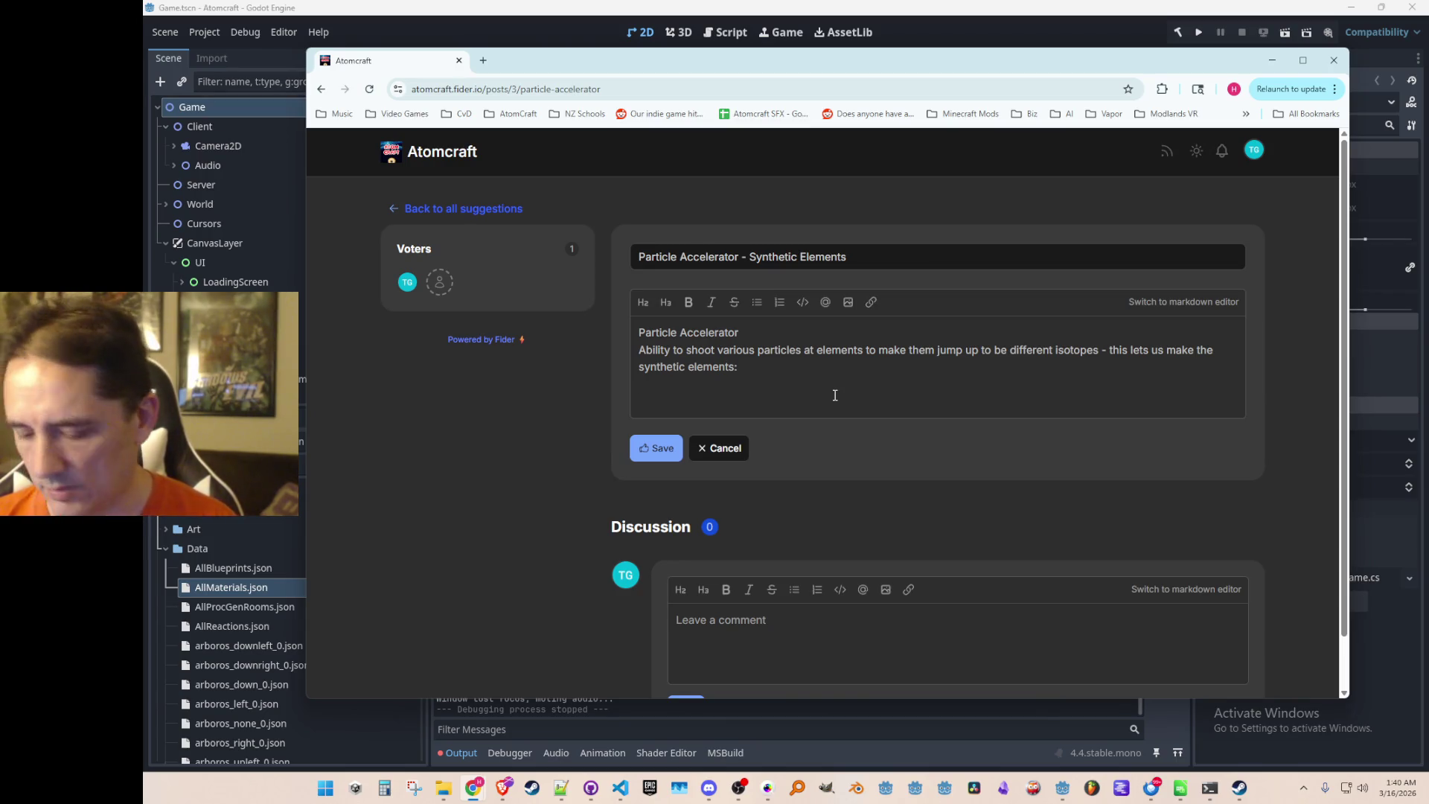
text(95 - Am)
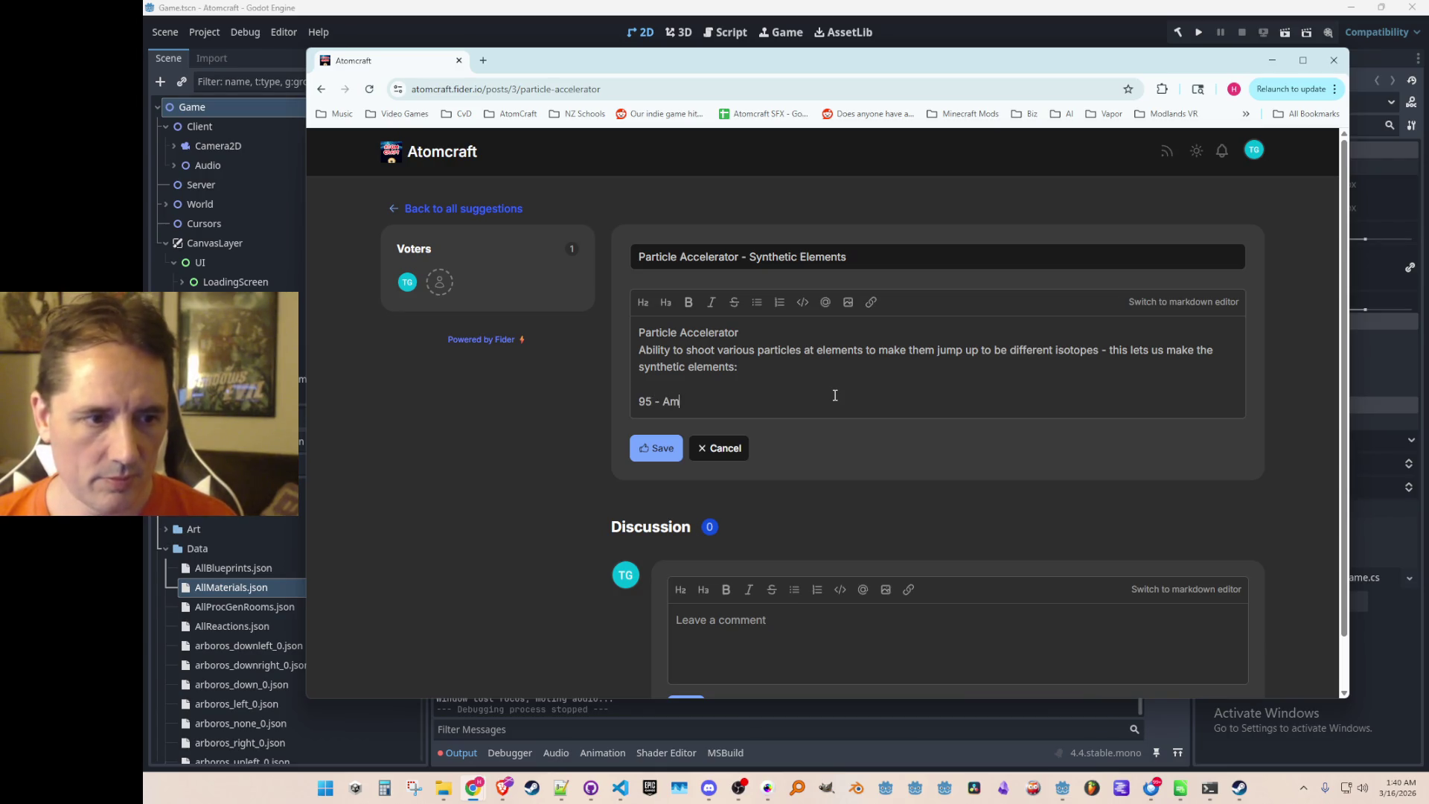
text(ericium)
Add element lines 96 - Curium through 103 - Lawrencium below 95 - Americium.
key(Return)
text(96 - )
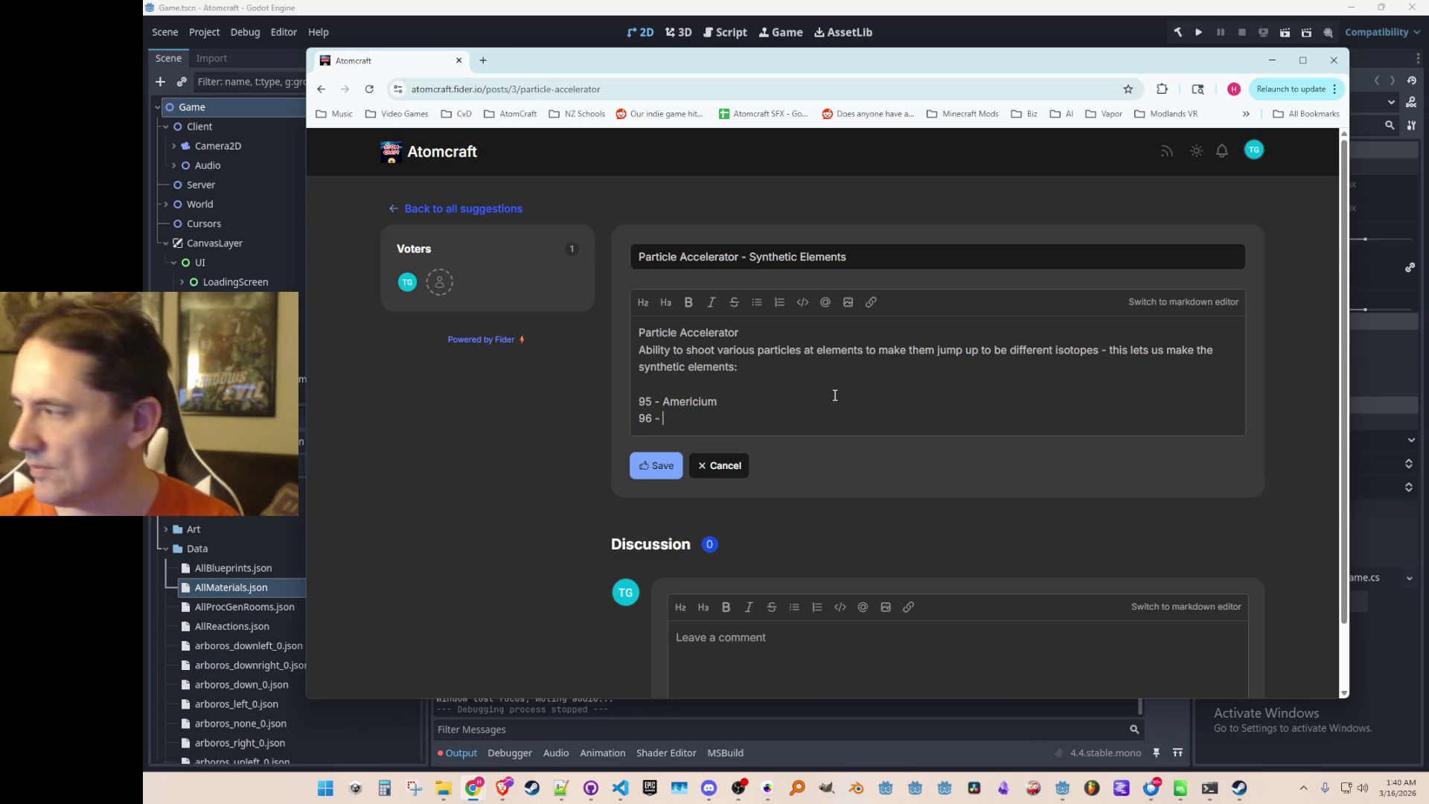
text(Curium)
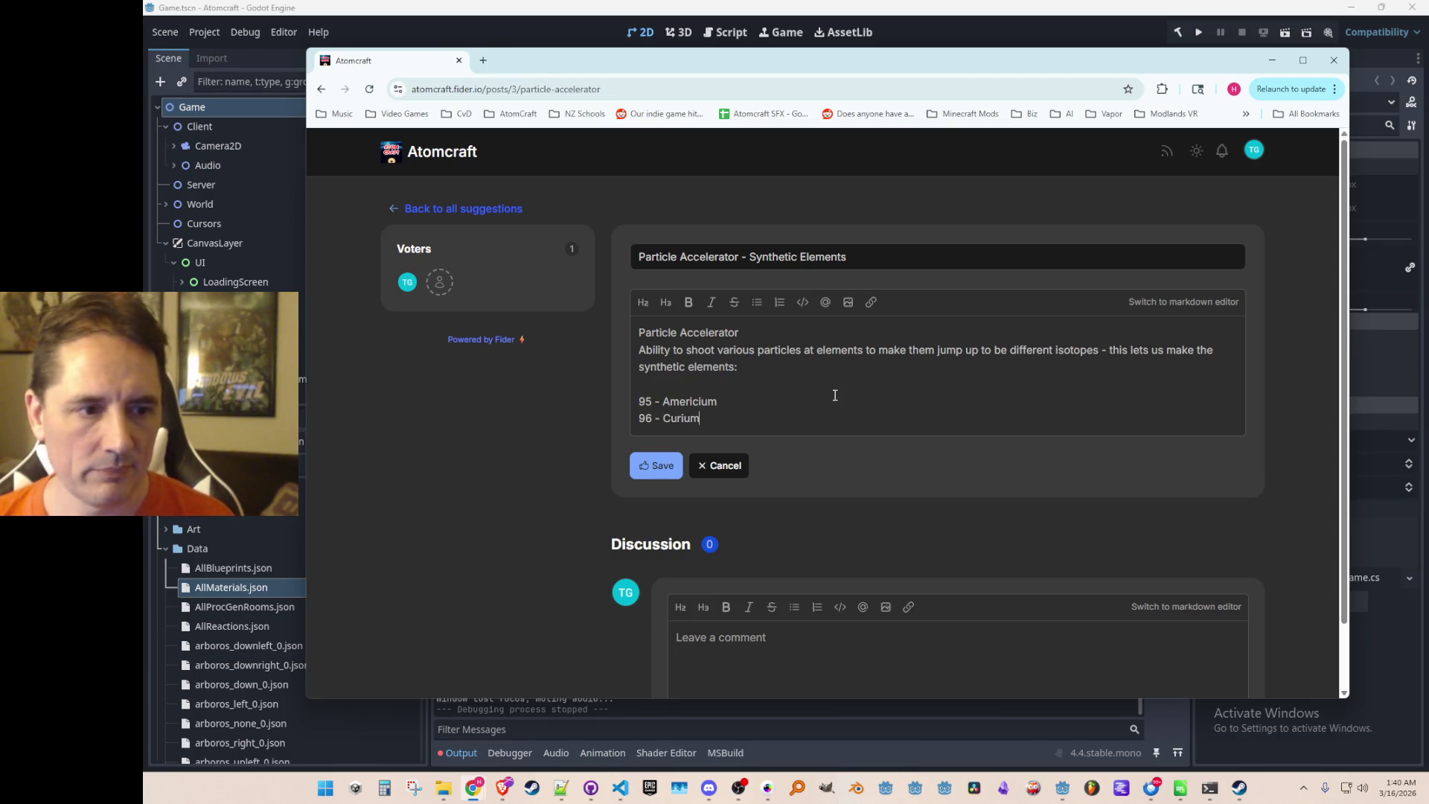
key(Return)
text(97 - )
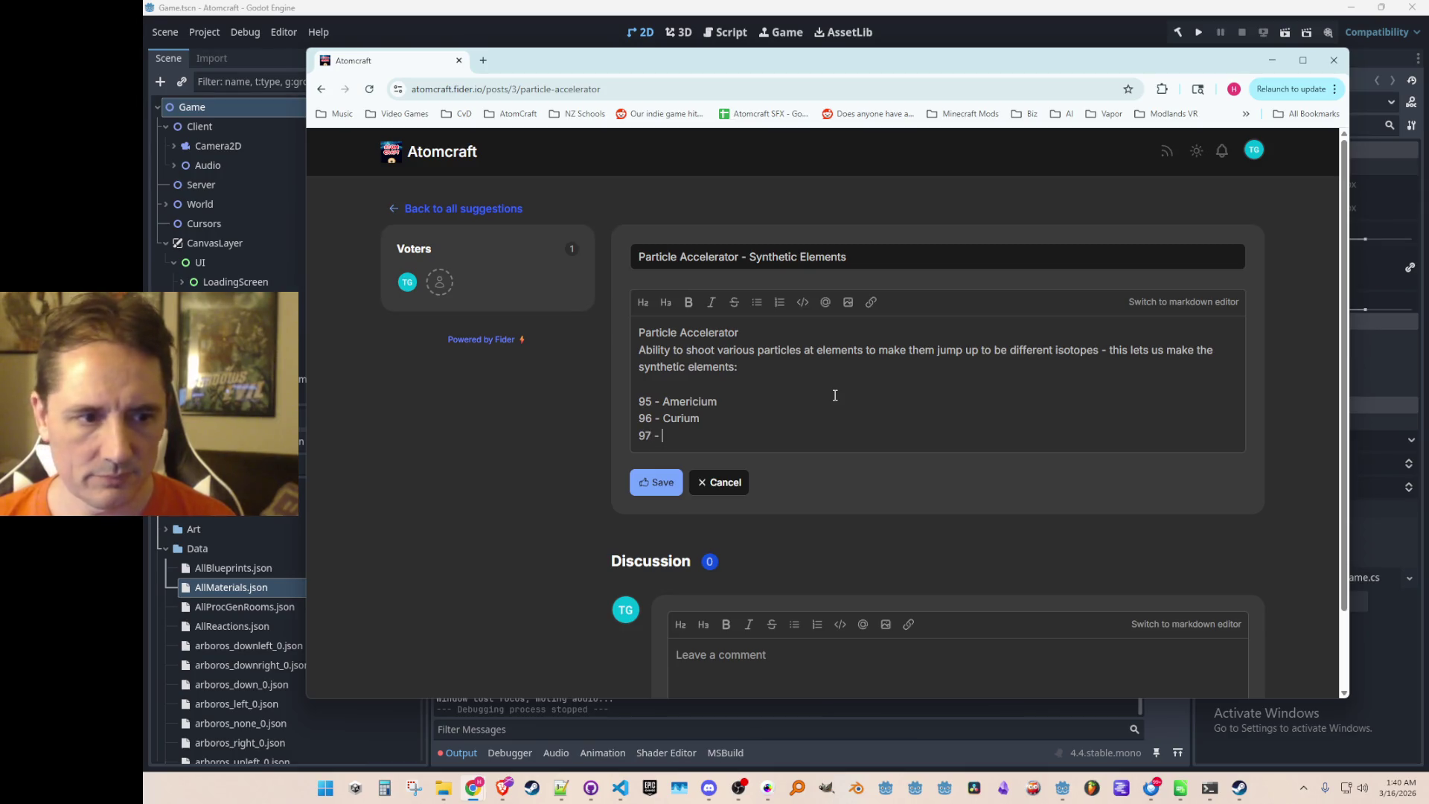
text(Berkelium)
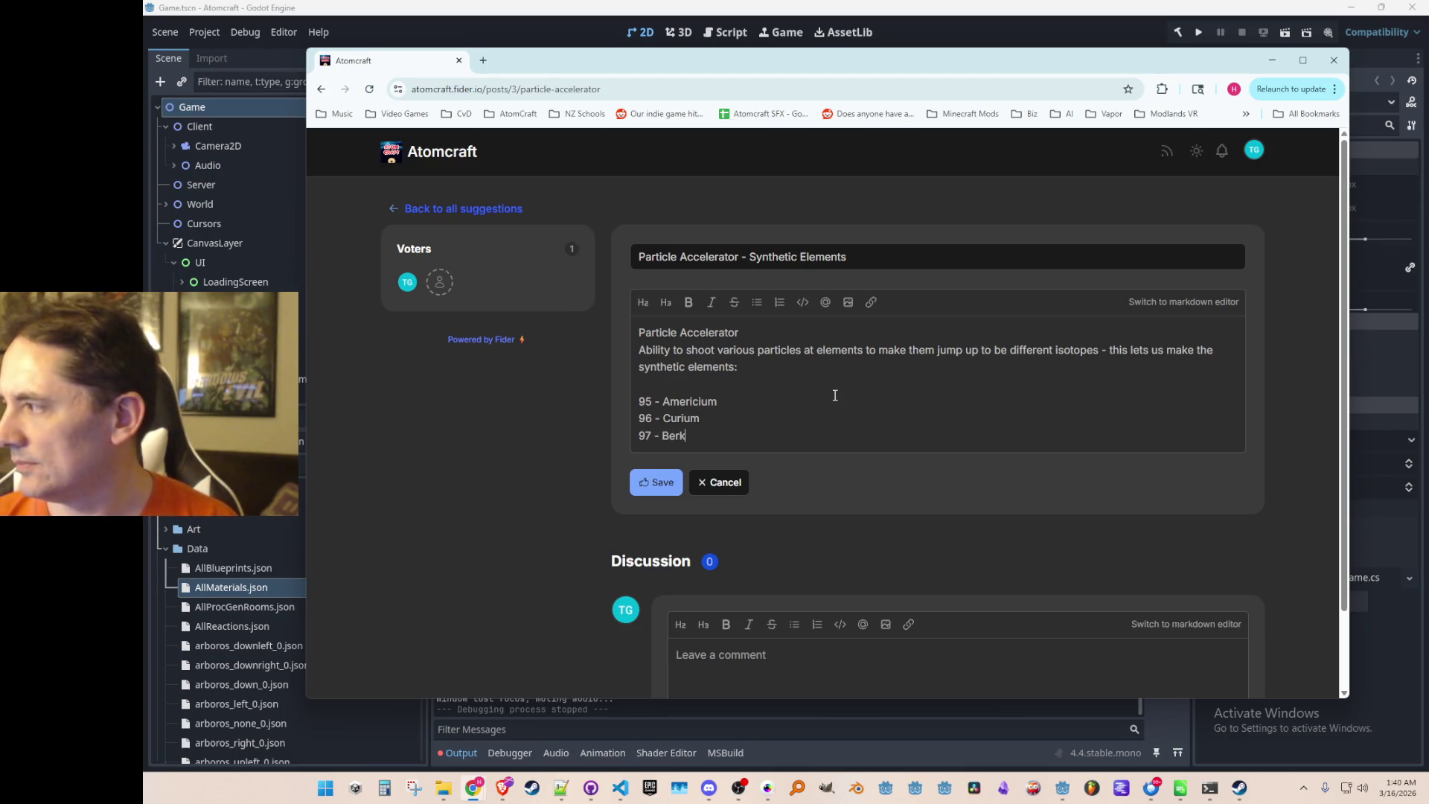
key(Return)
text(98)
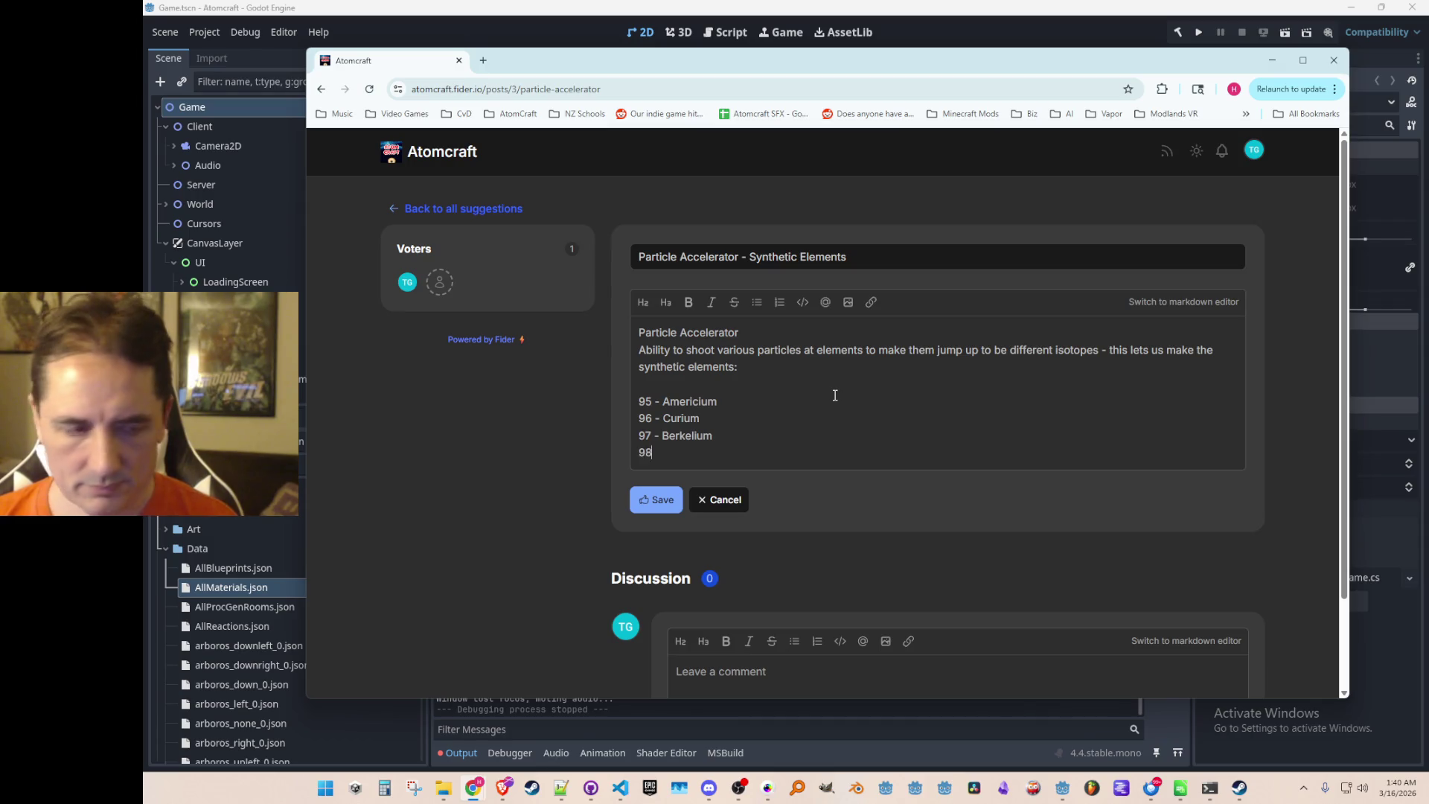
text( - Californium)
key(Return)
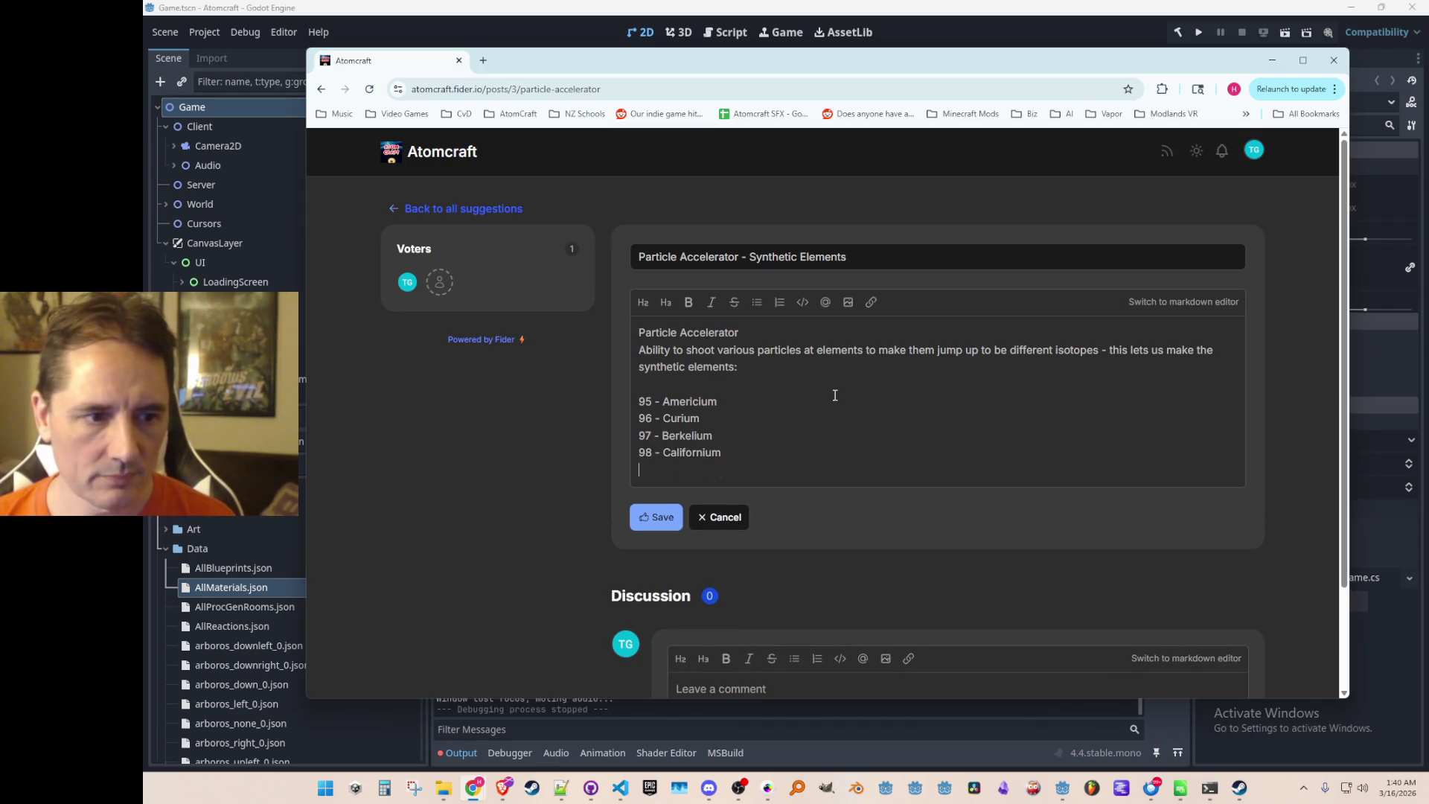
text(99 - )
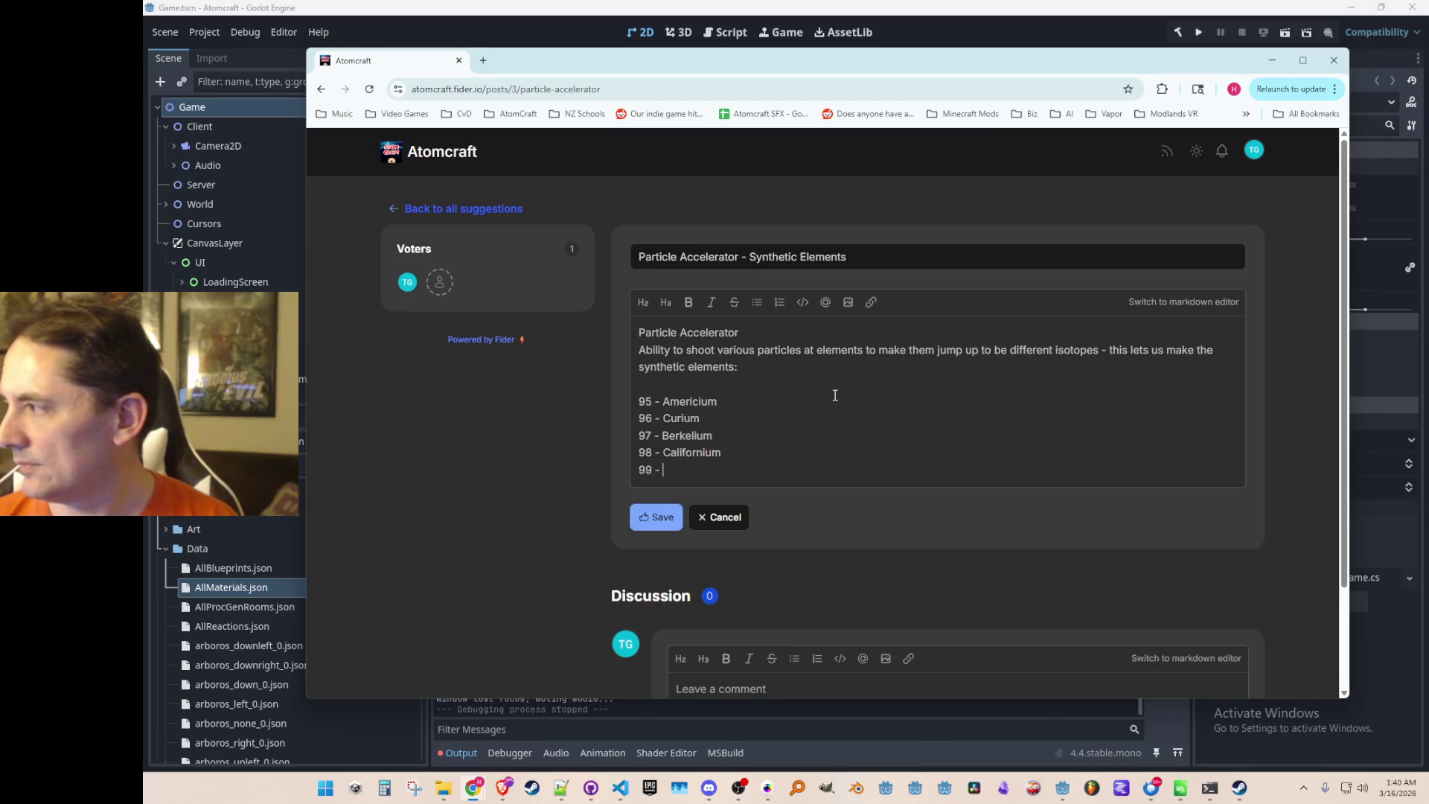
text(Einsteinium)
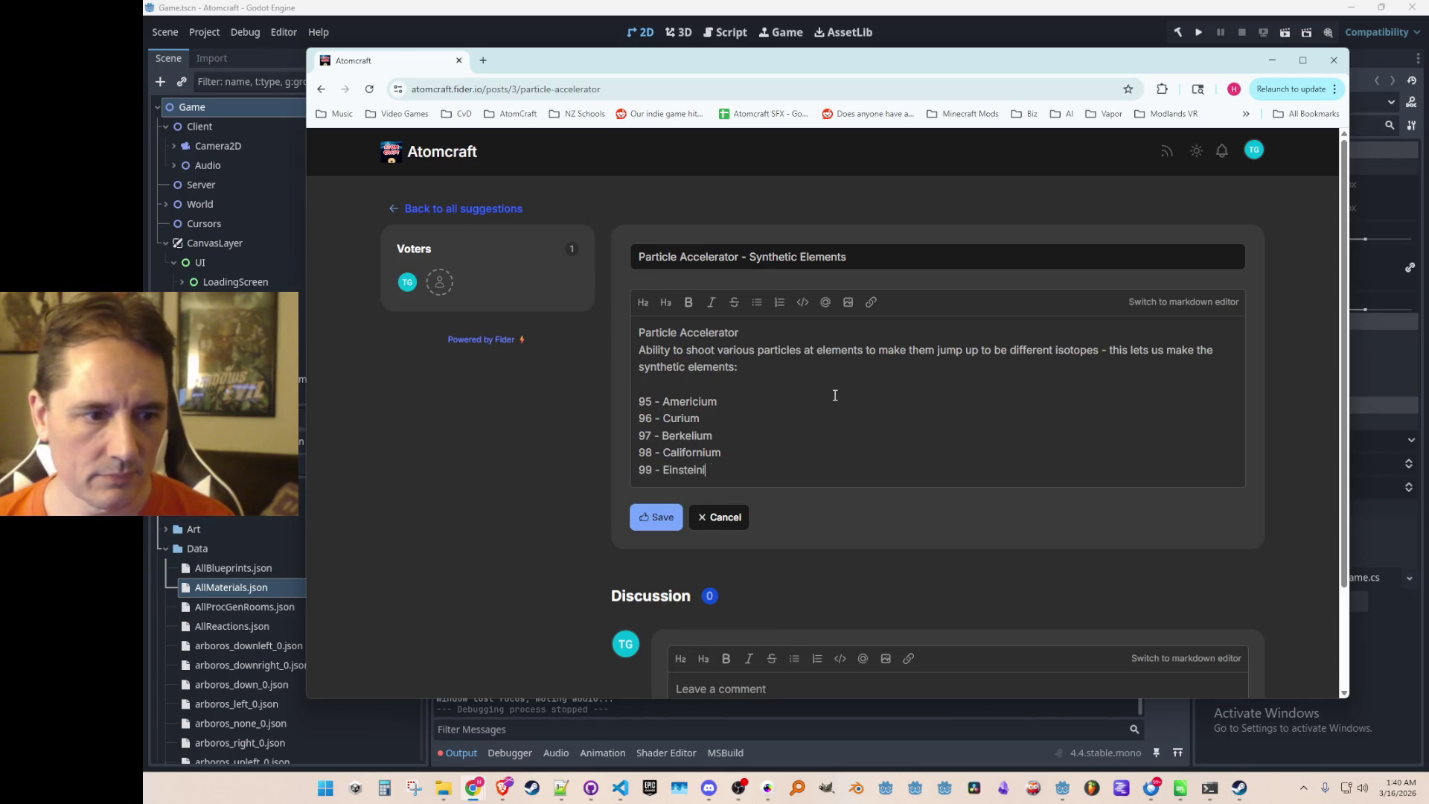
key(Return)
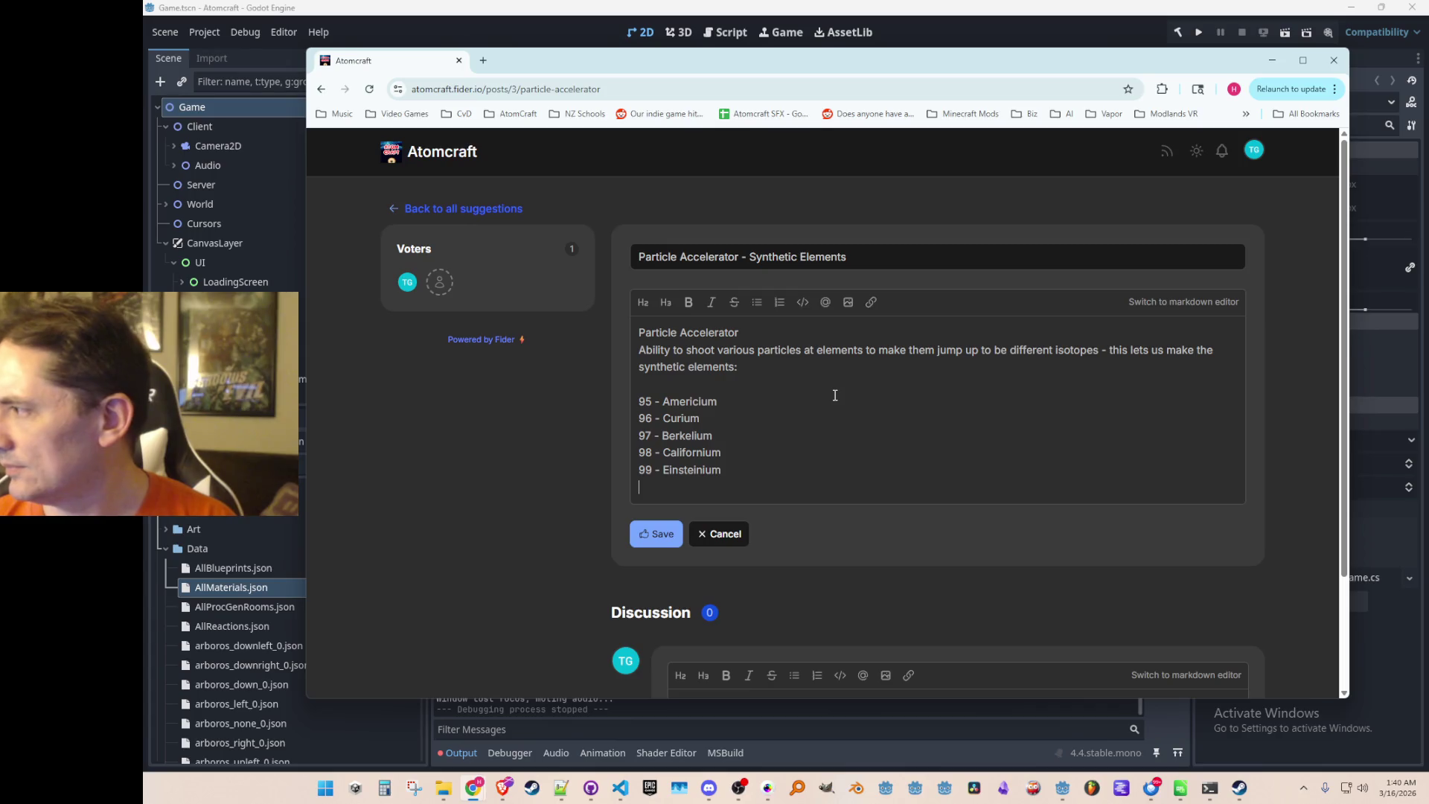
text(100 - F)
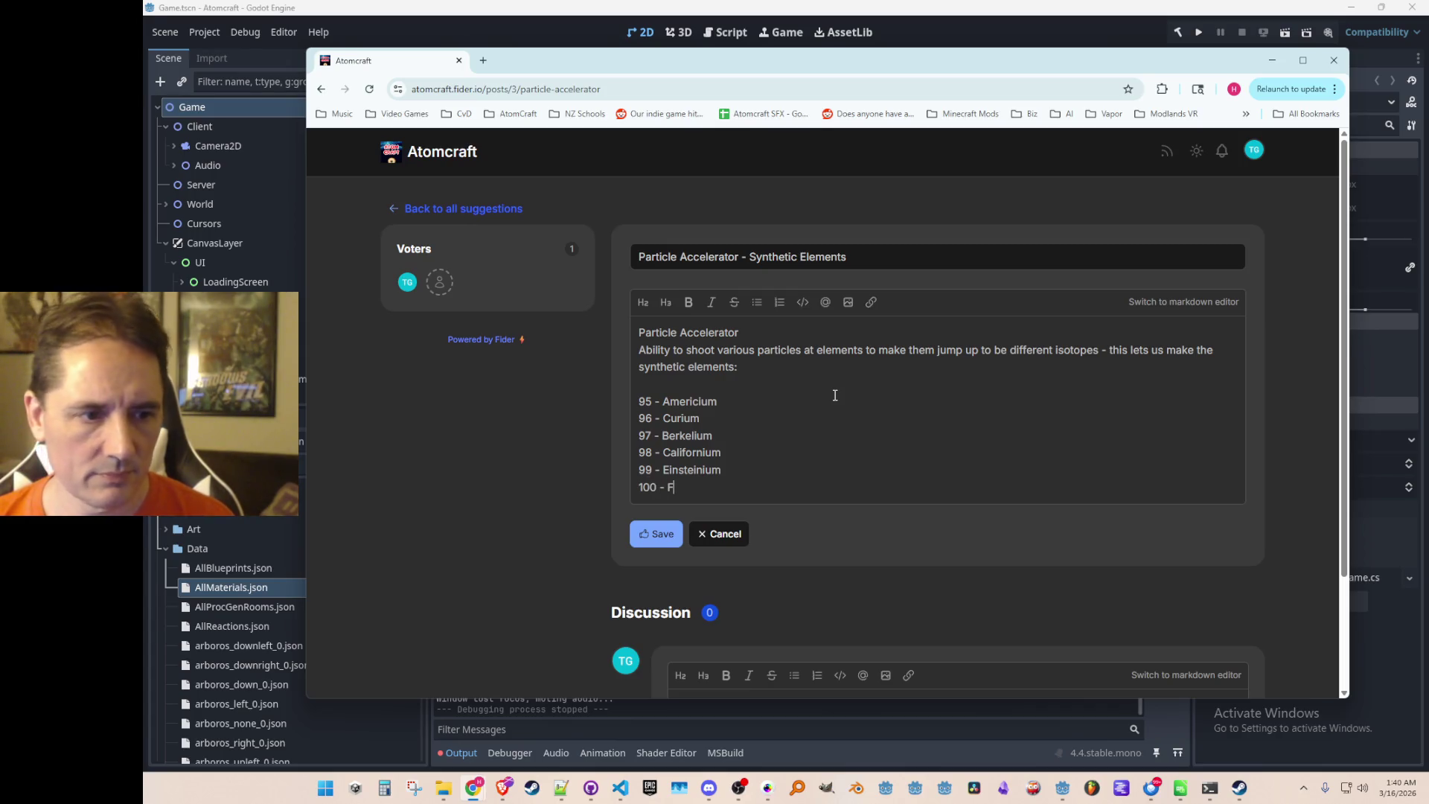
text(ermium)
key(Return)
text(10)
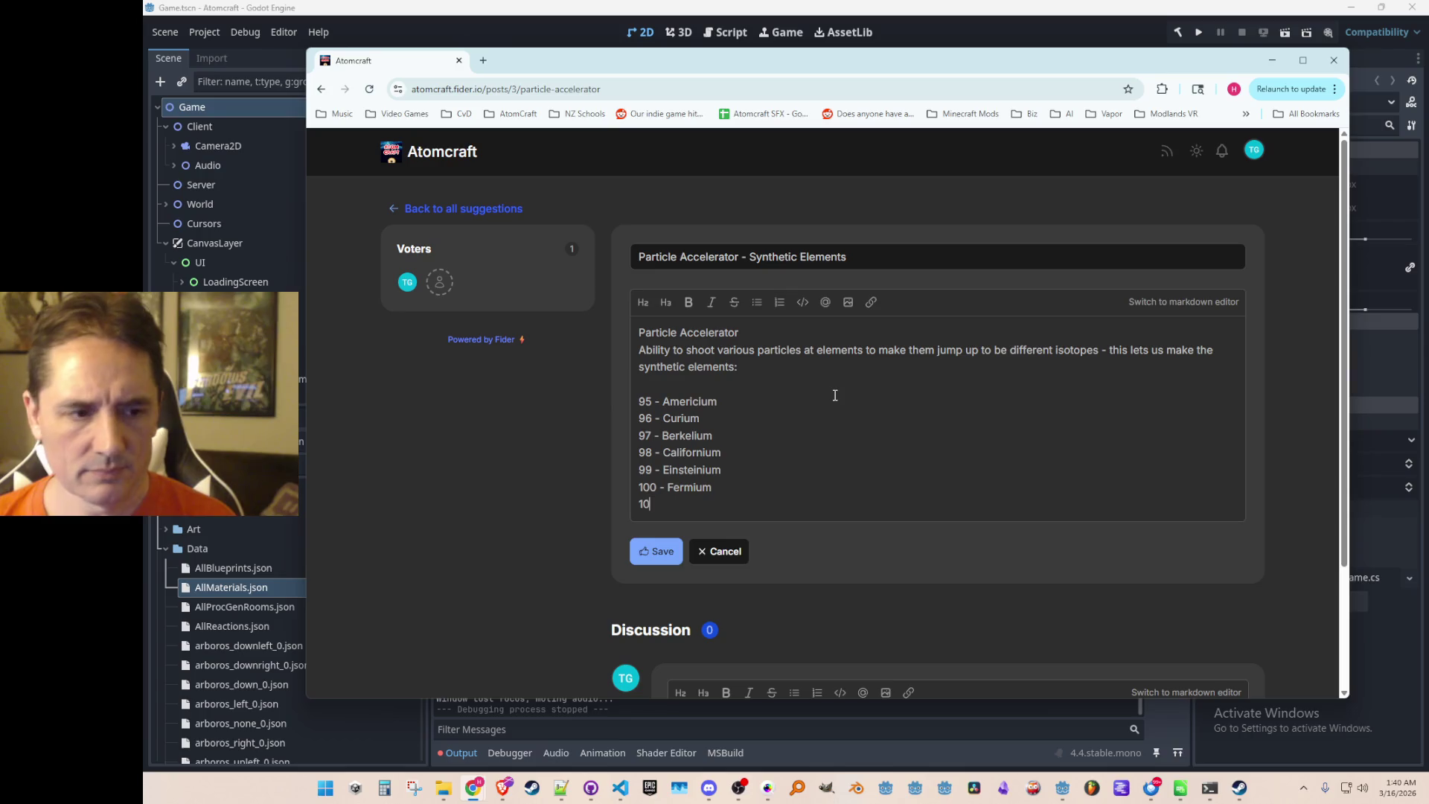
text(1 - Mendelevium)
key(Return)
text(102 - )
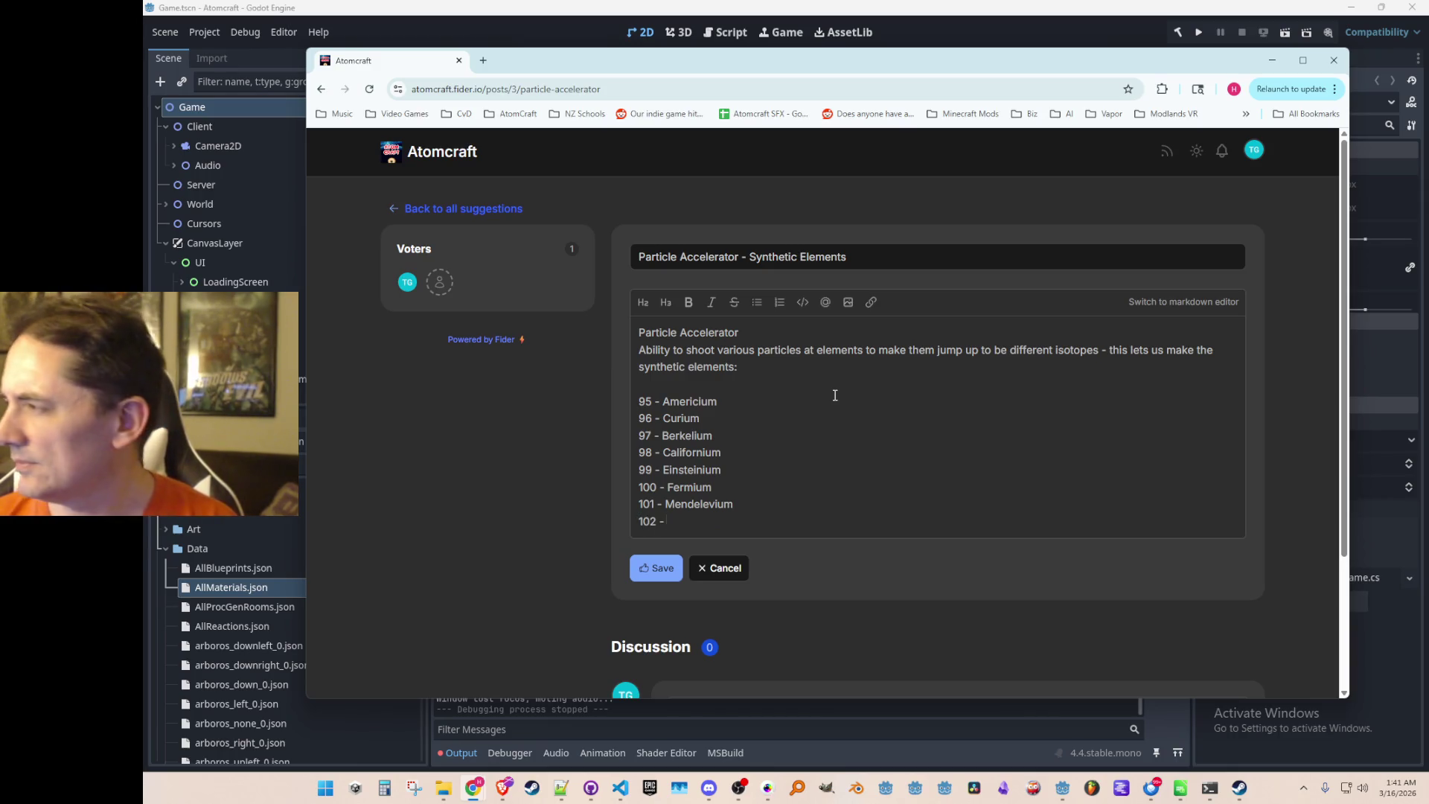
text(Nobelium)
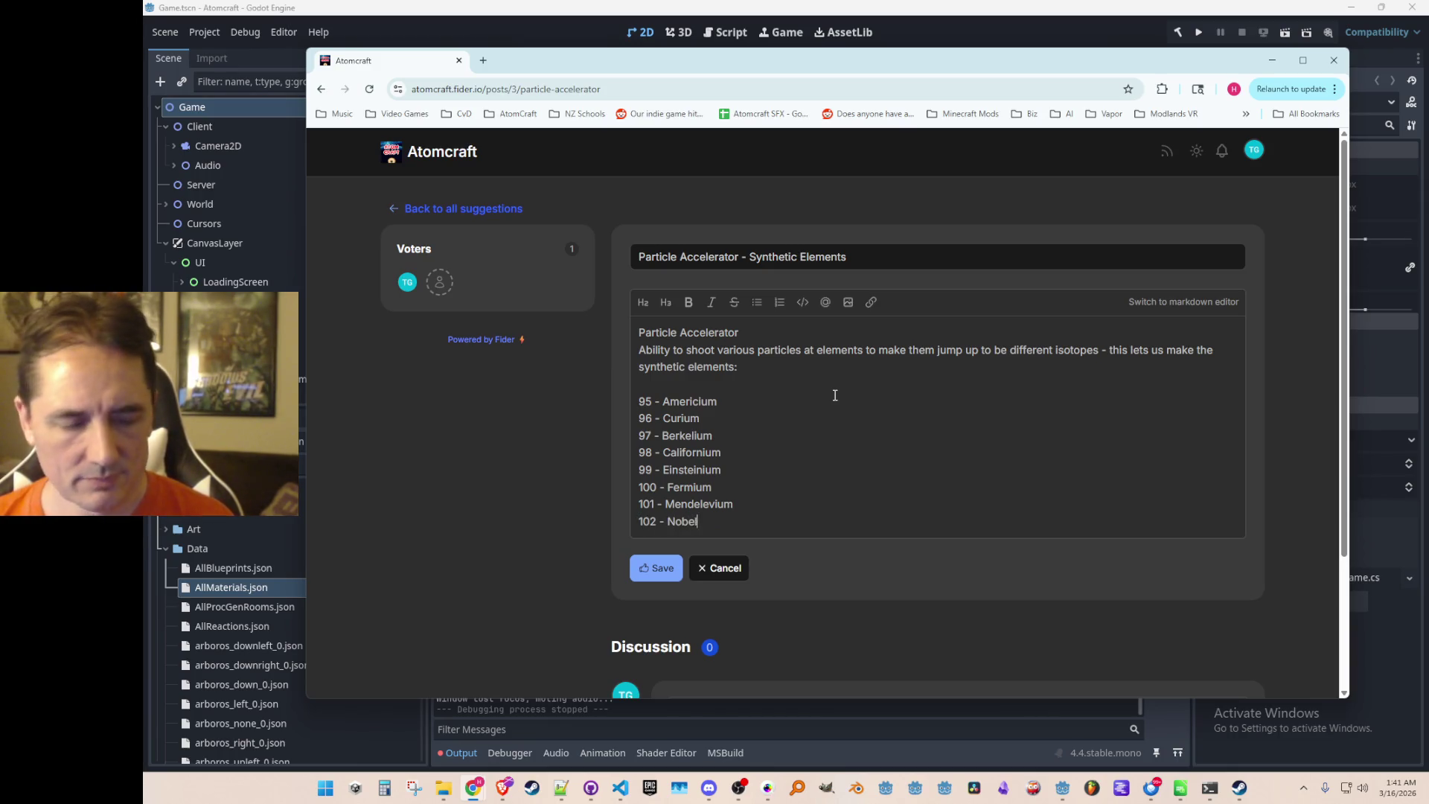
key(Return)
text(103 - )
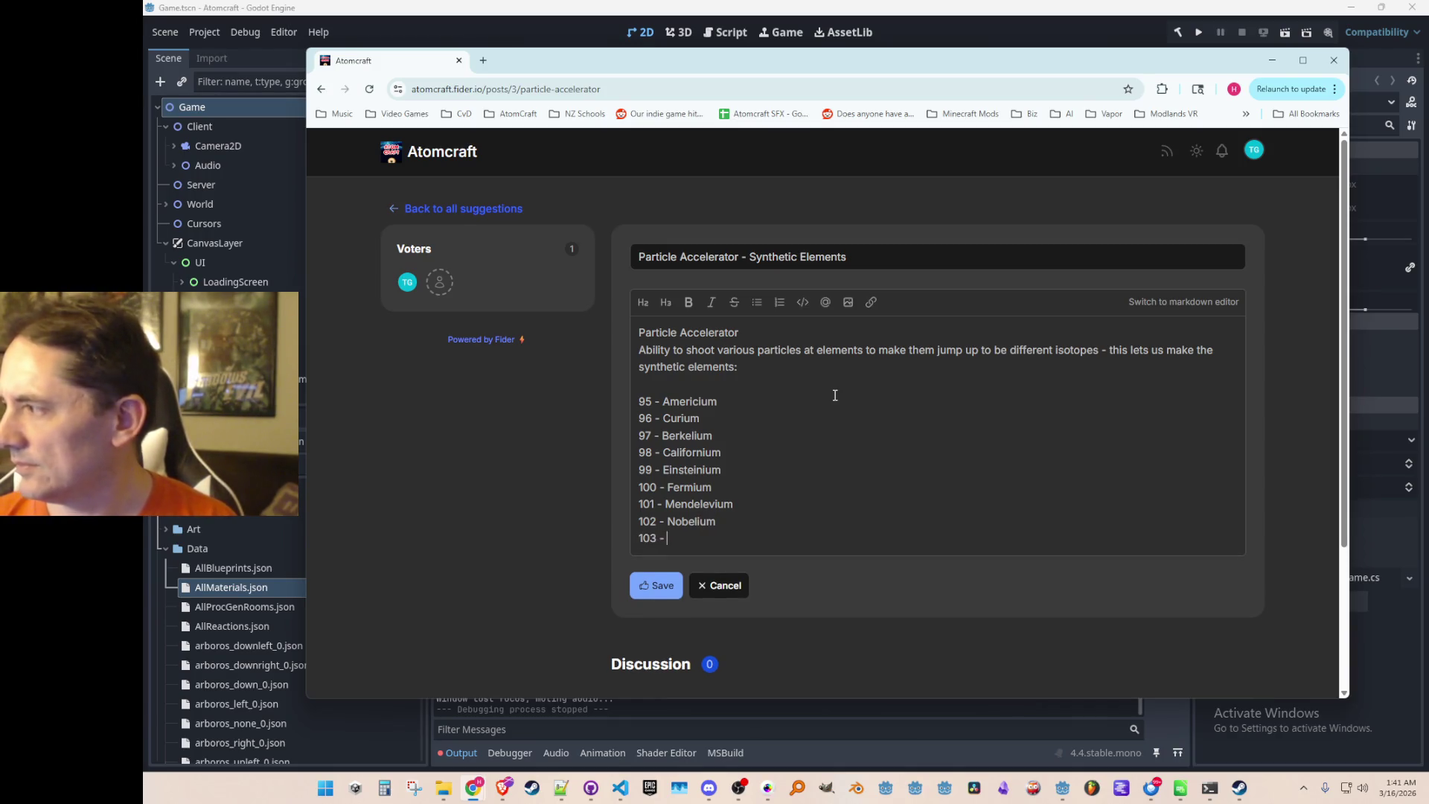
text(Lawrencium)
Add element lines 104 - Rutherfordium through 117 - Tennessine.
key(Return)
text(104 -)
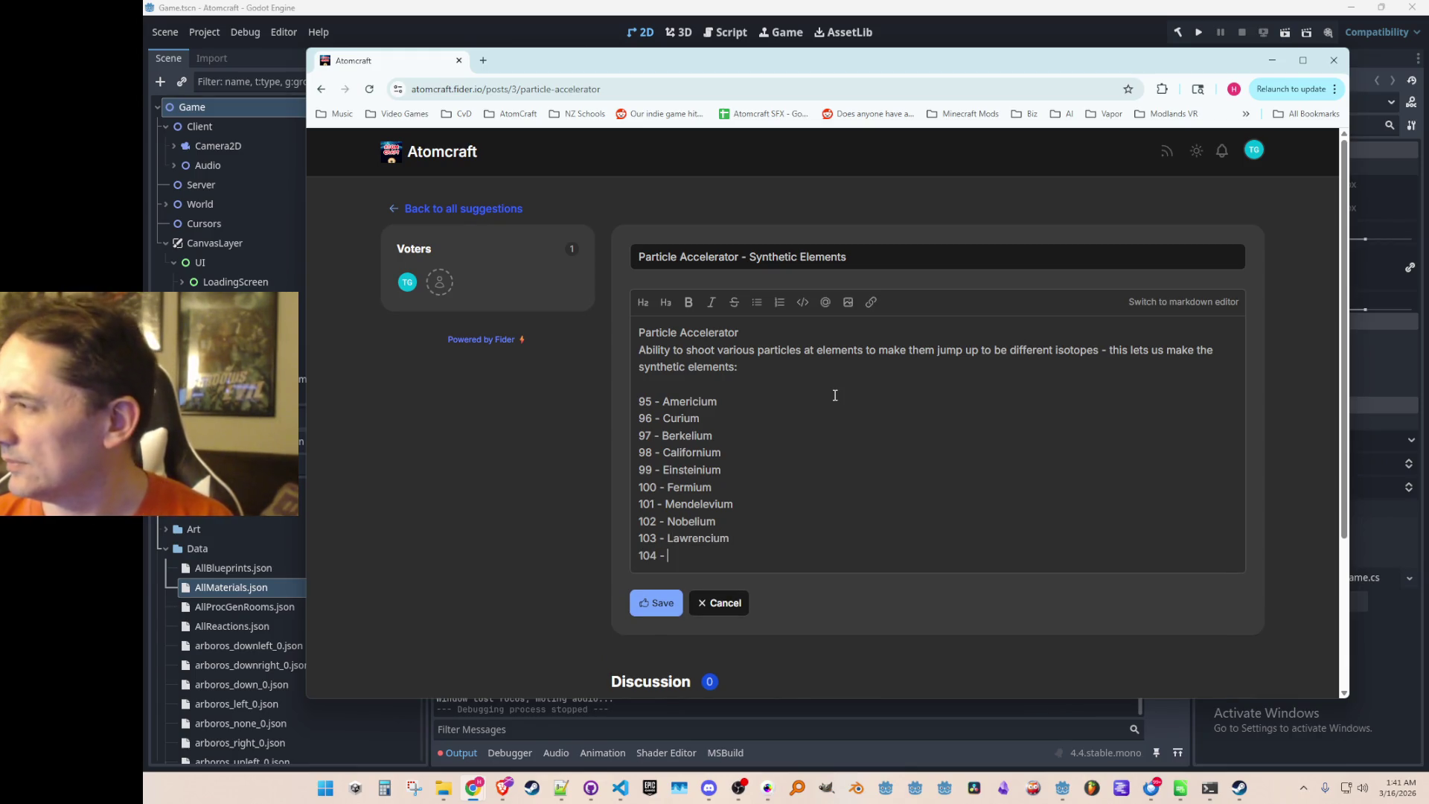
text(Rutherfordium)
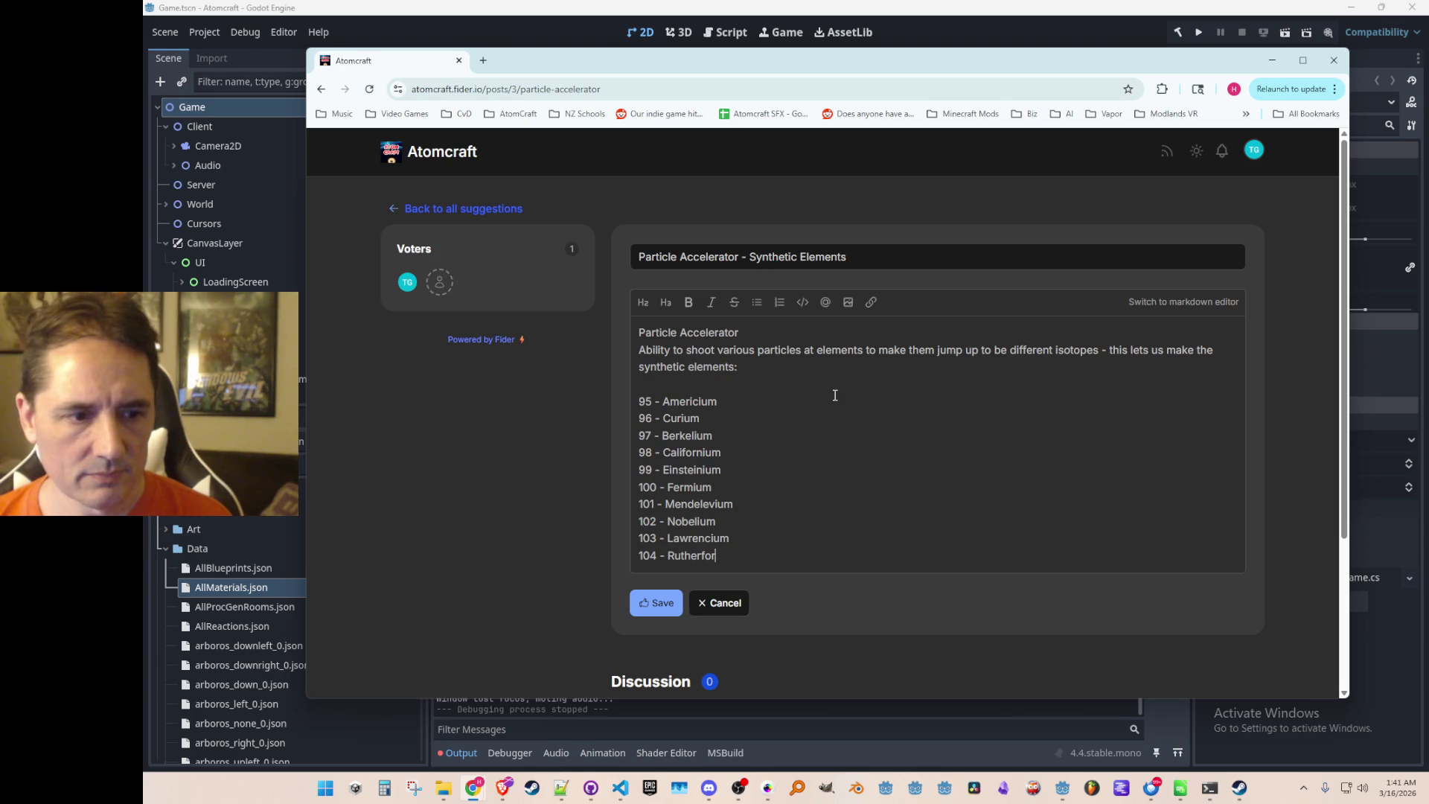
key(Return)
text(105 - )
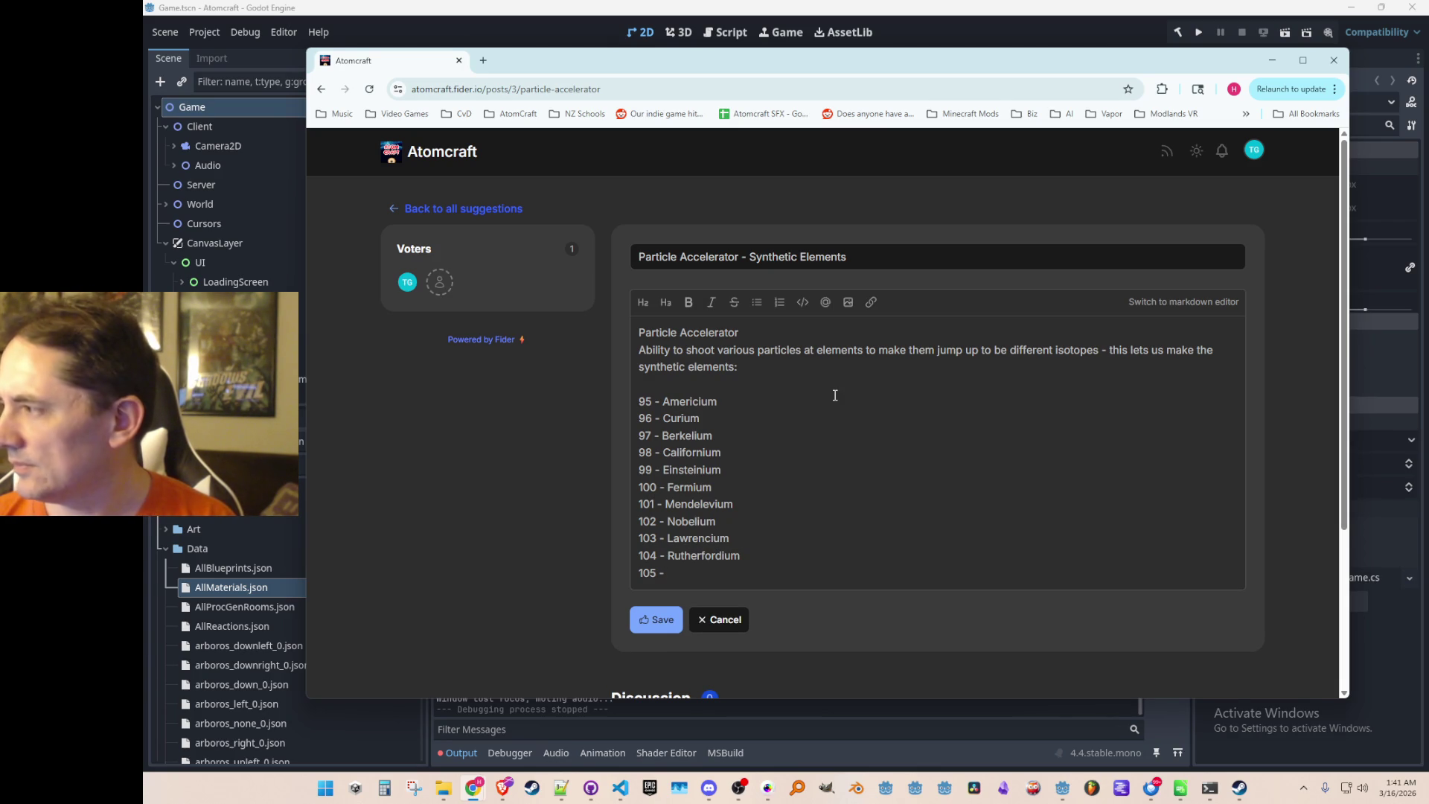
text(Dubniu)
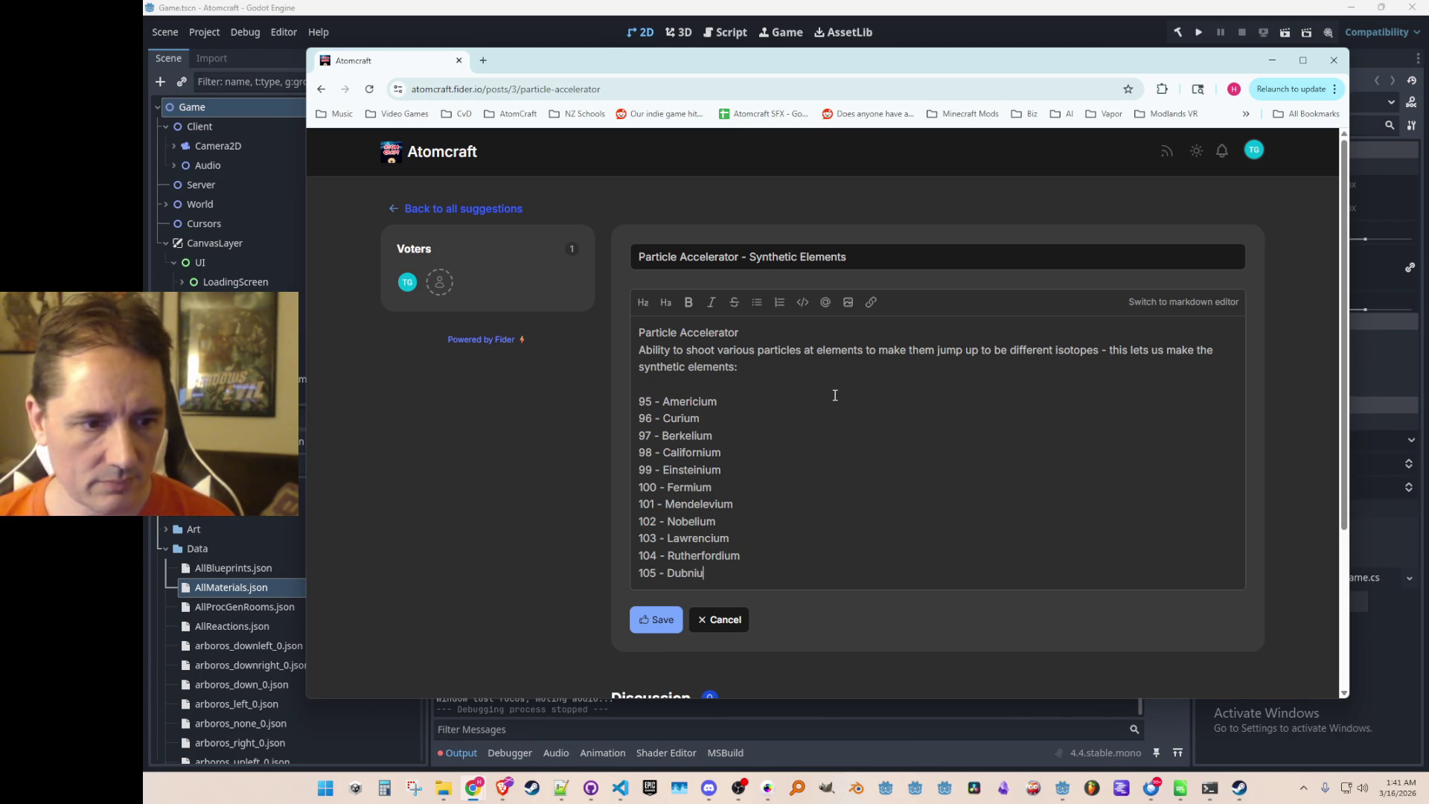
text(m)
key(Return)
text(106 - Seaborgium)
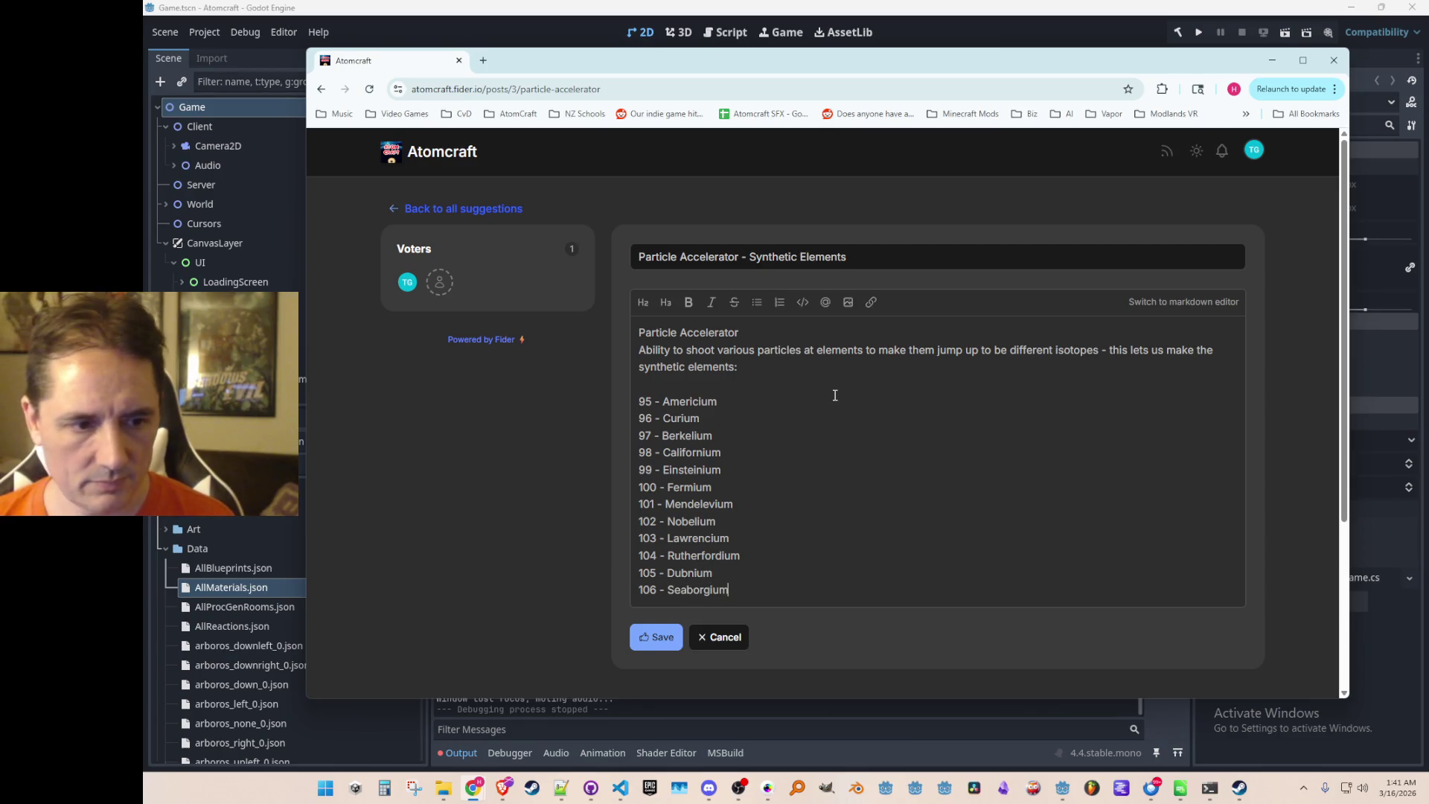
key(Return)
text(107 - )
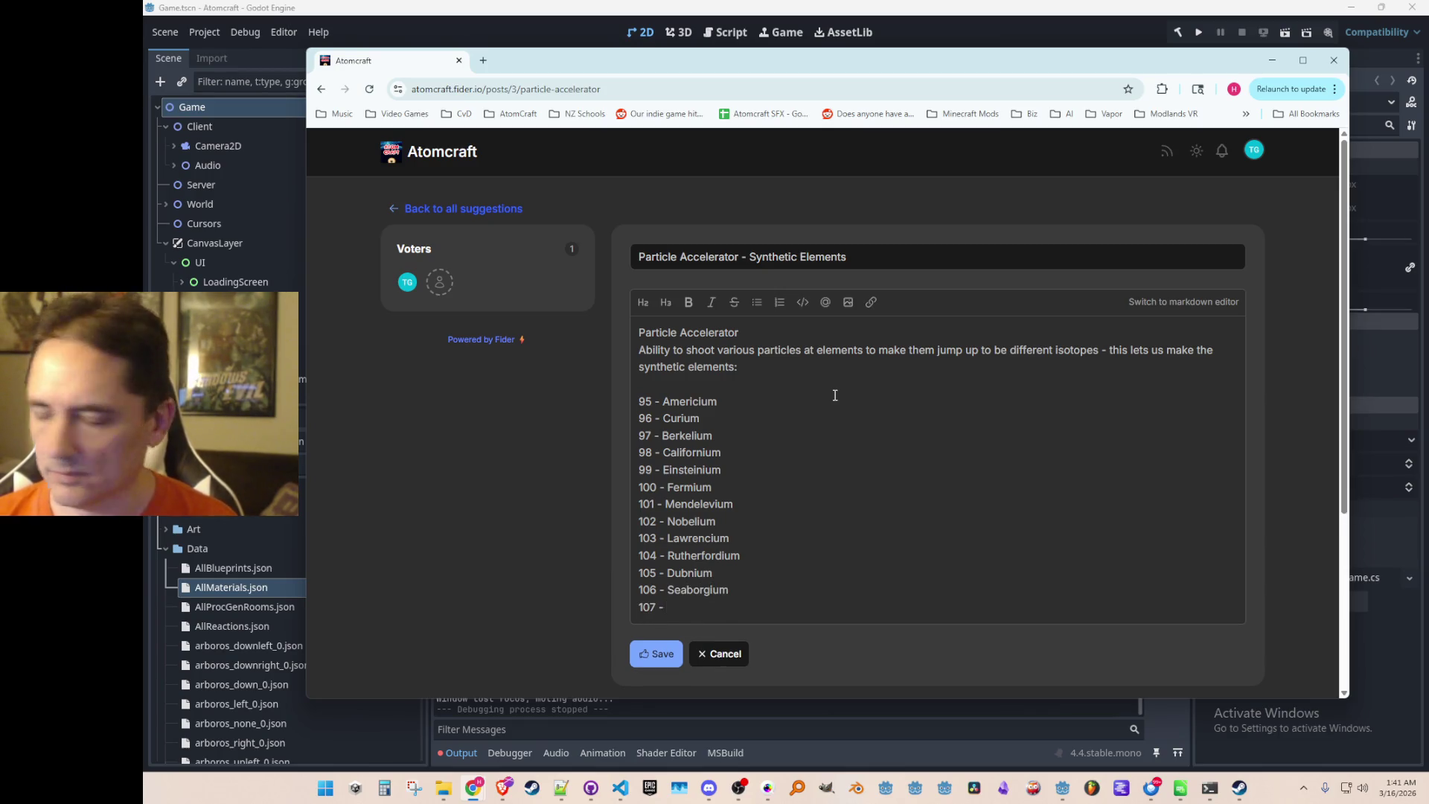
text(Bohrium)
key(Return)
text(108 - Has)
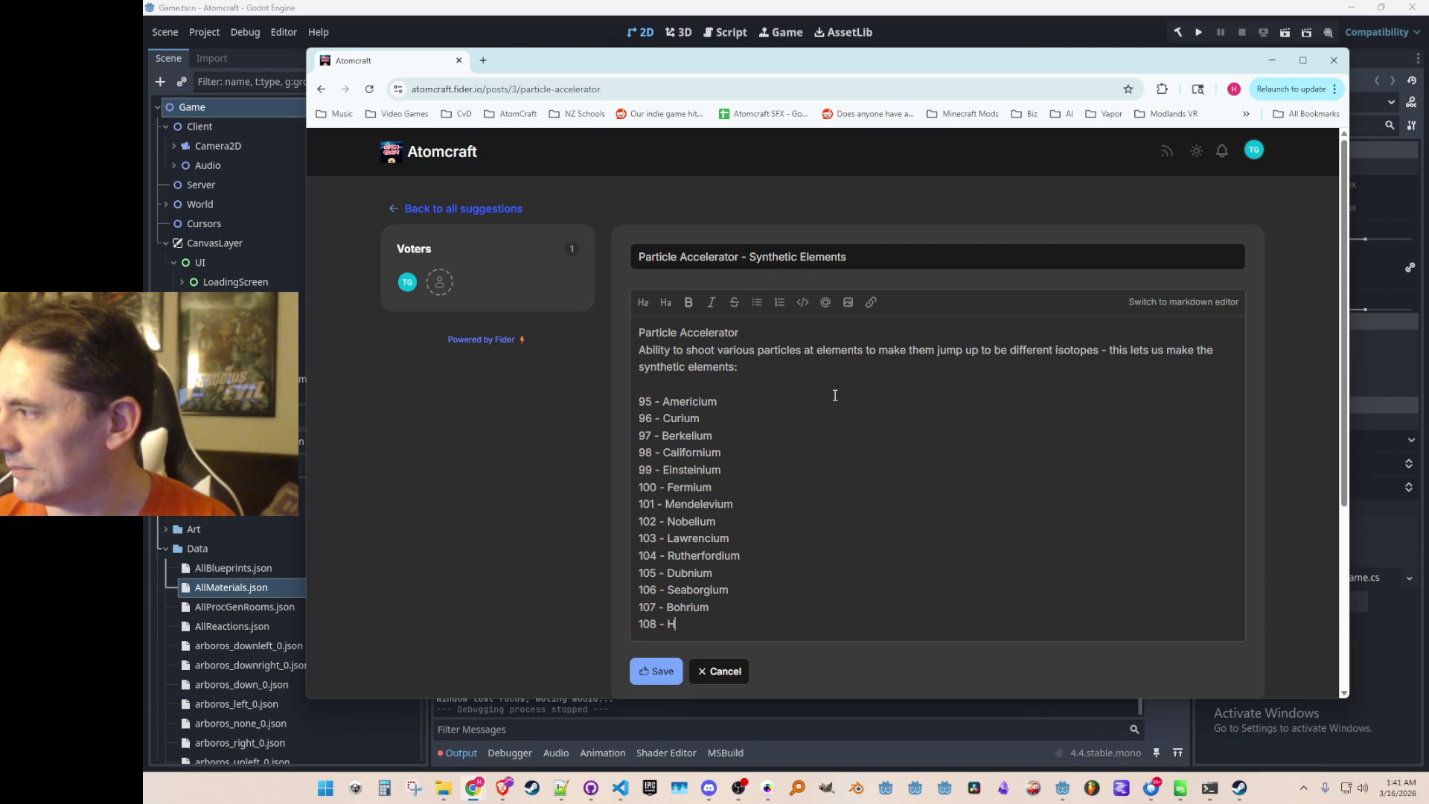
text(sium)
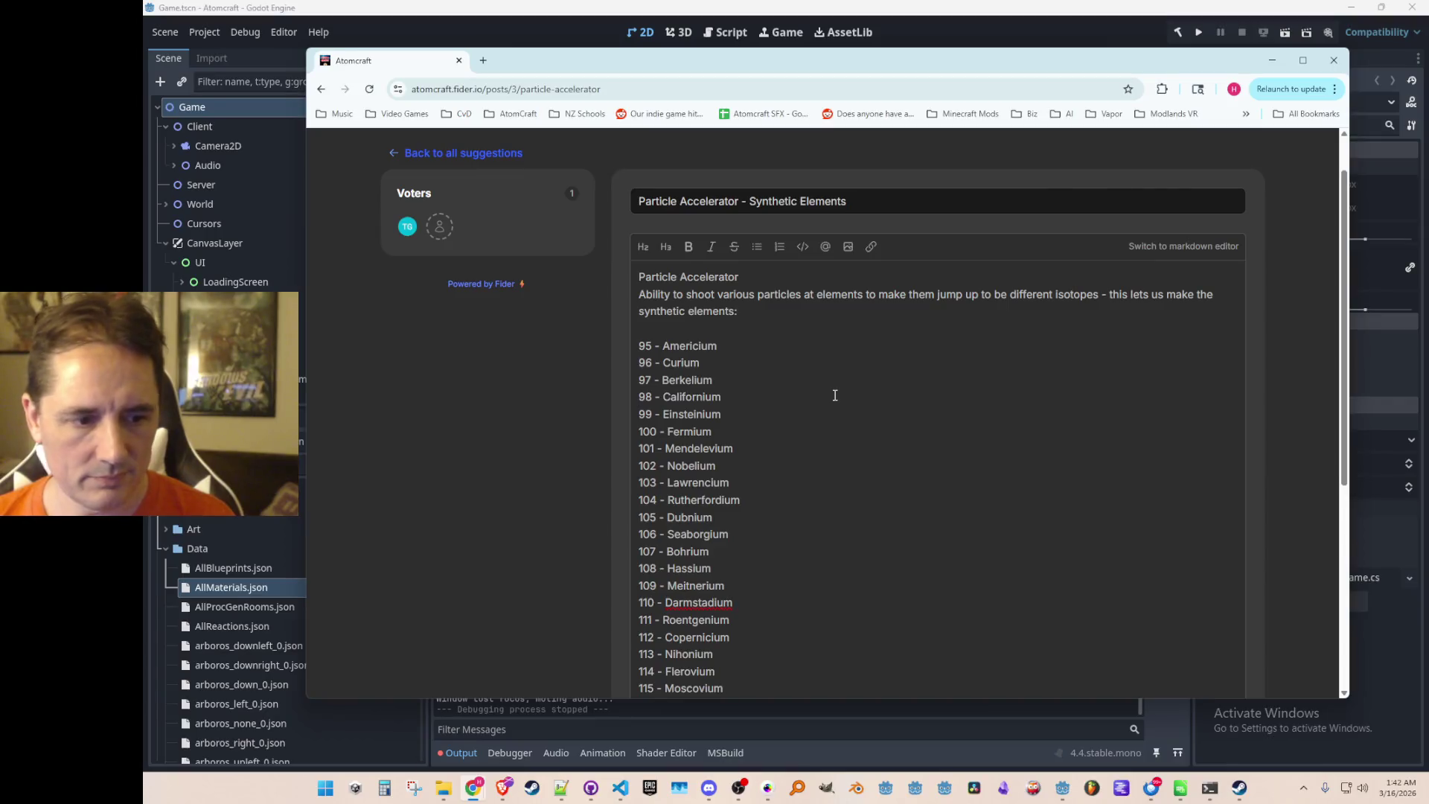
text( 109 - Meitnerium 110 - Darmstadium 111 - Roentgenium 112 - Copernicium 113 - Nihonium 114 - Flerovium 115 - Moscovium 116 - Livermorium)
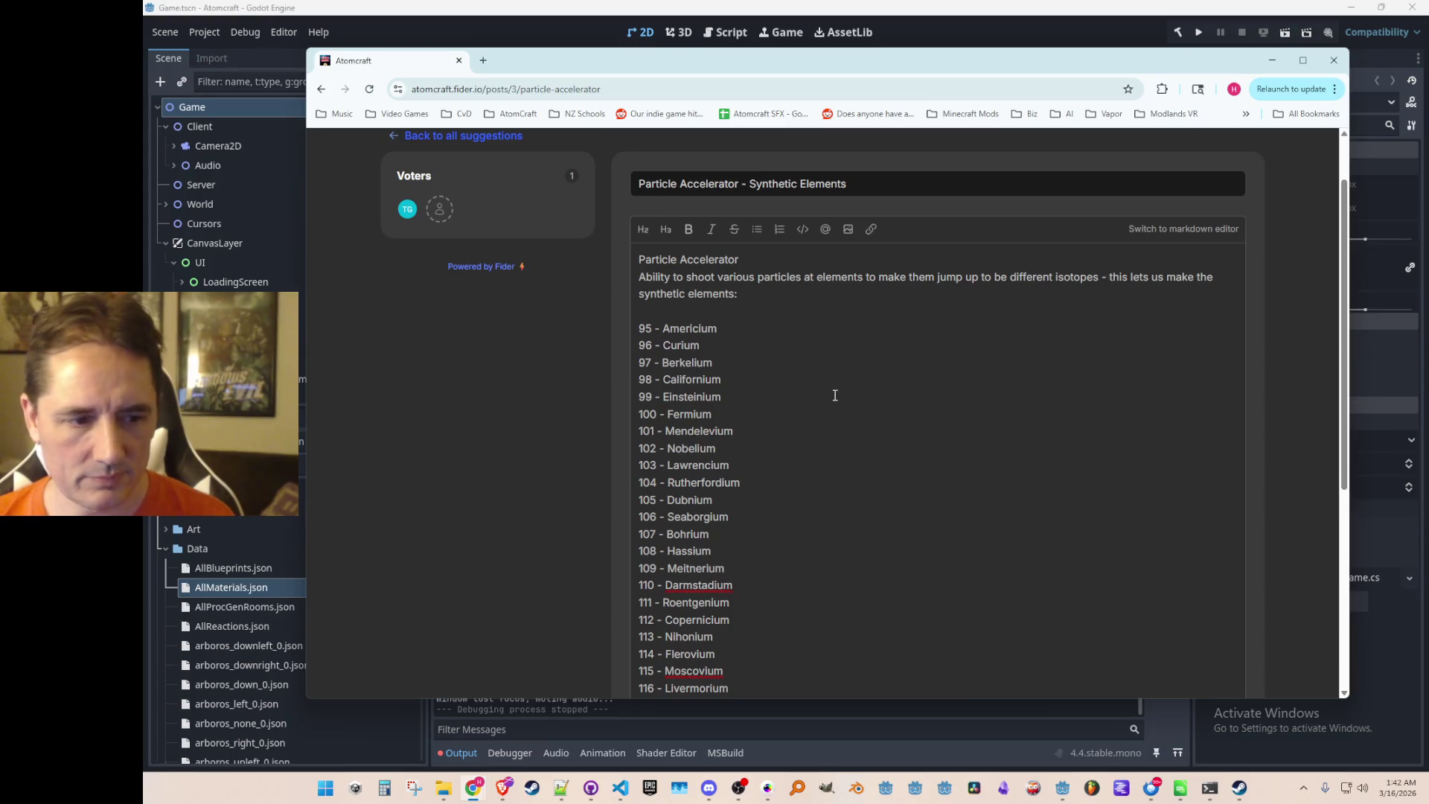
text( 117 - )
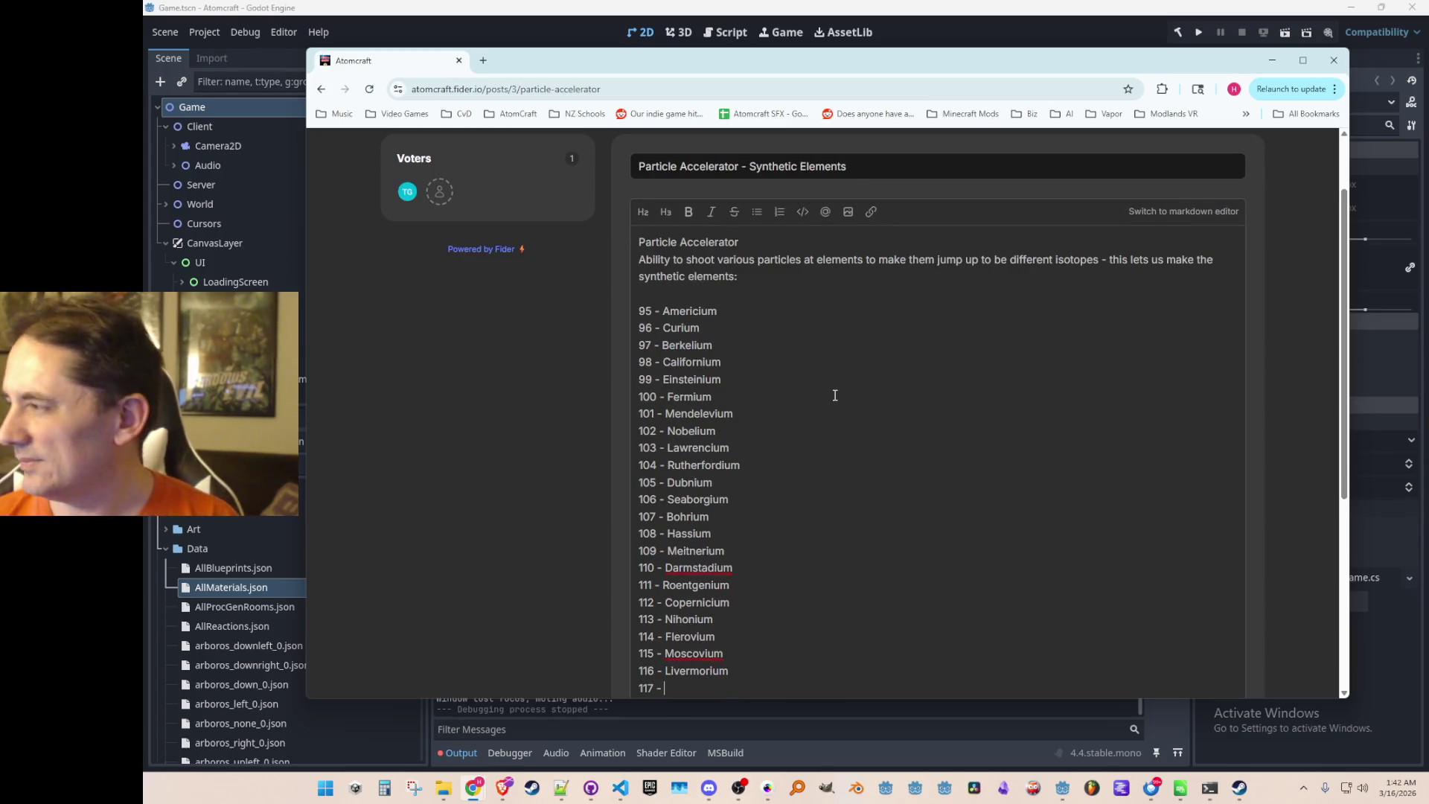
text(Tennessine)
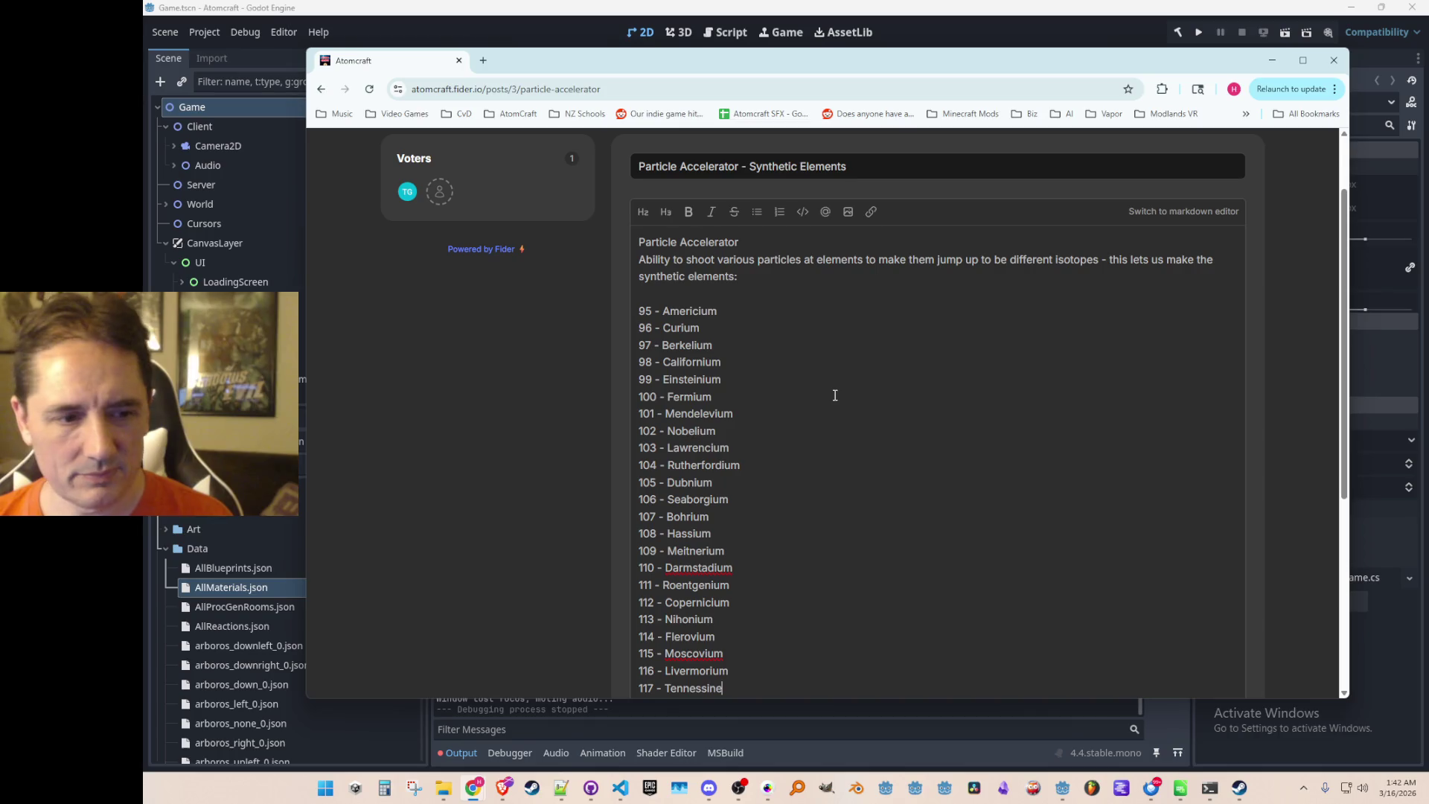
Add the final line '118 - Oganesson' and save the post.
key(Return)
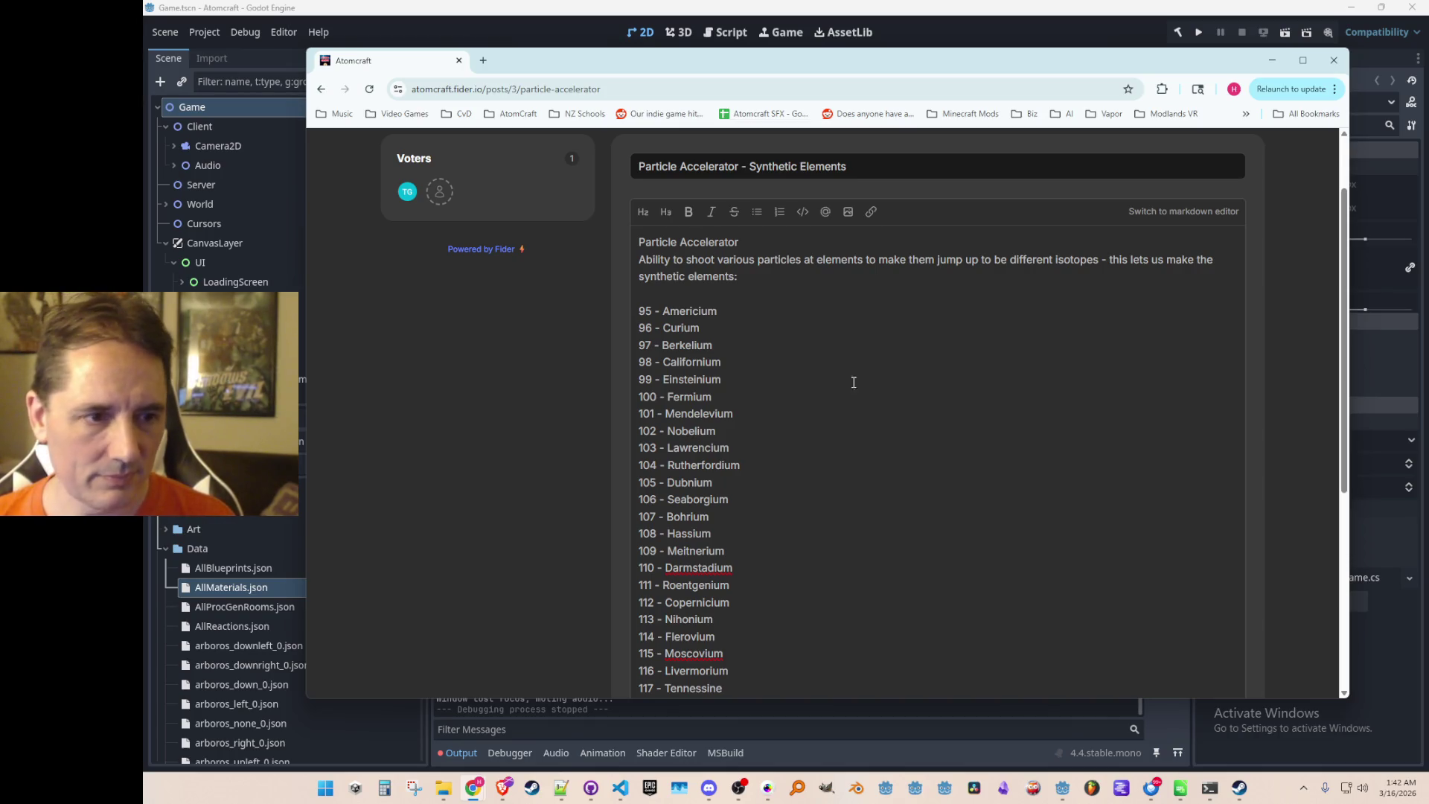
scroll(564, 366, down, 2)
text(218)
key(BackSpace)
key(BackSpace)
key(BackSpace)
text(118 )
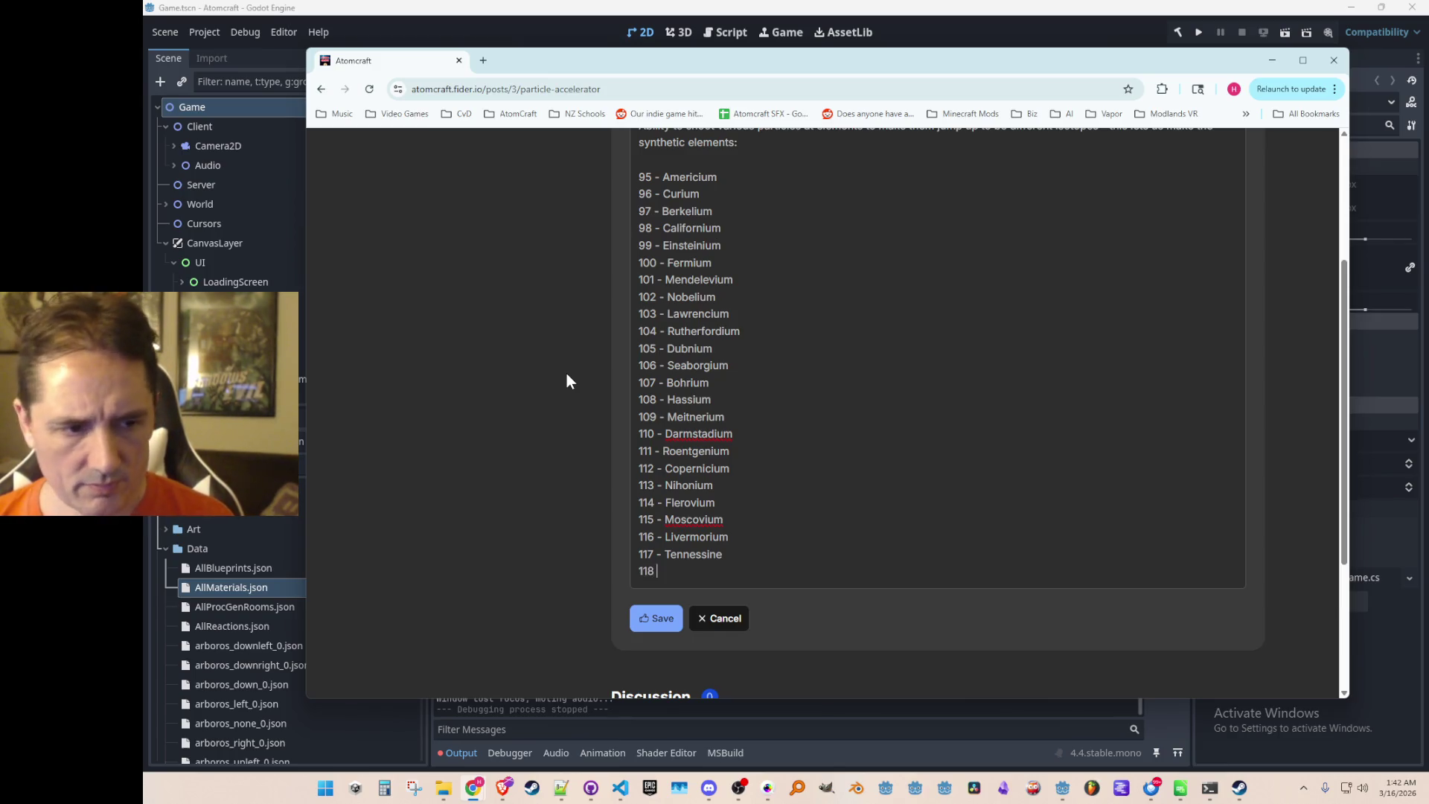
text(- Oganesson)
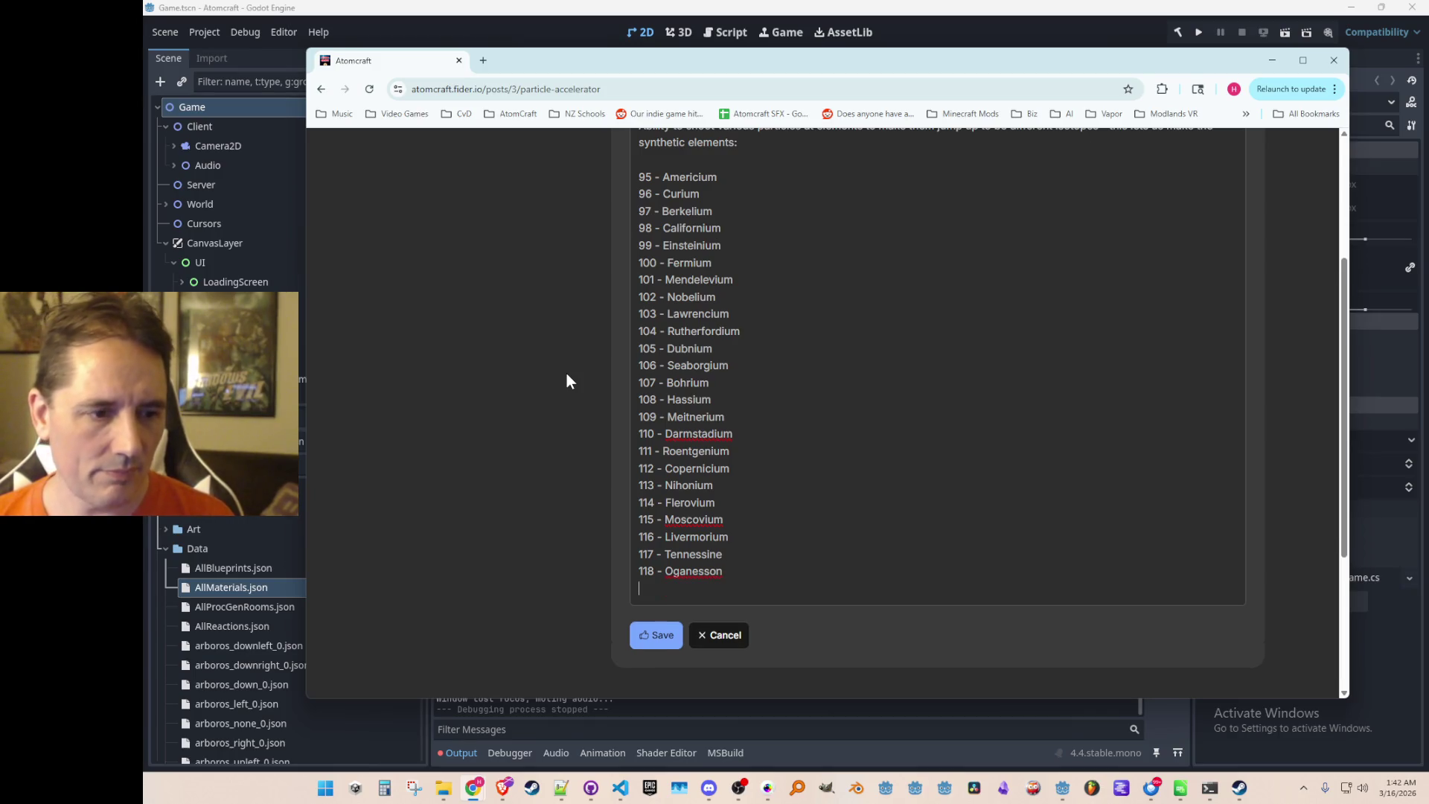
click(653, 619)
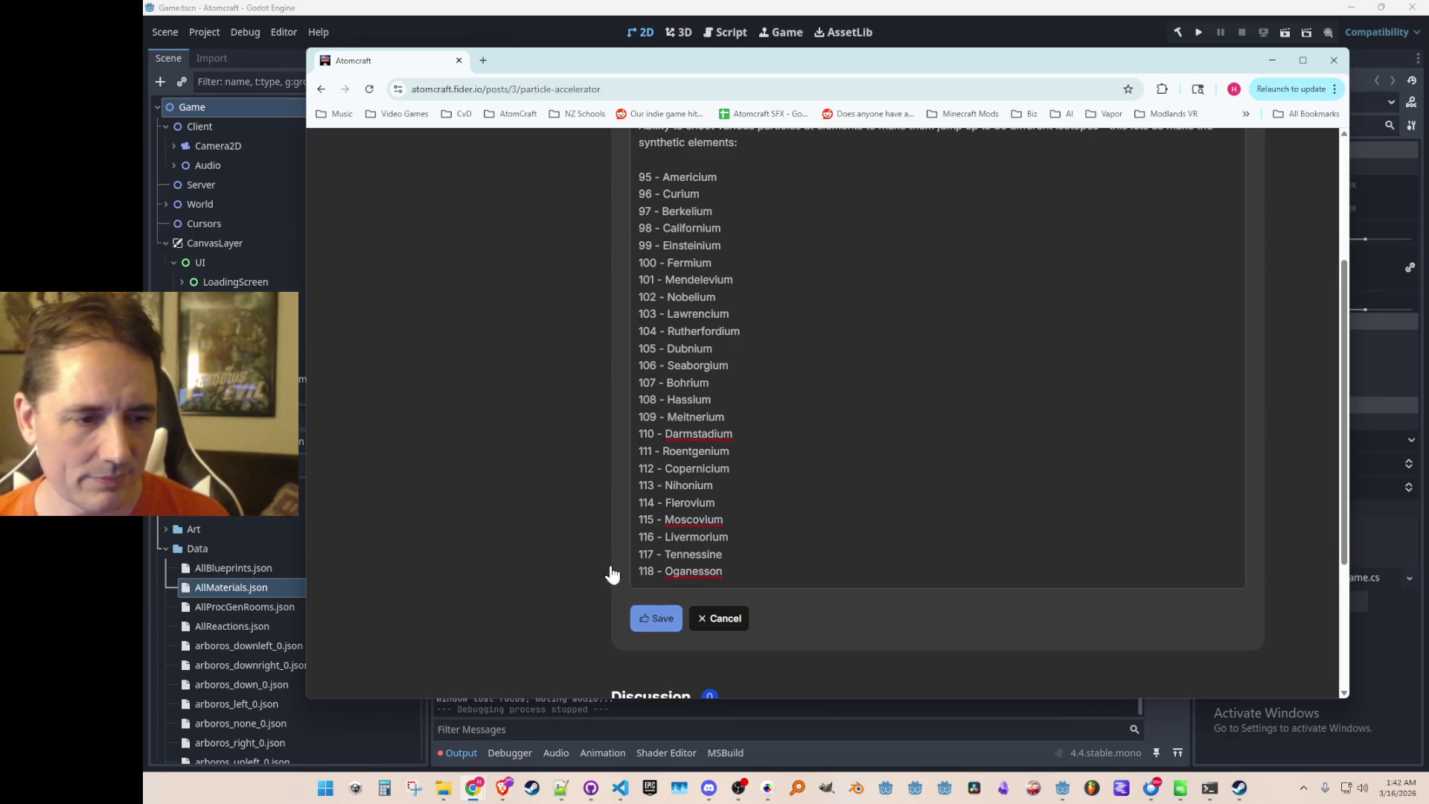
Scroll through the saved Particle Accelerator post to review elements 95 through 118.
scroll(670, 476, up, 3)
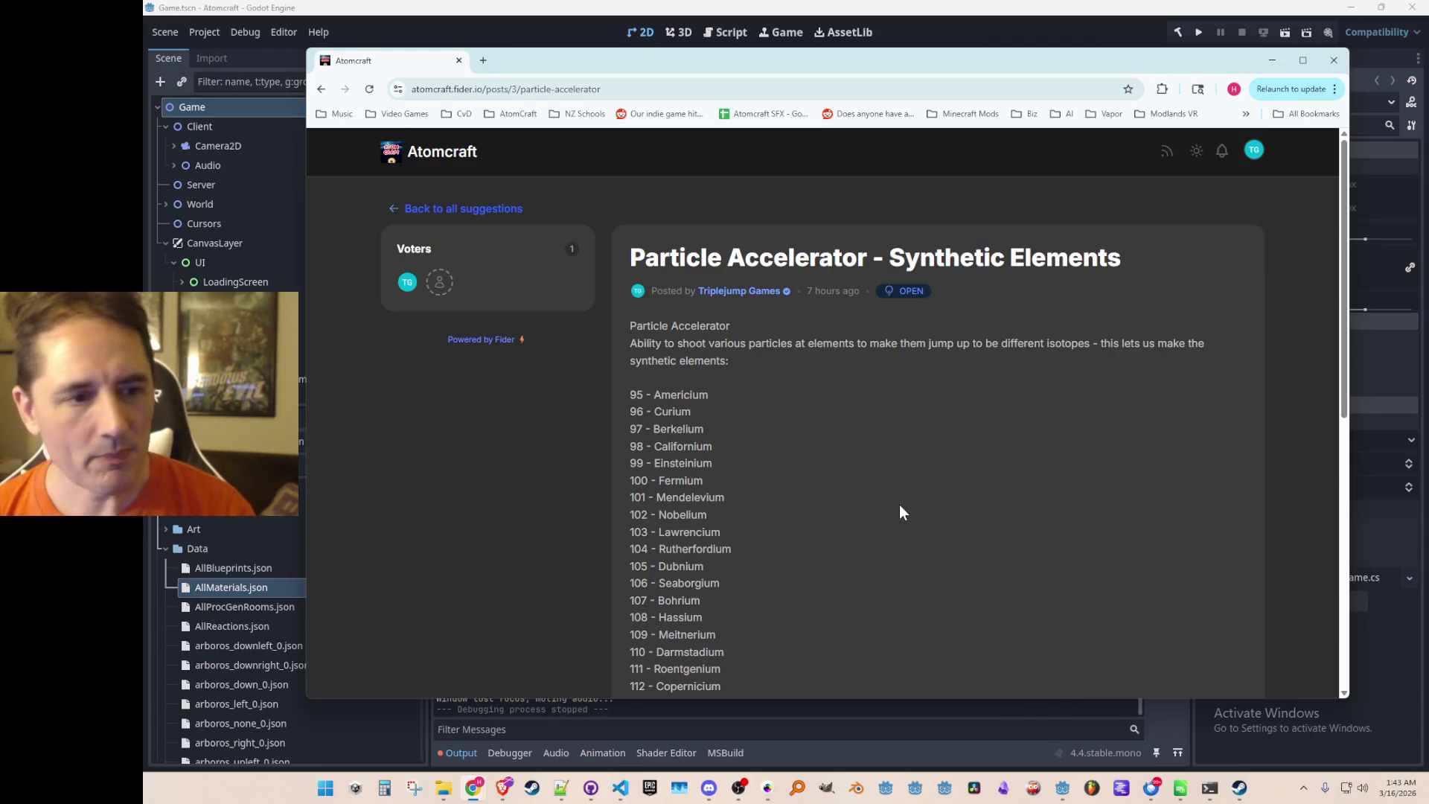
scroll(865, 477, down, 5)
scroll(864, 461, up, 5)
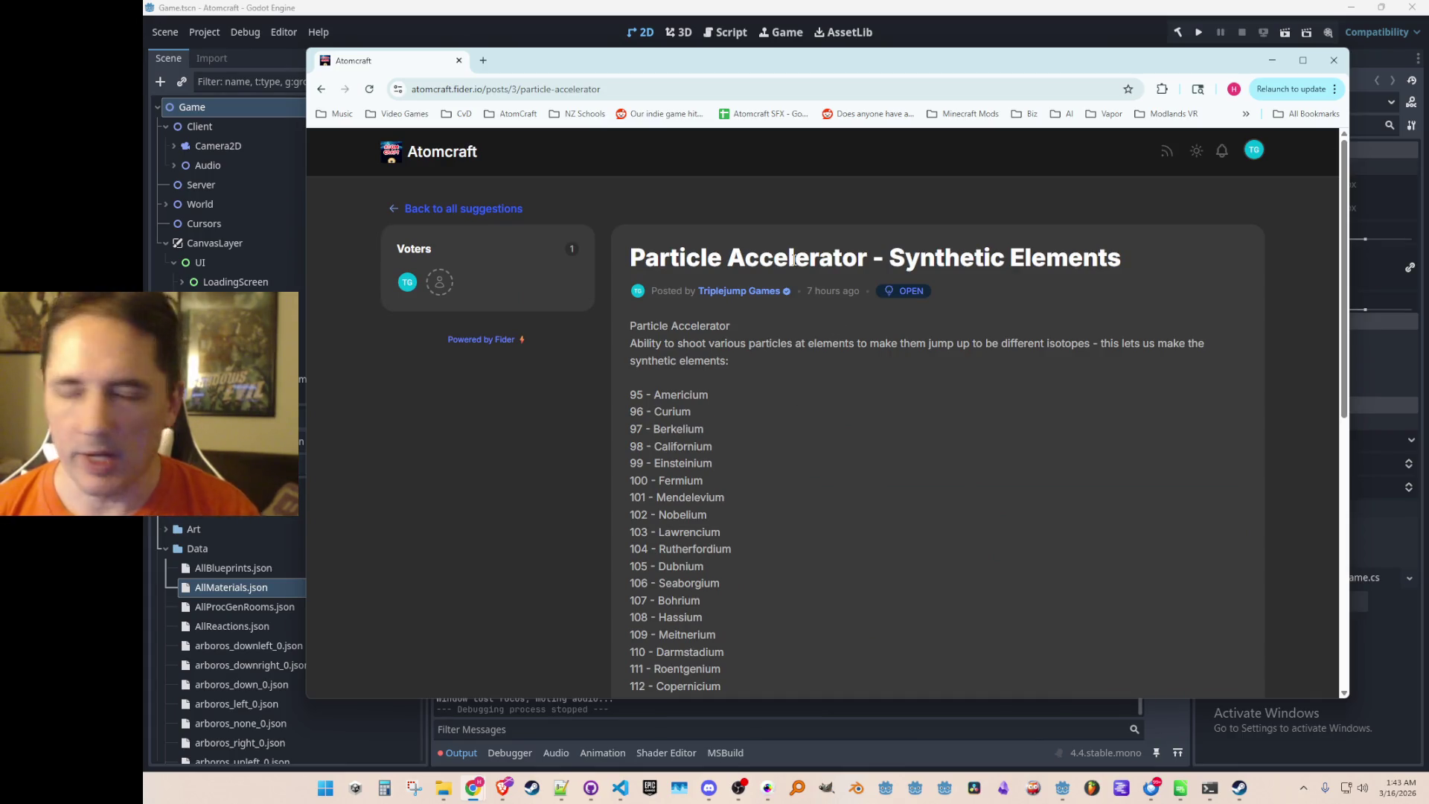
scroll(838, 359, down, 7)
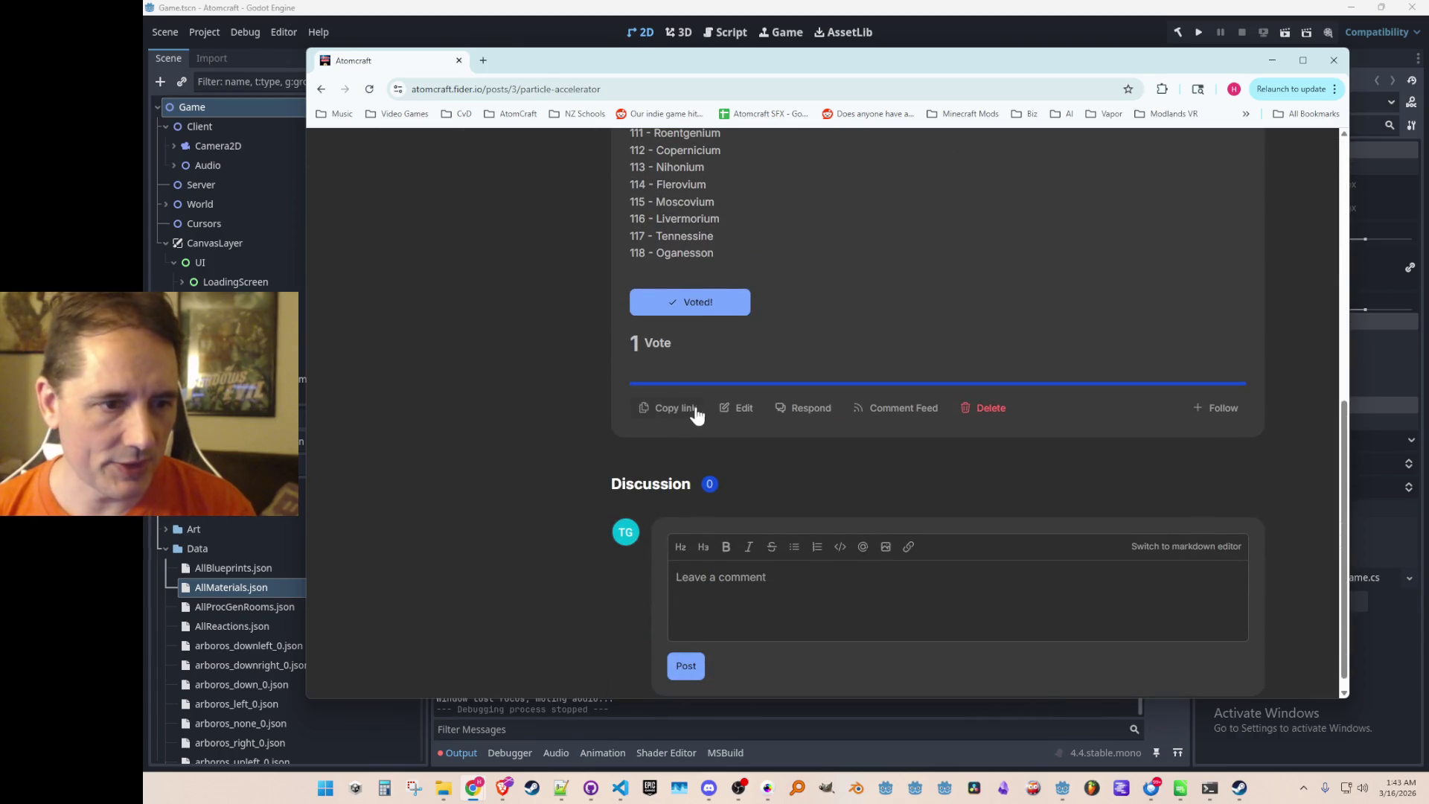
Reopen the post and begin a closing note asking for suggestions besides filling out the table.
click(744, 410)
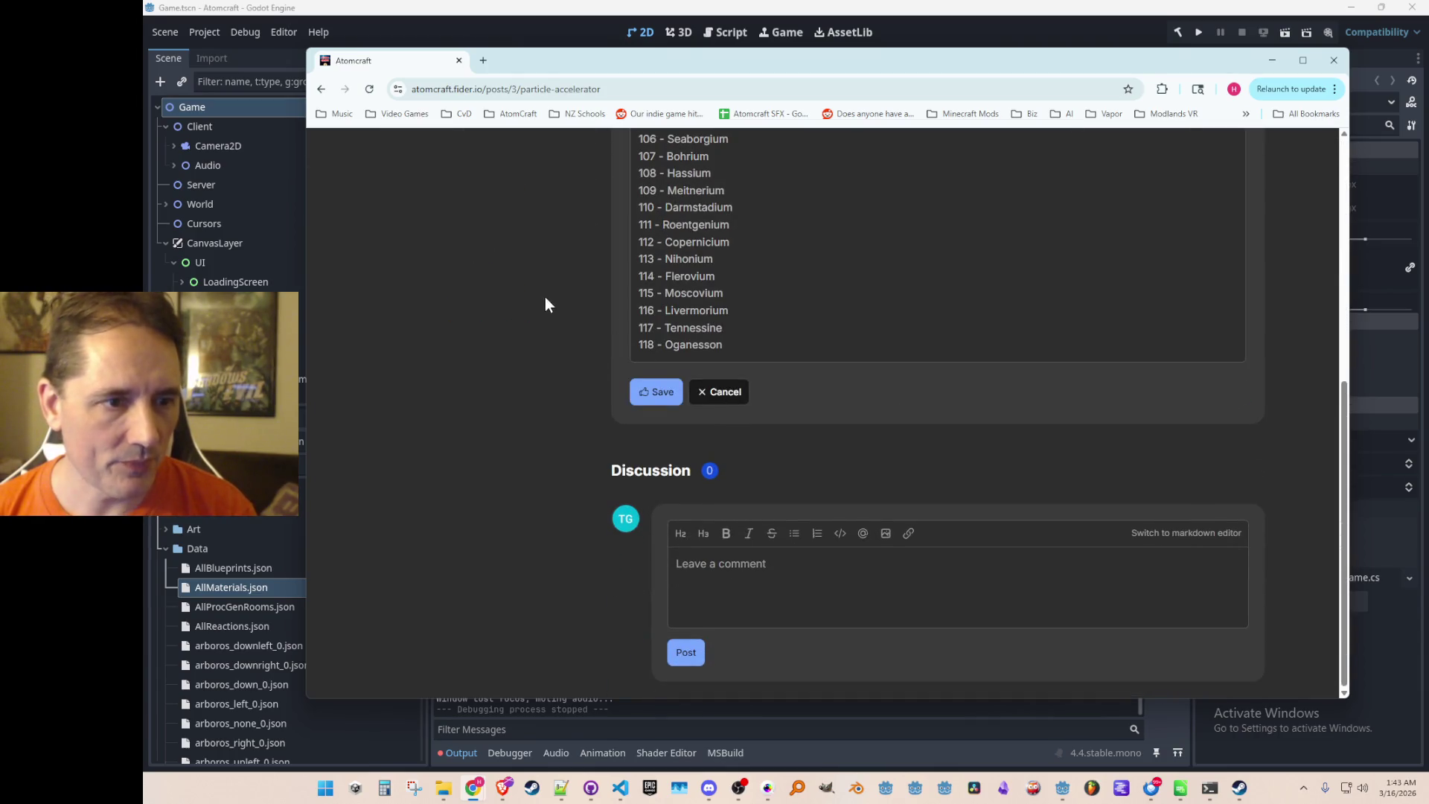
scroll(565, 335, up, 5)
click(737, 334)
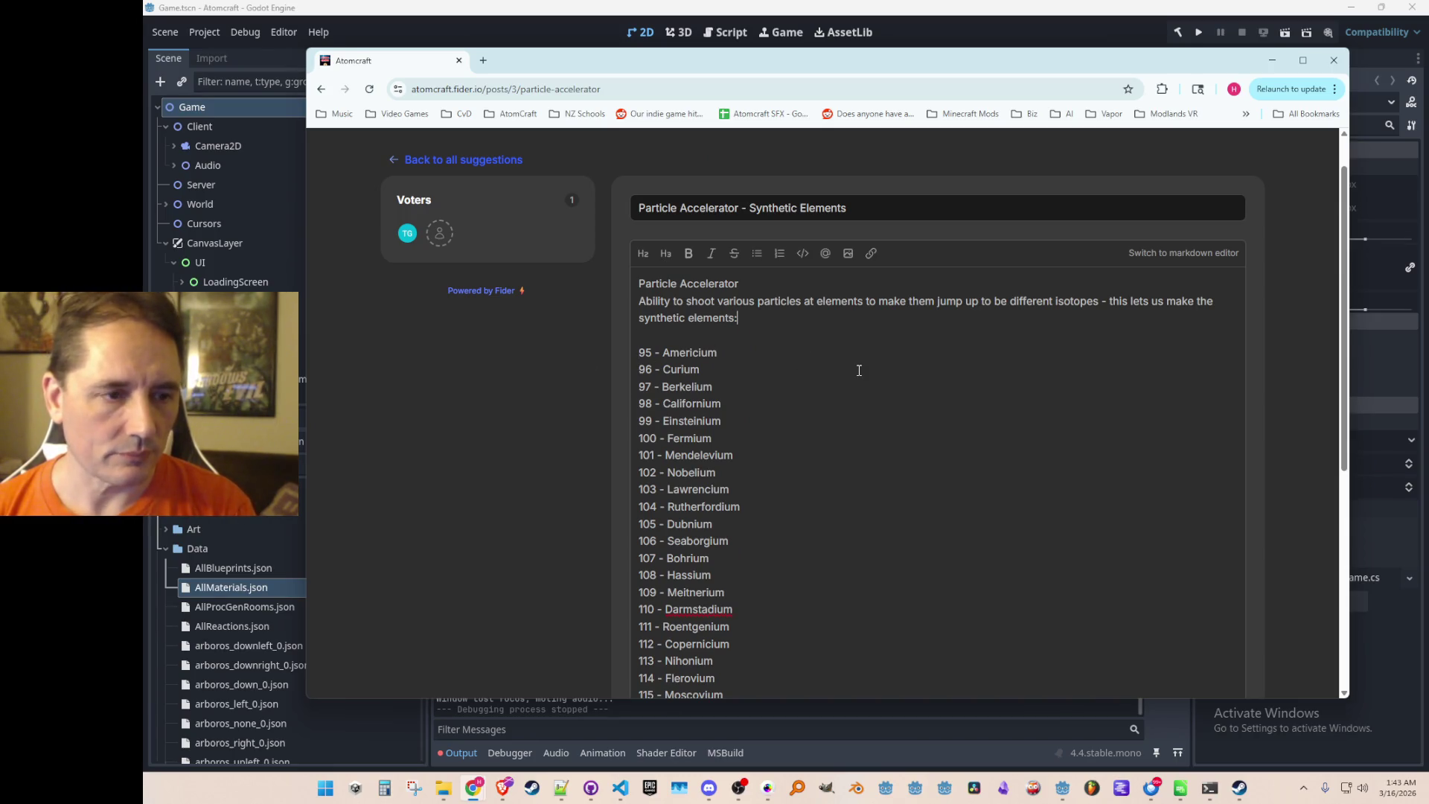
scroll(861, 389, down, 5)
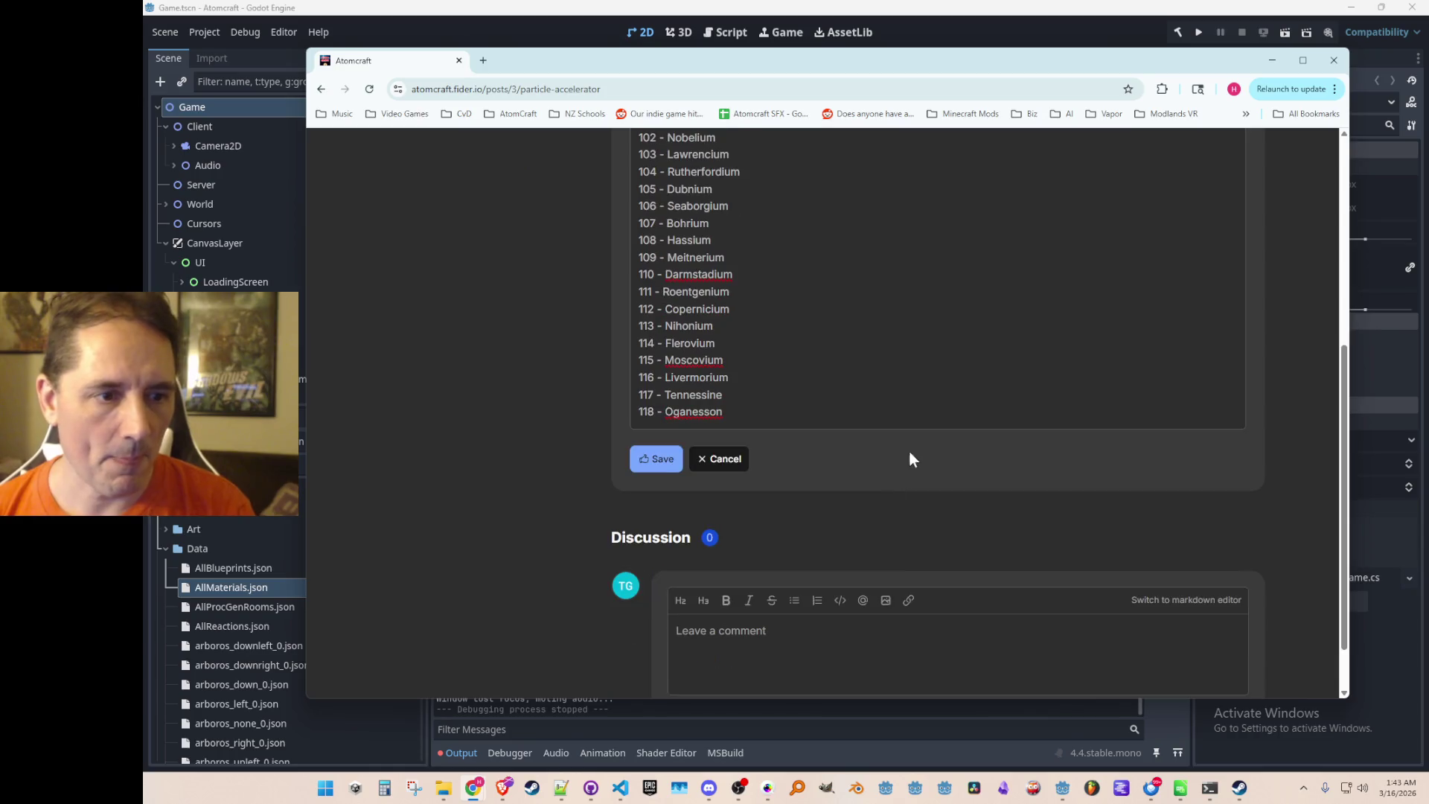
click(935, 415)
key(Return)
key(Return)
text(Also could )
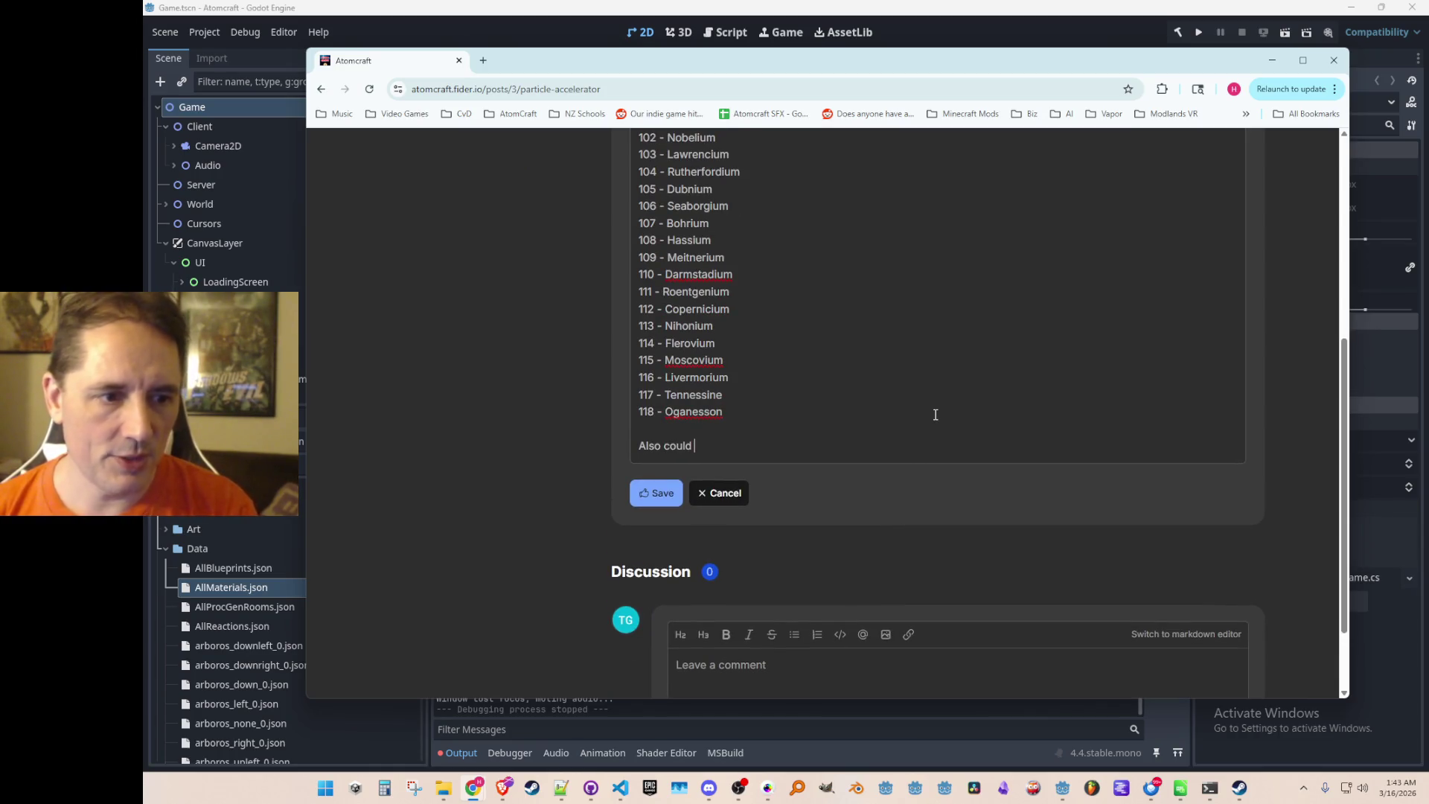
text(use some suggestions on thing)
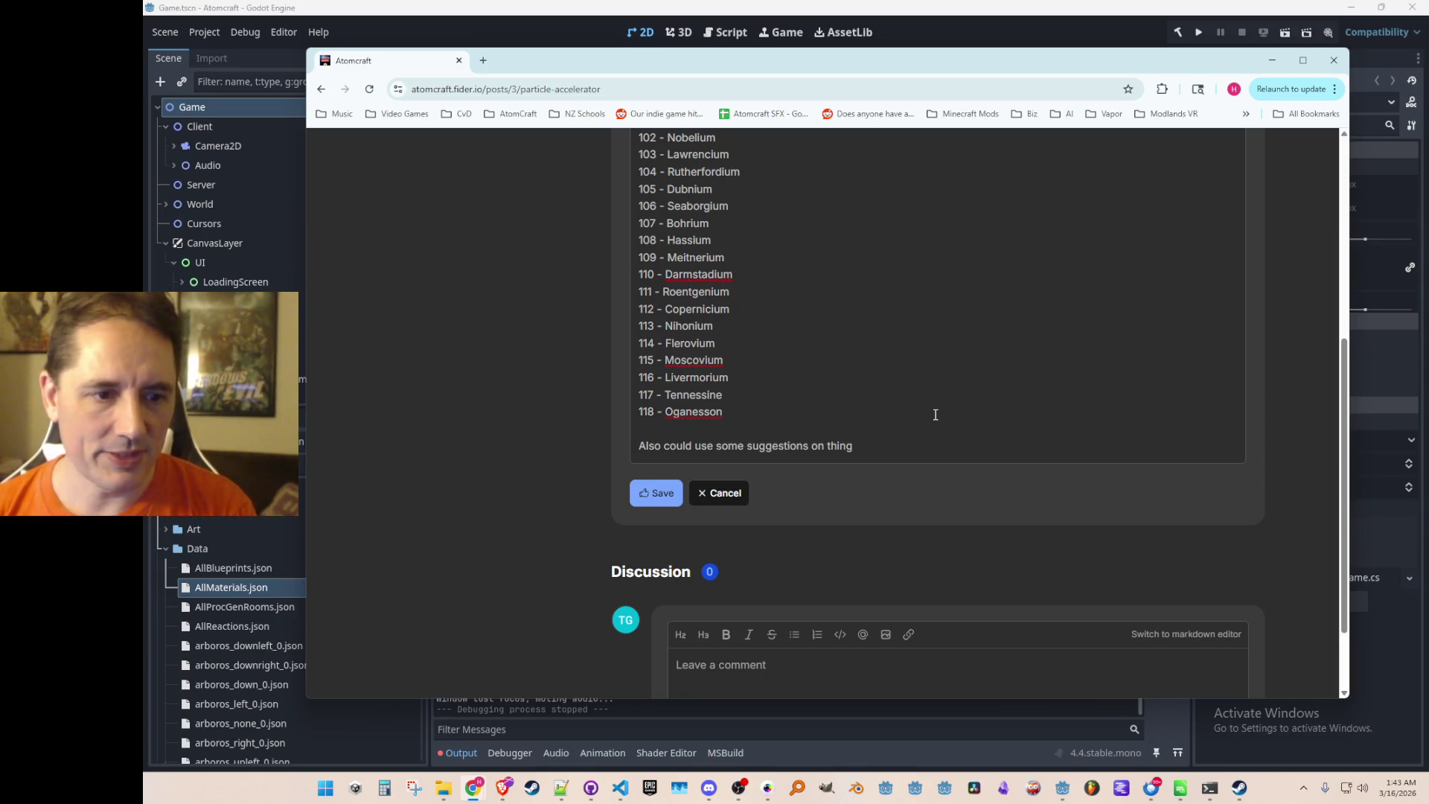
text(s to do with these, beis)
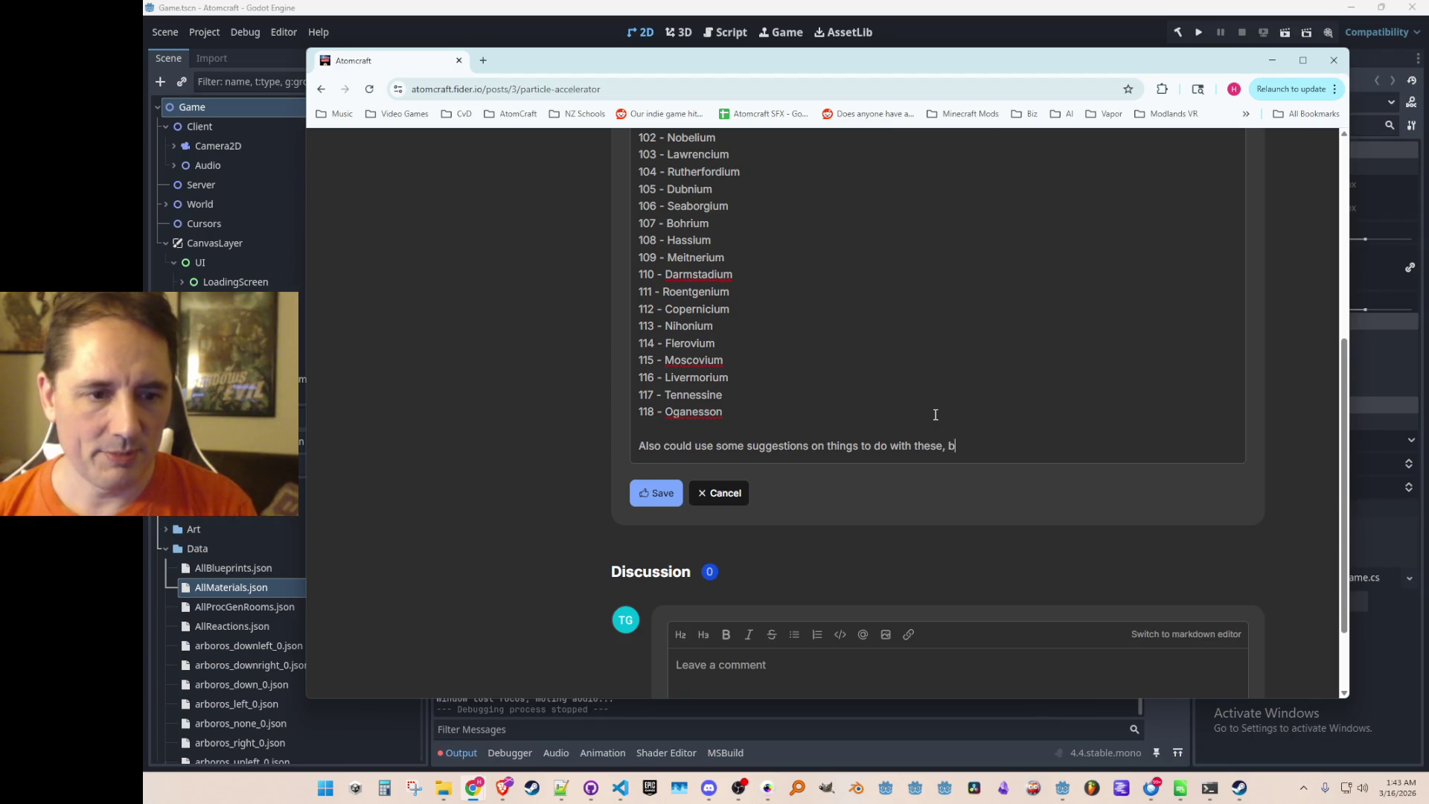
key(BackSpace)
key(BackSpace)
text(sides just )
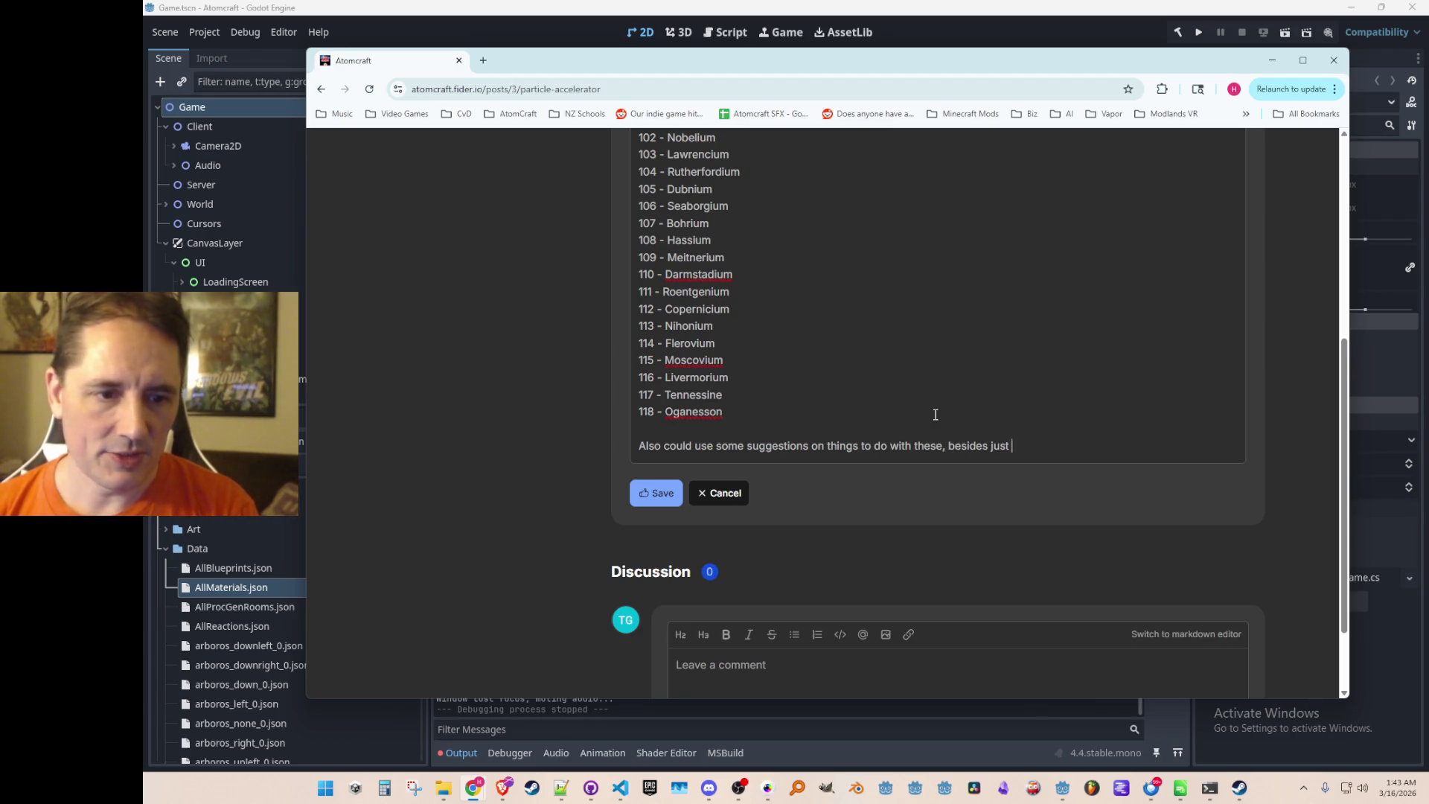
text(filling out the table. )
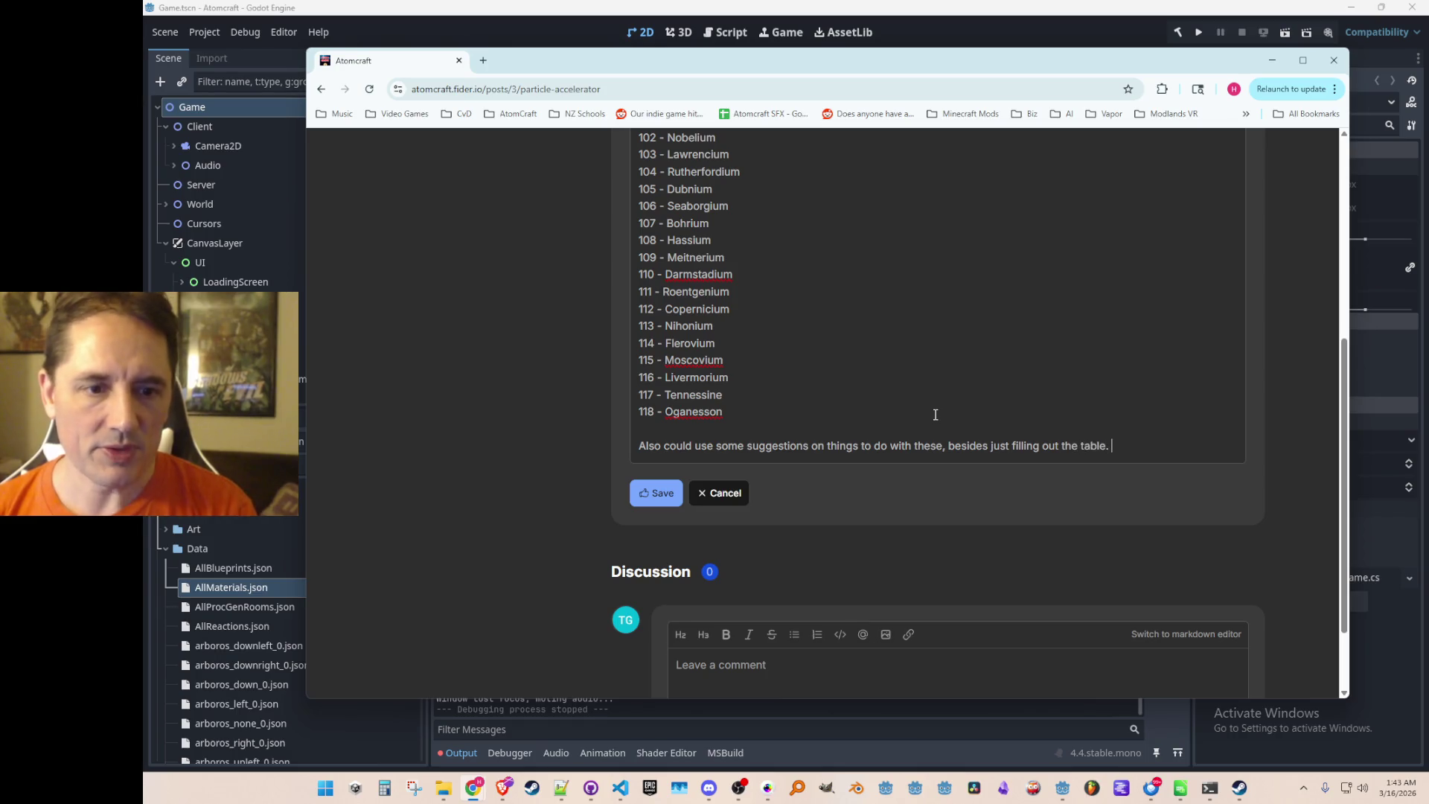
text(Since you get them)
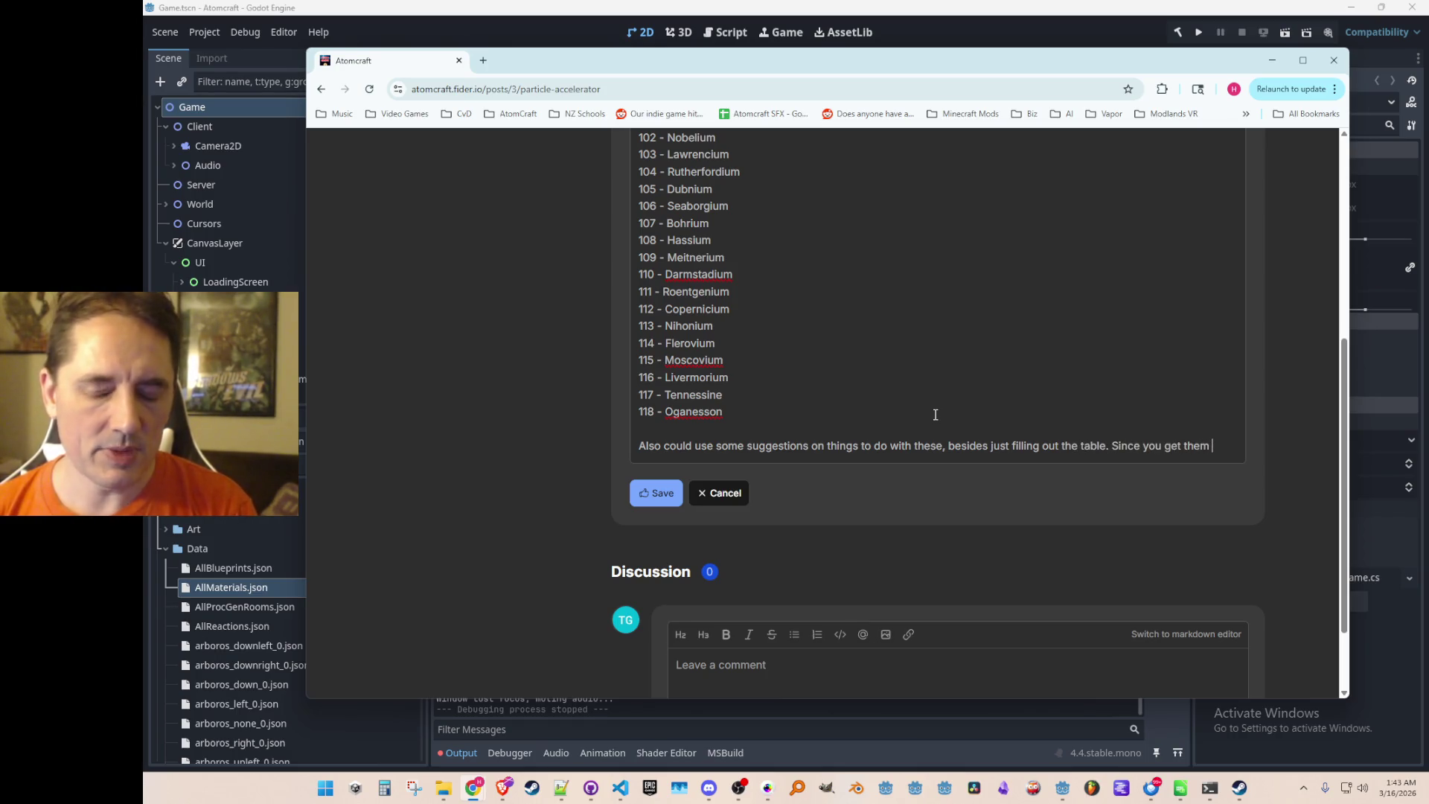
text( al)
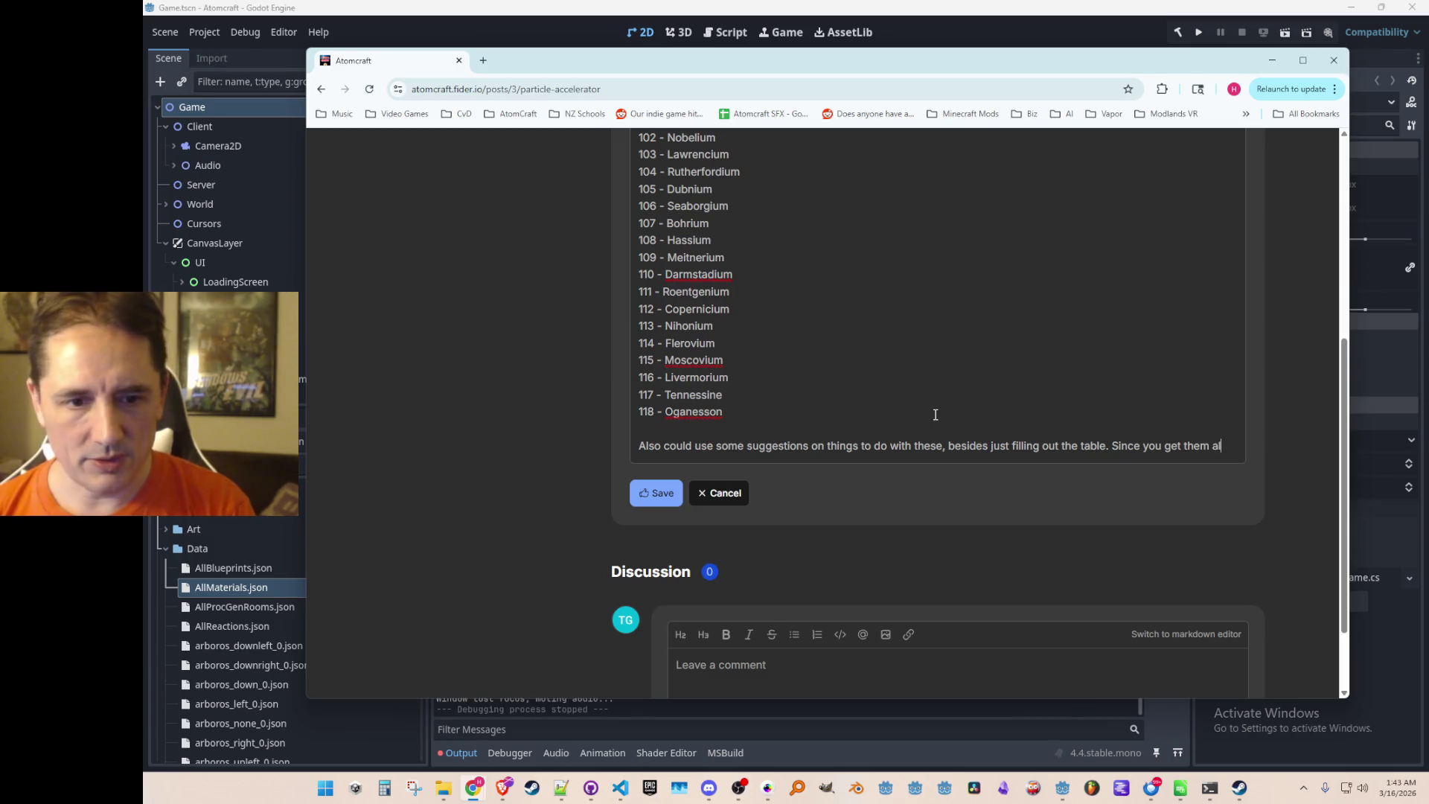
text(l the way at the end )
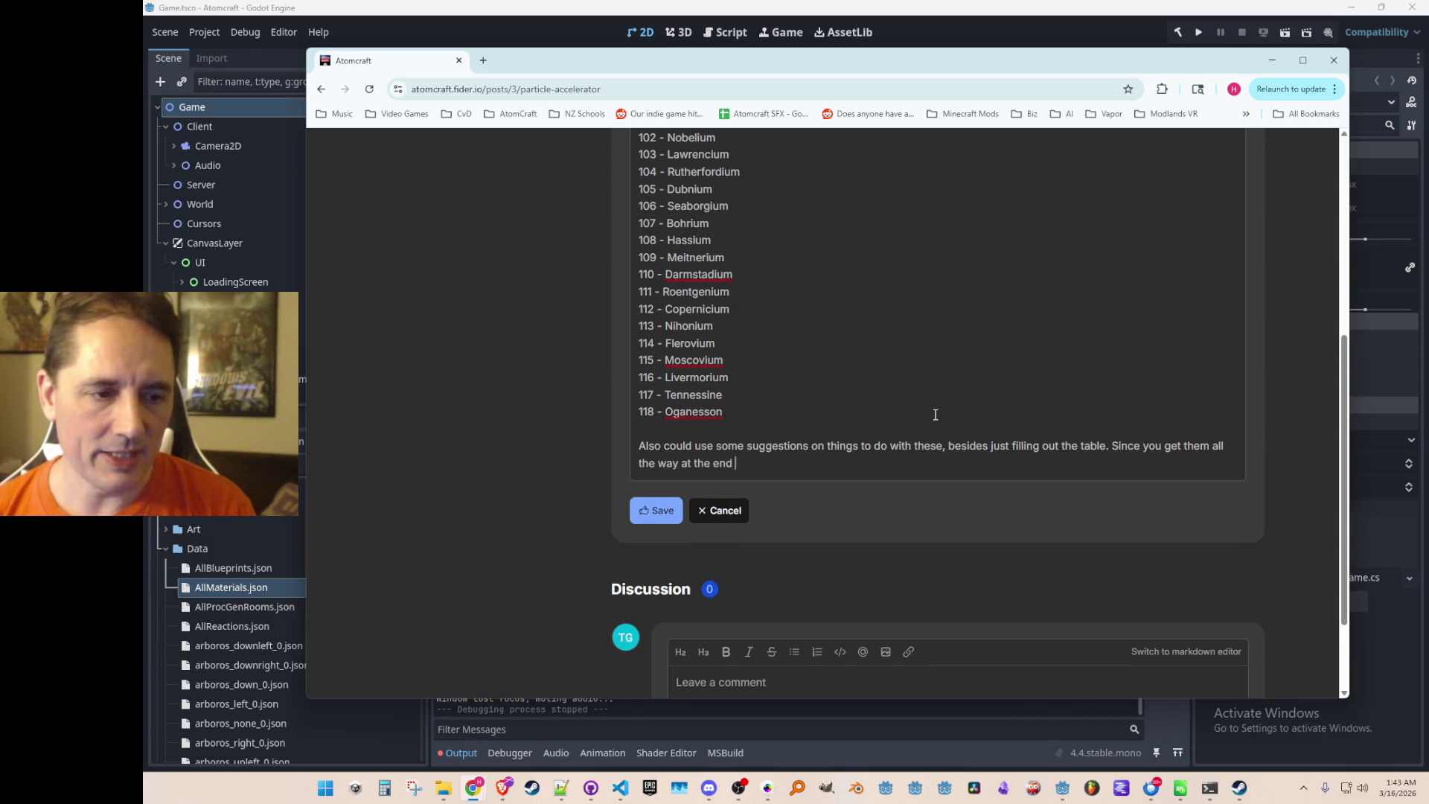
text(of the game, )
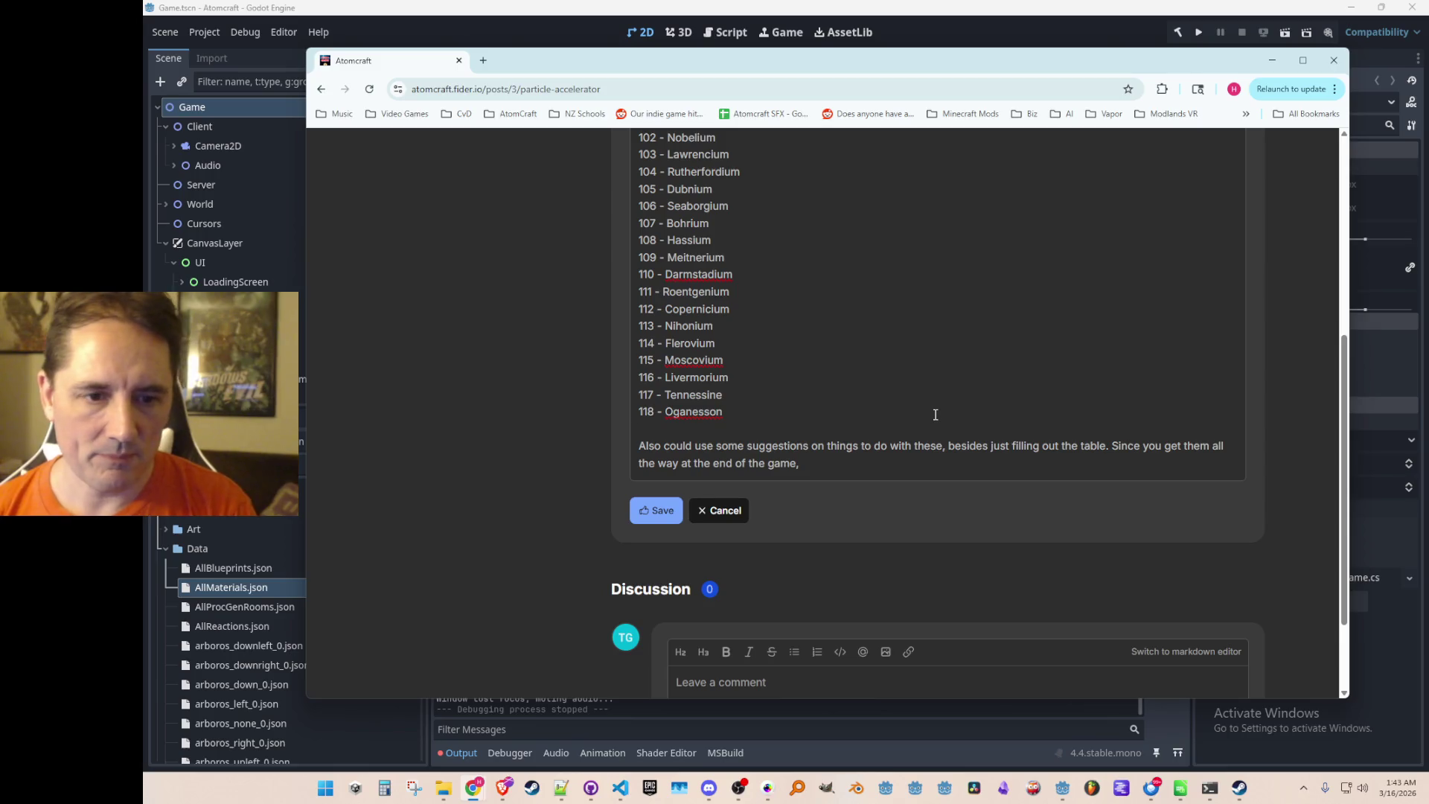
text(I think m)
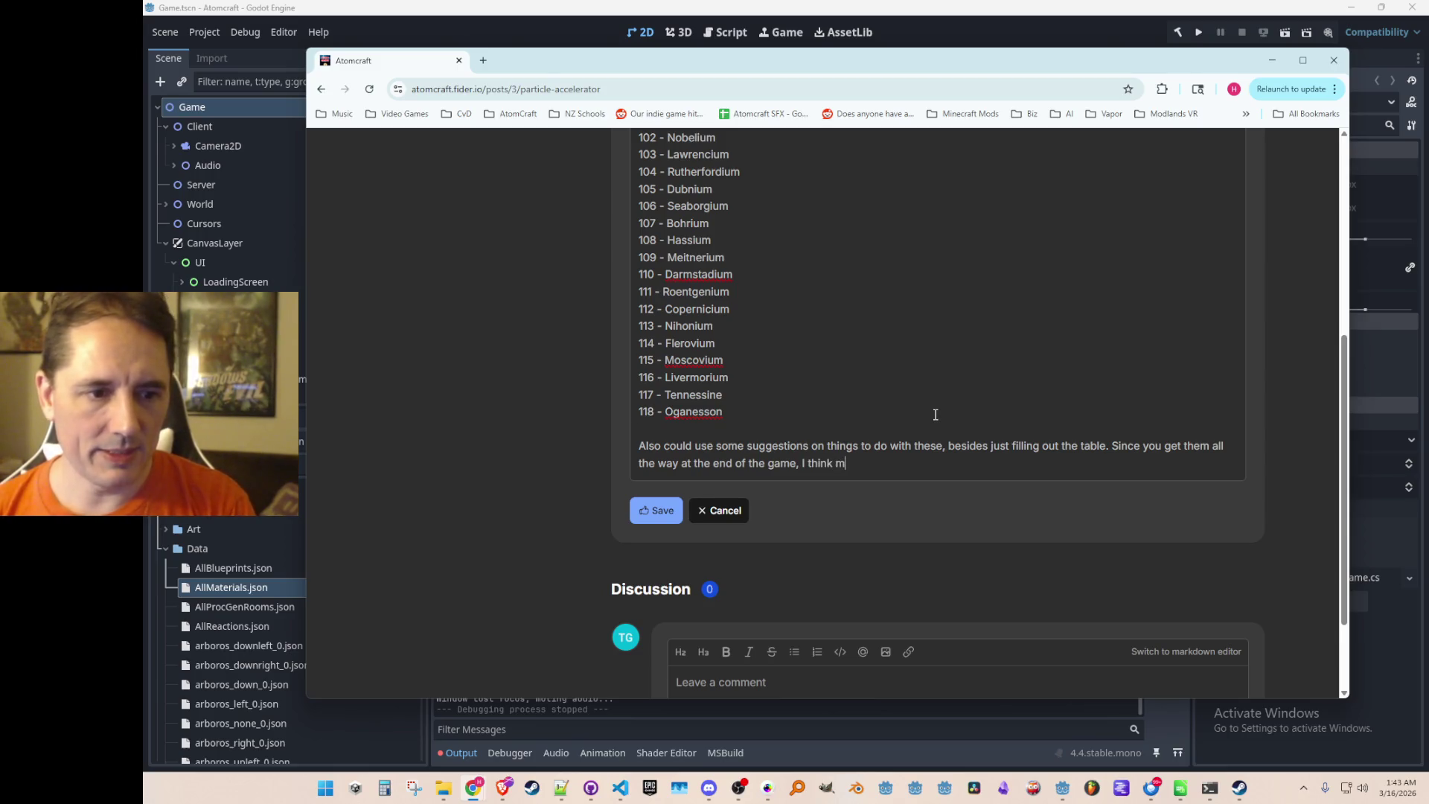
text(aybe they could un)
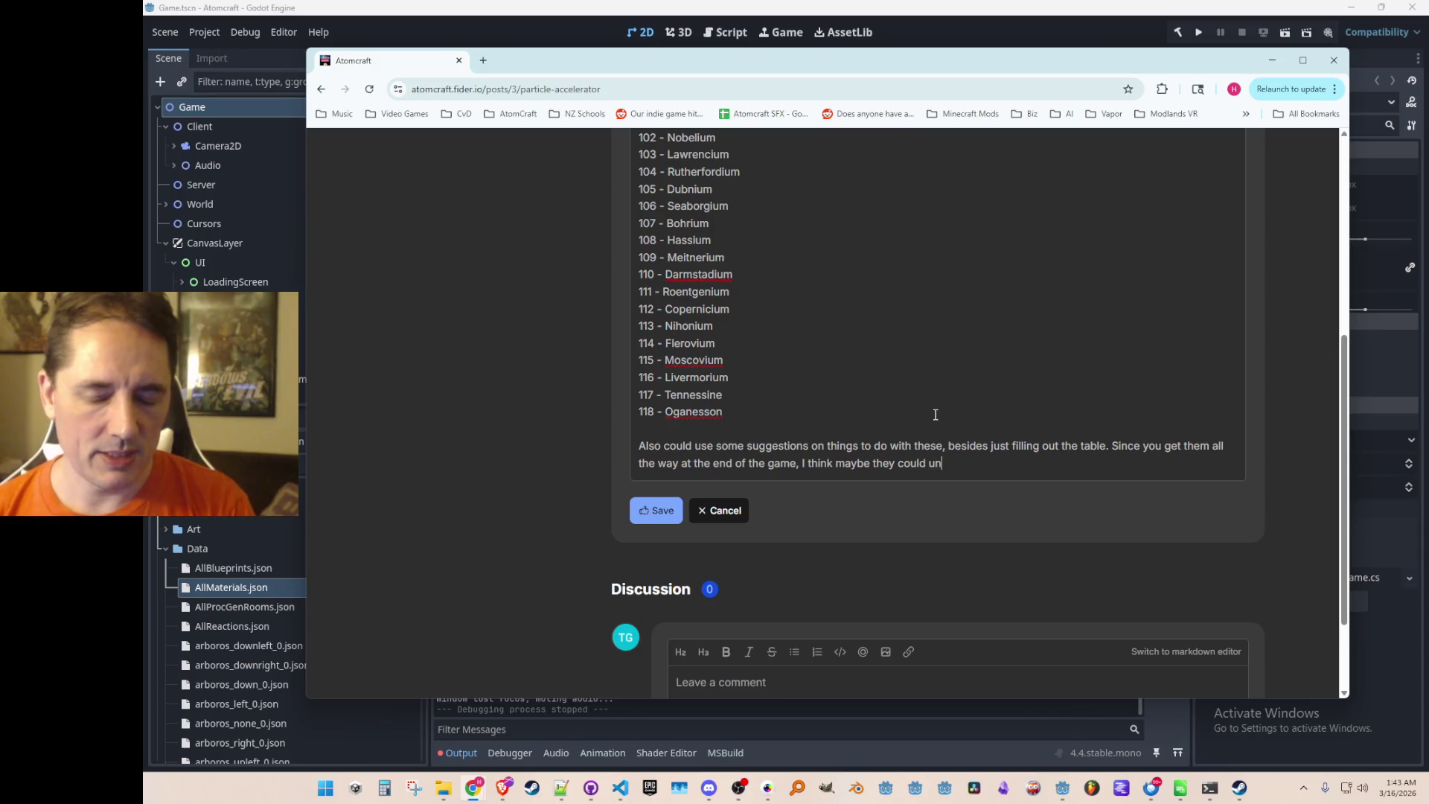
text(lock some)
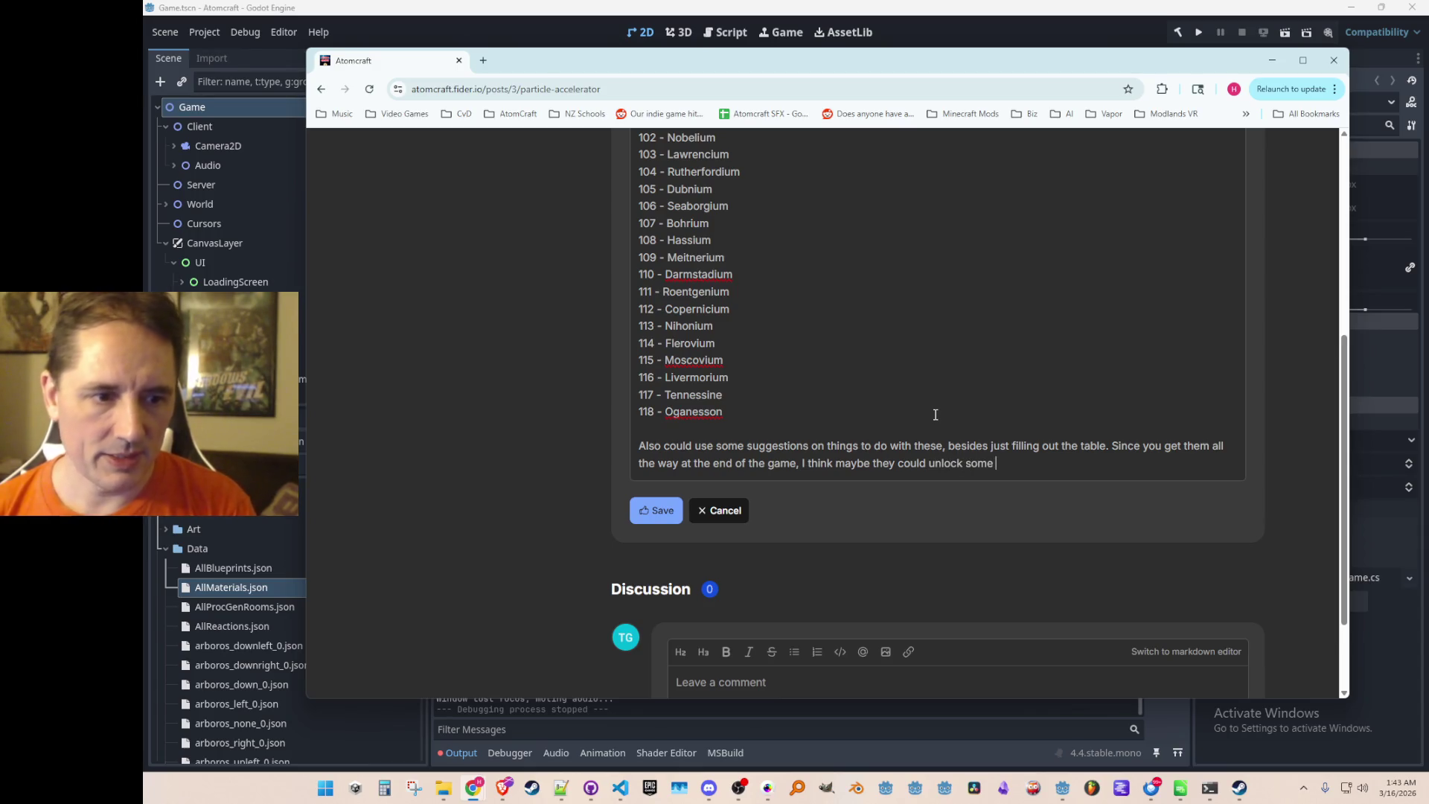
Insert 'almost' into the sentence about getting the elements at the end of the game.
key(ctrl+Left)
key(ctrl+Left)
key(ctrl+Left)
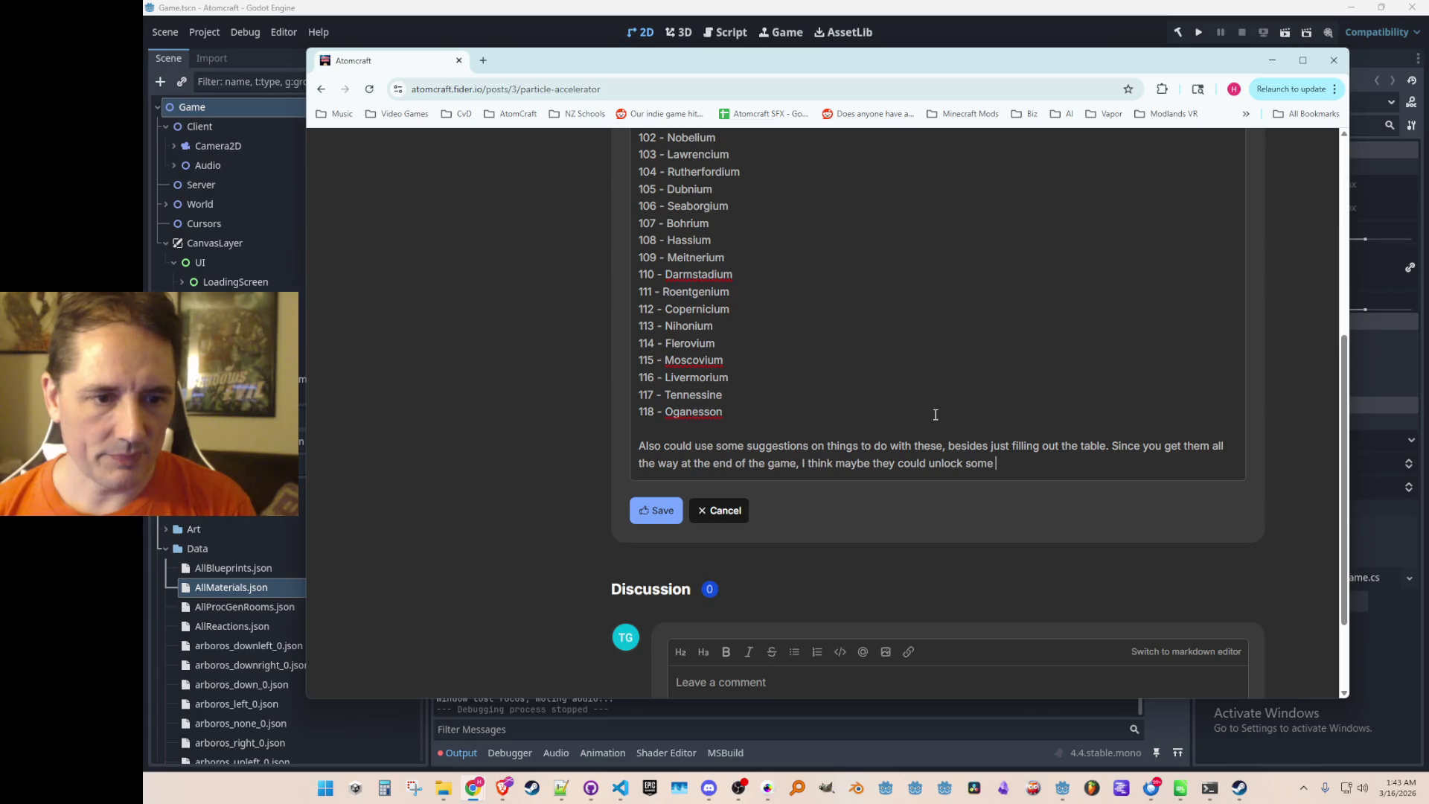
text(almost)
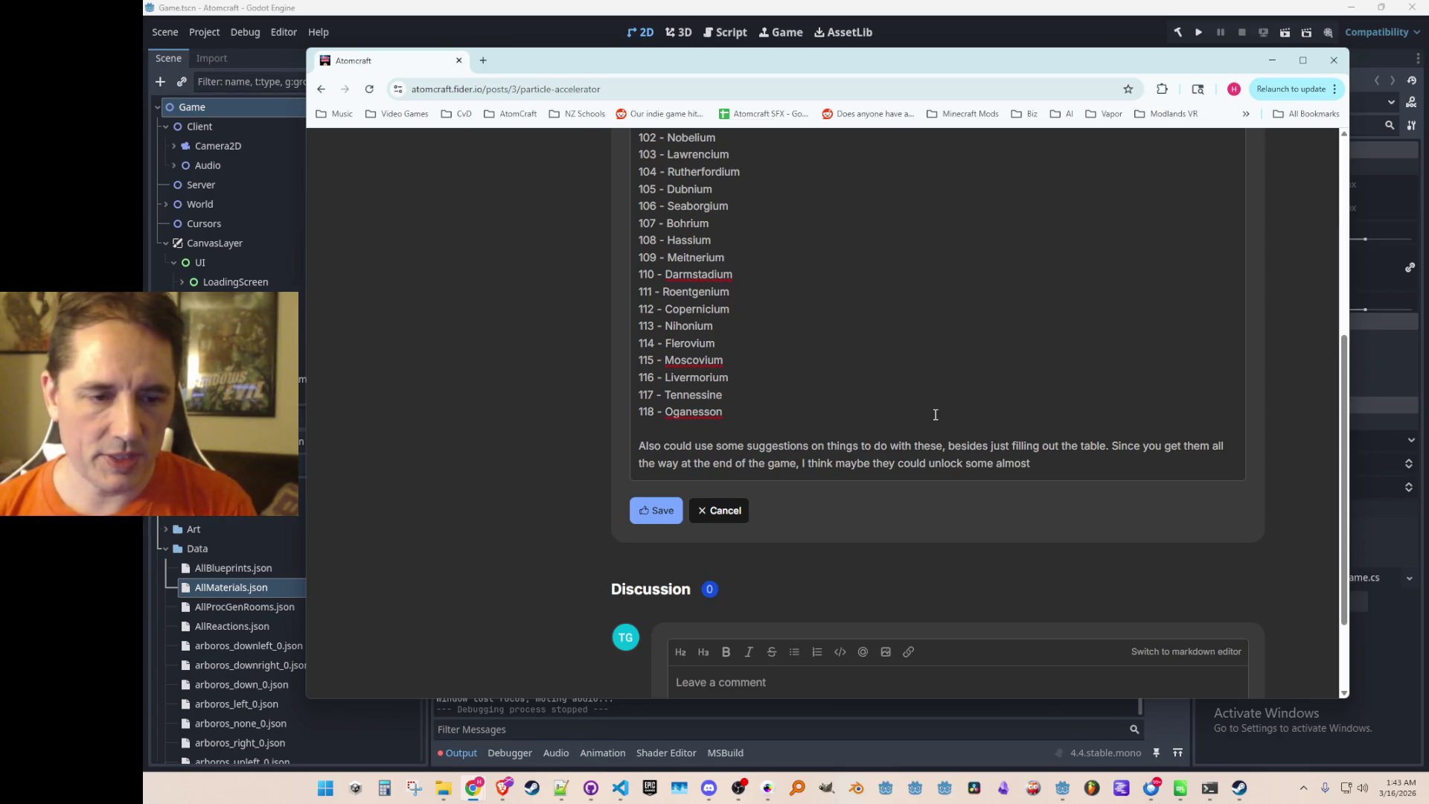
key(ctrl+Left)
key(ctrl+Left)
key(ctrl+Left)
scroll(935, 414, up, 5)
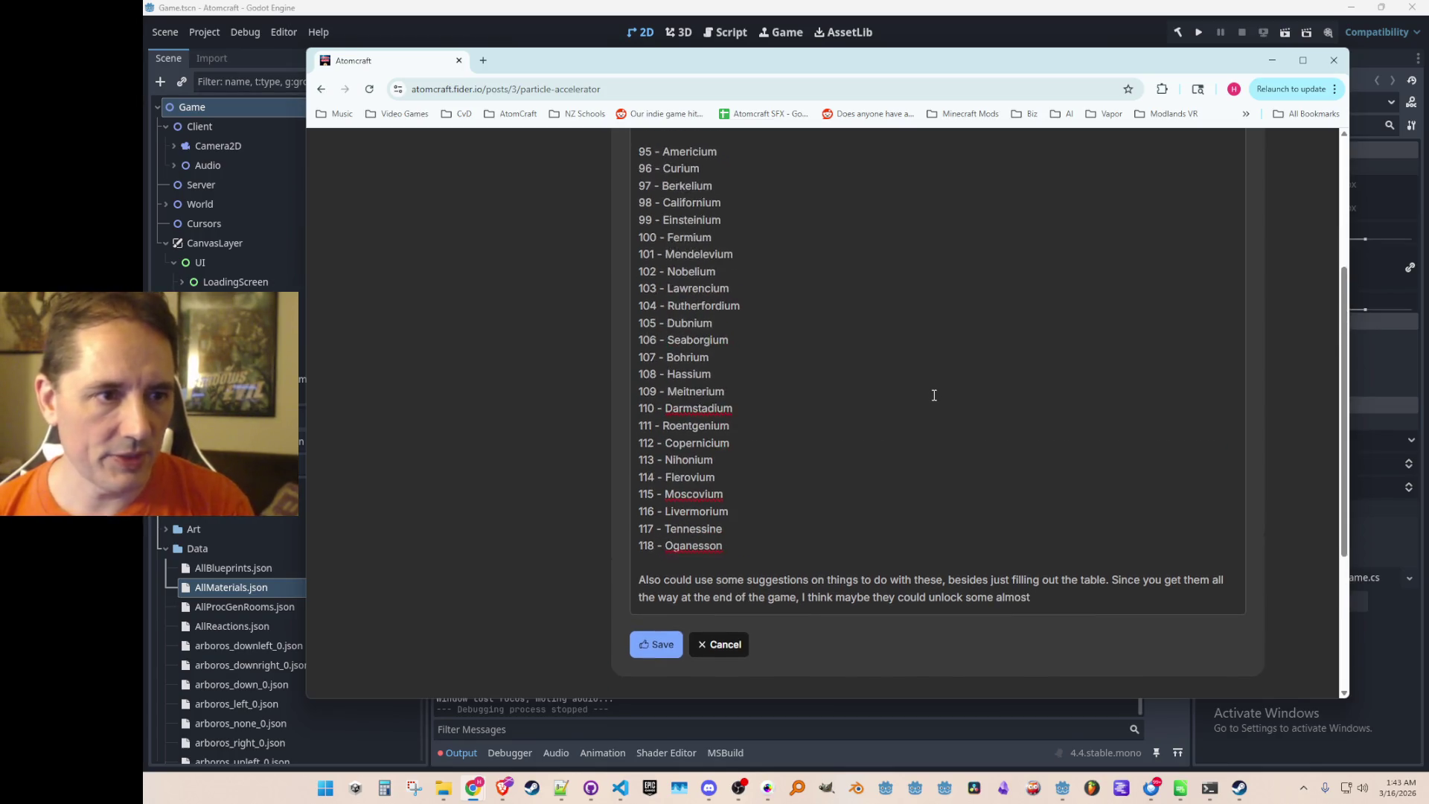
scroll(980, 442, down, 5)
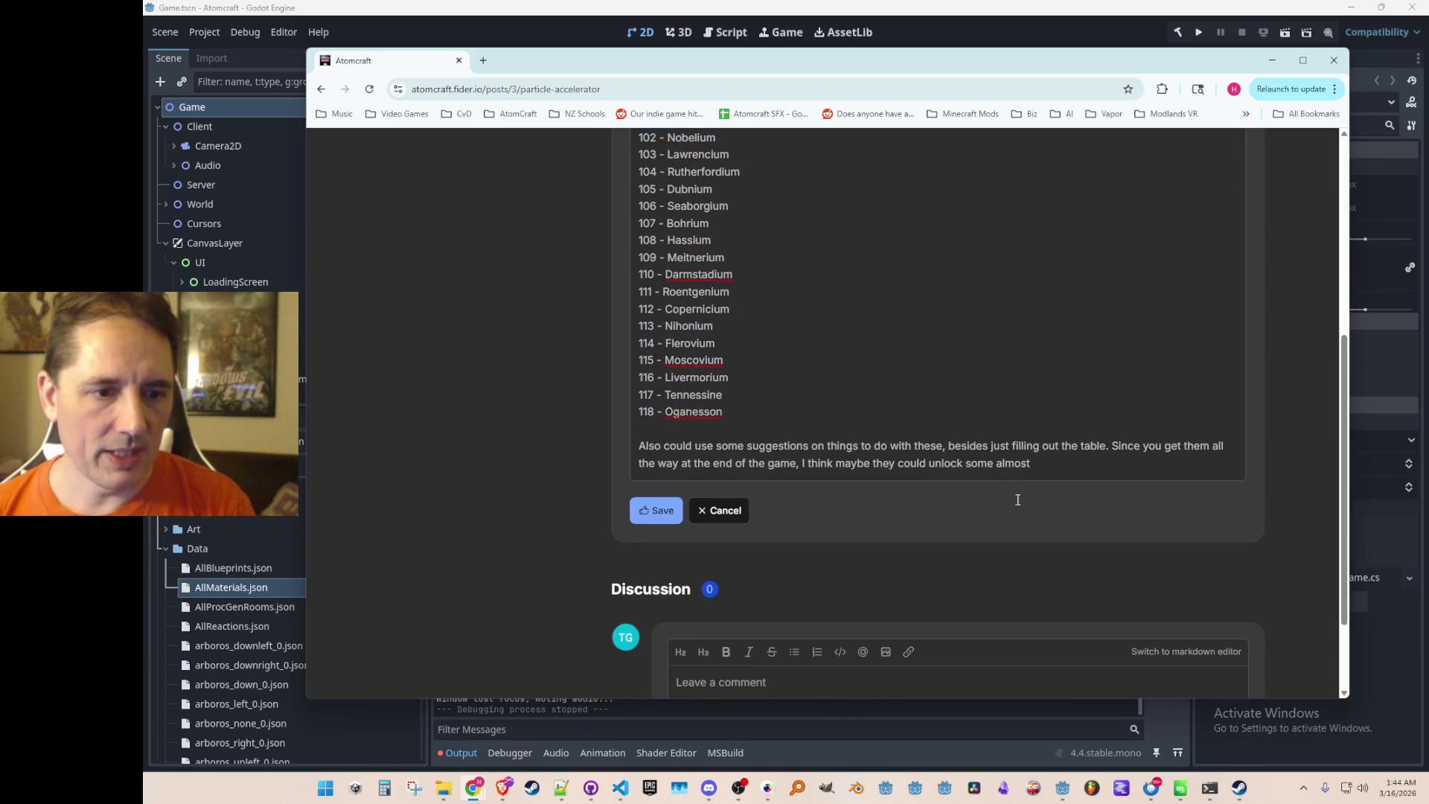
scroll(1016, 469, up, 3)
scroll(1020, 471, down, 1)
Finish the note with '"post-gamey" content' like in-game editor-like tools, and save.
click(1052, 589)
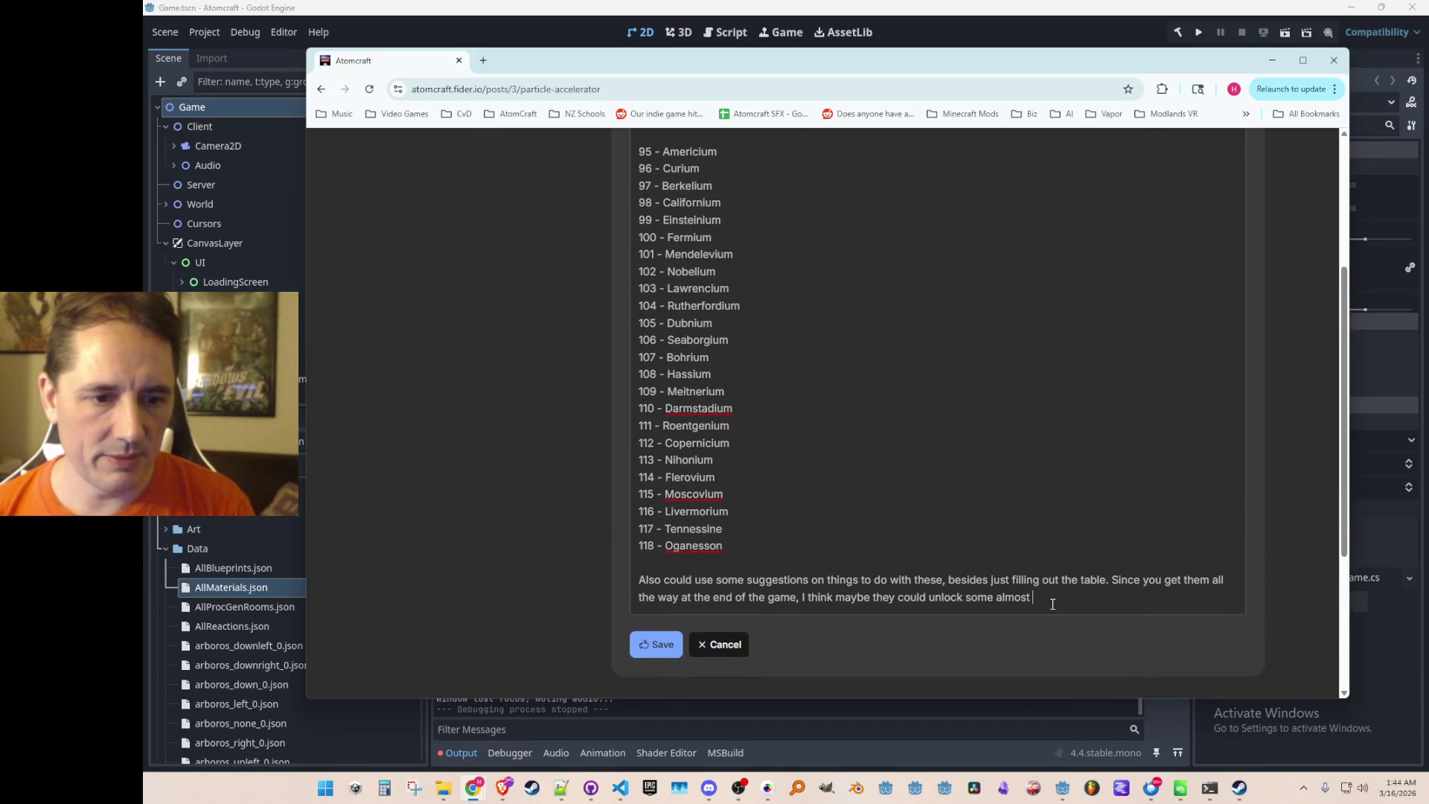
text("post-)
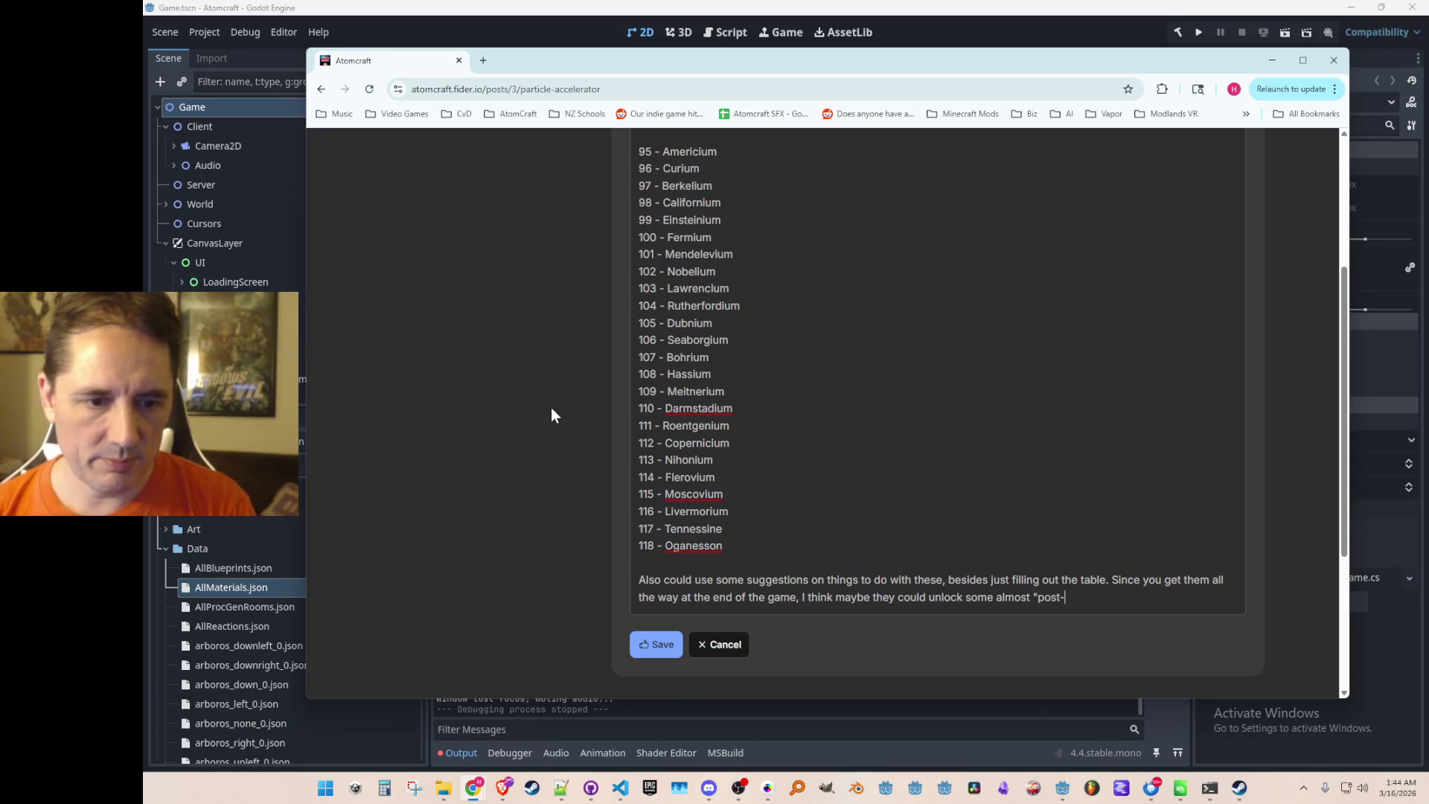
text(gamey)
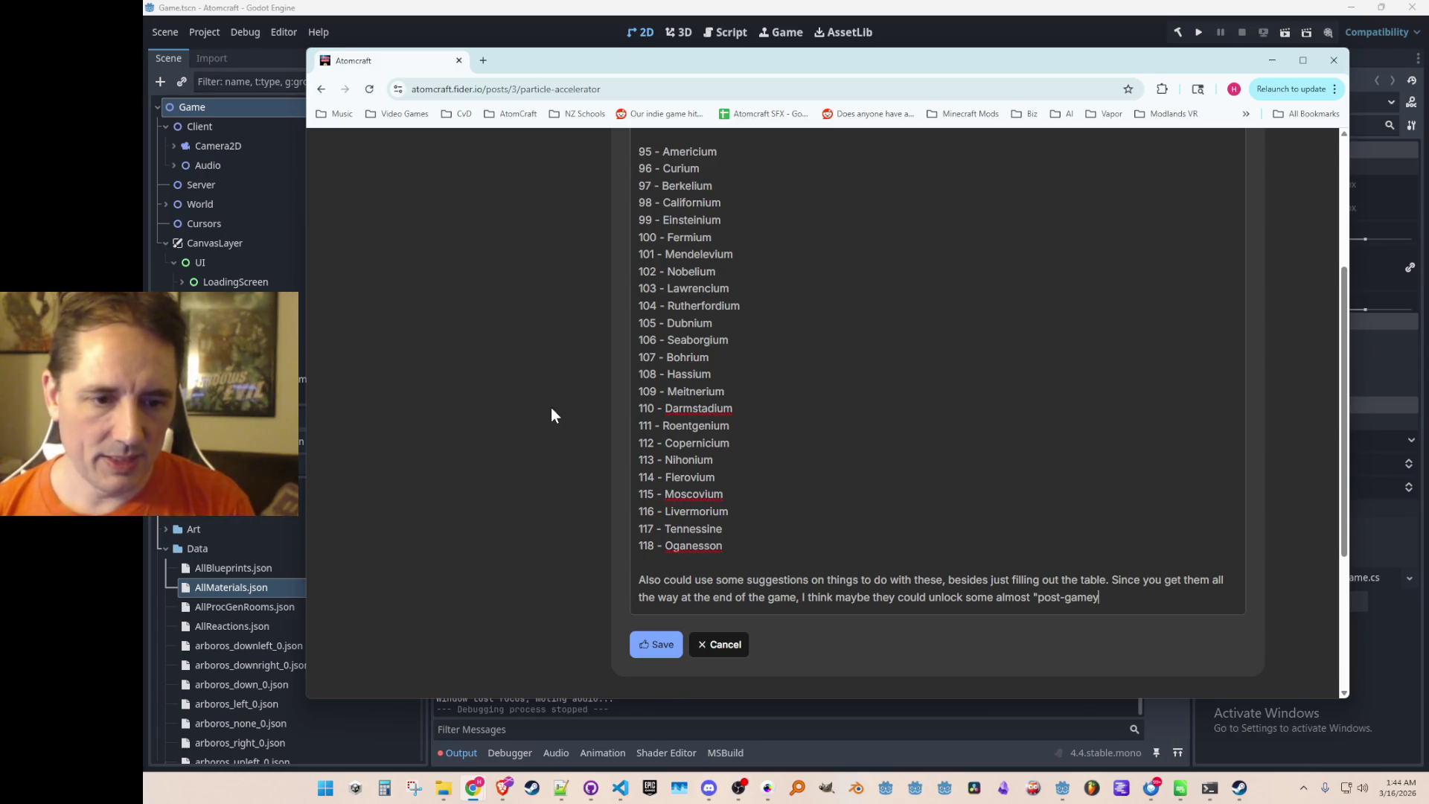
text(" content.)
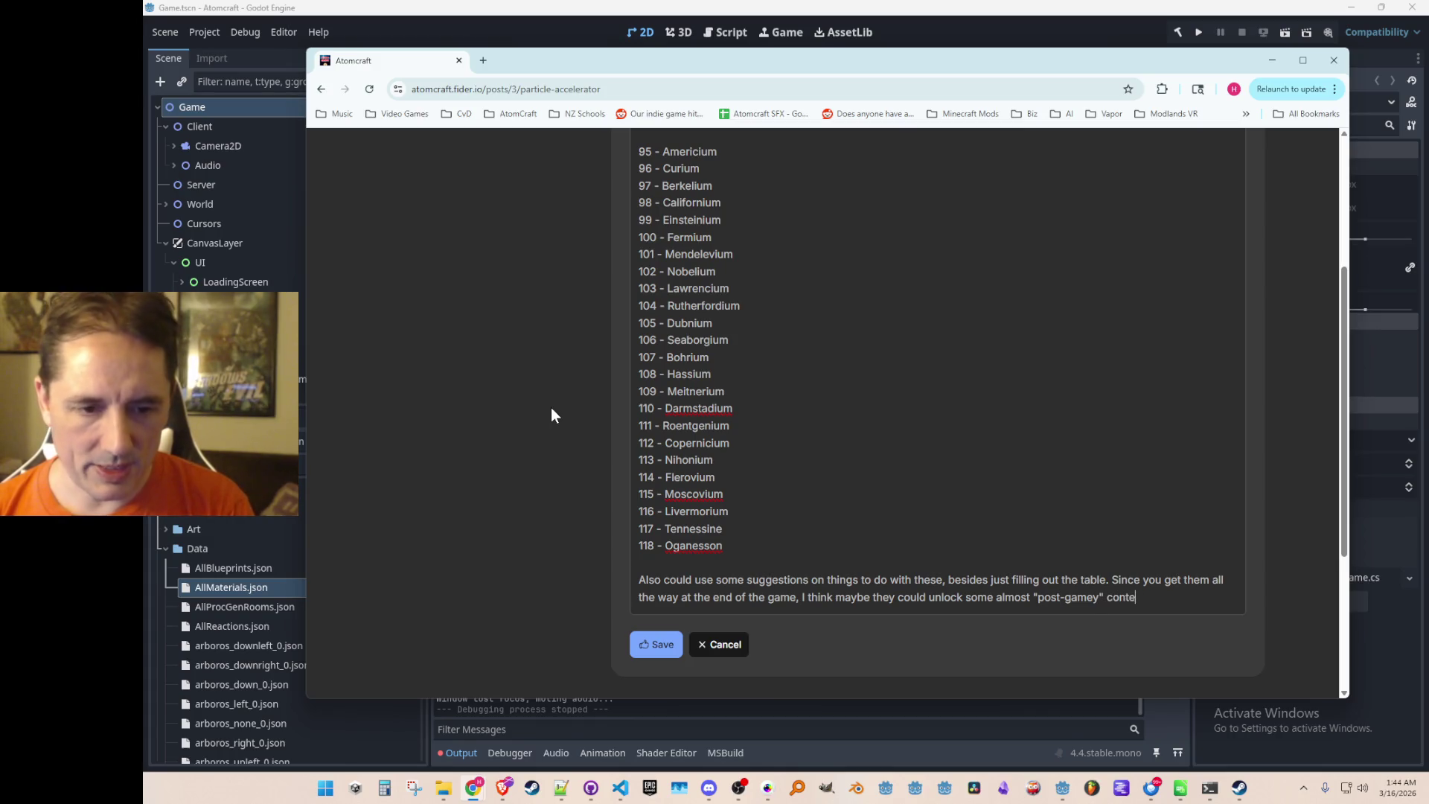
scroll(550, 408, down, 2)
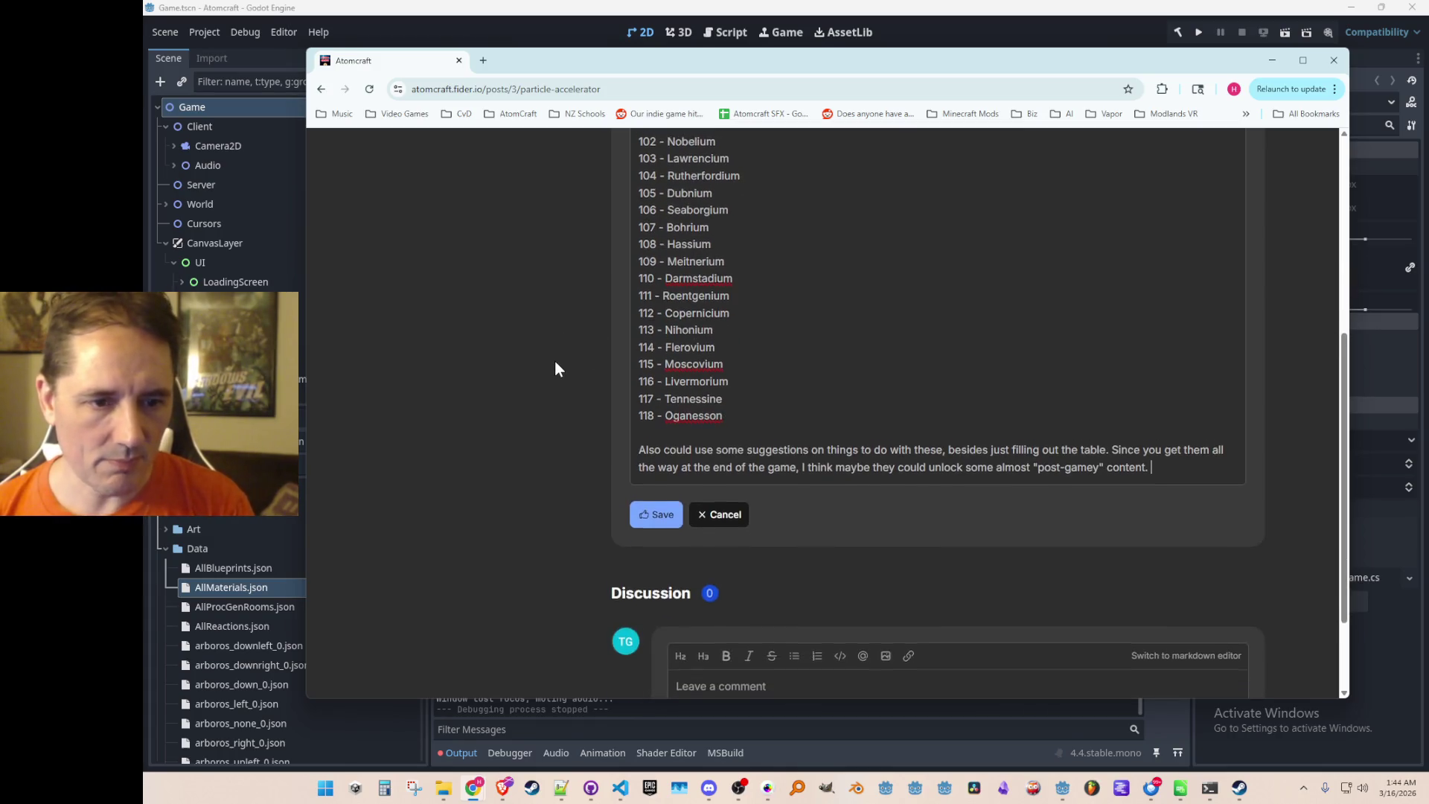
scroll(549, 372, up, 1)
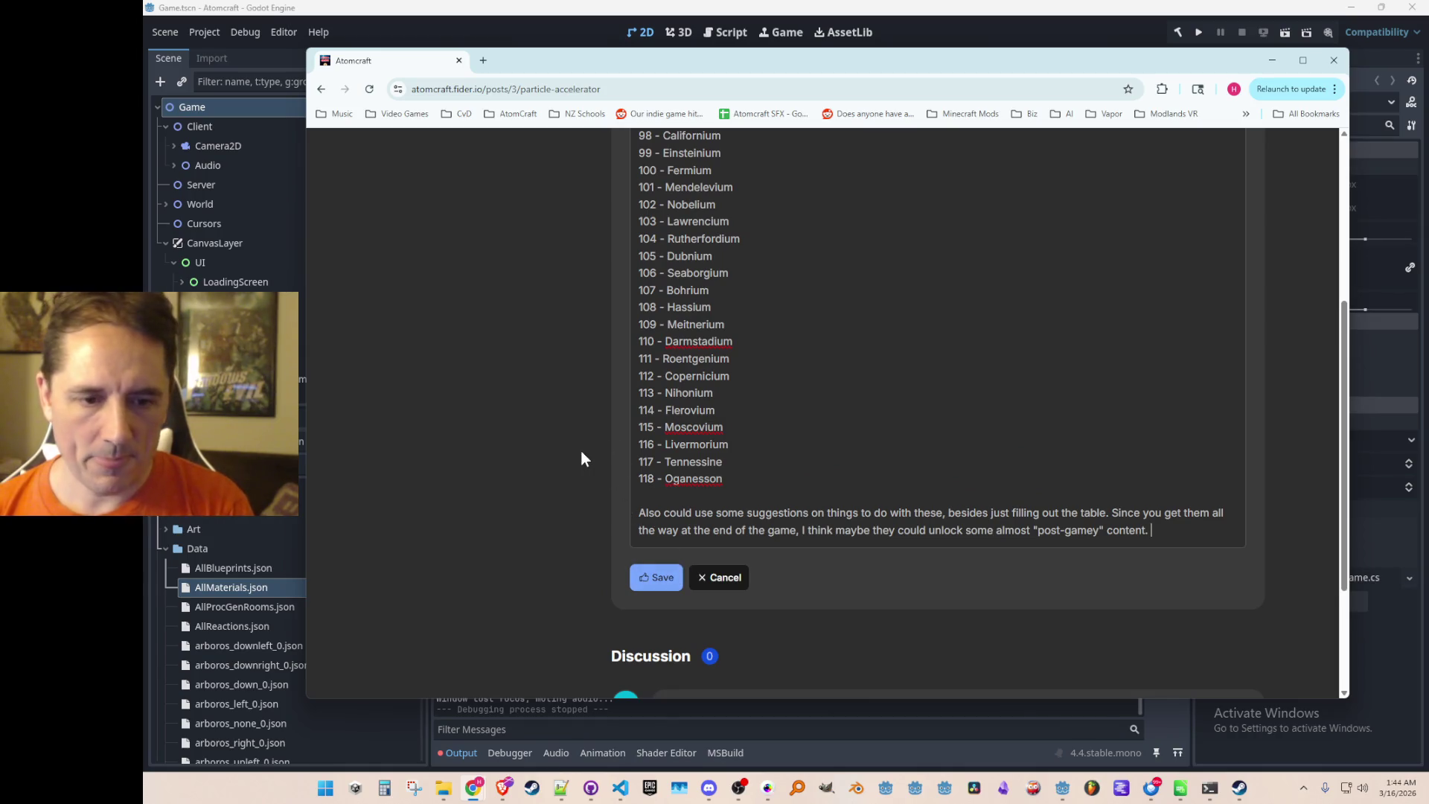
text(Iike)
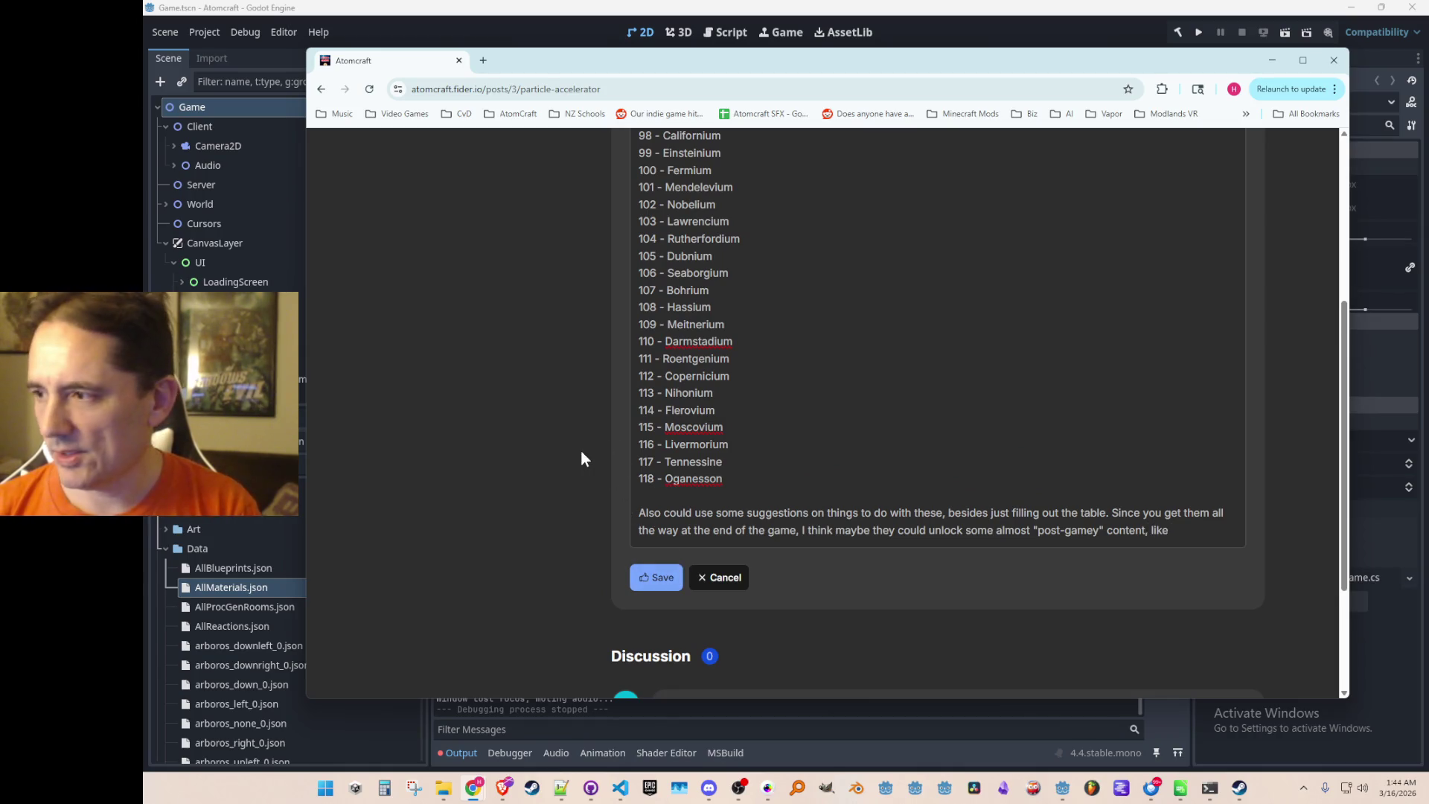
text( tools t)
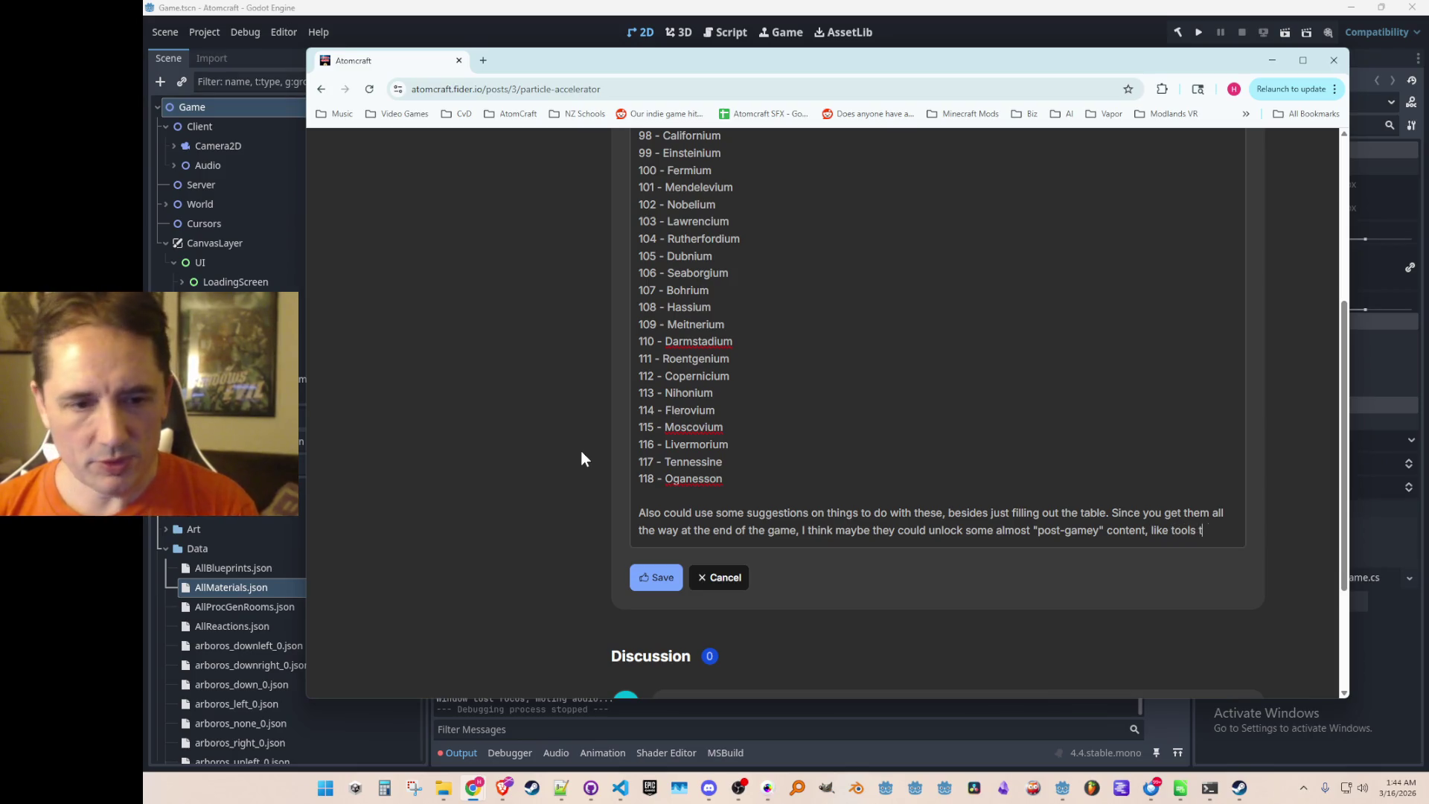
text(hat glve you e)
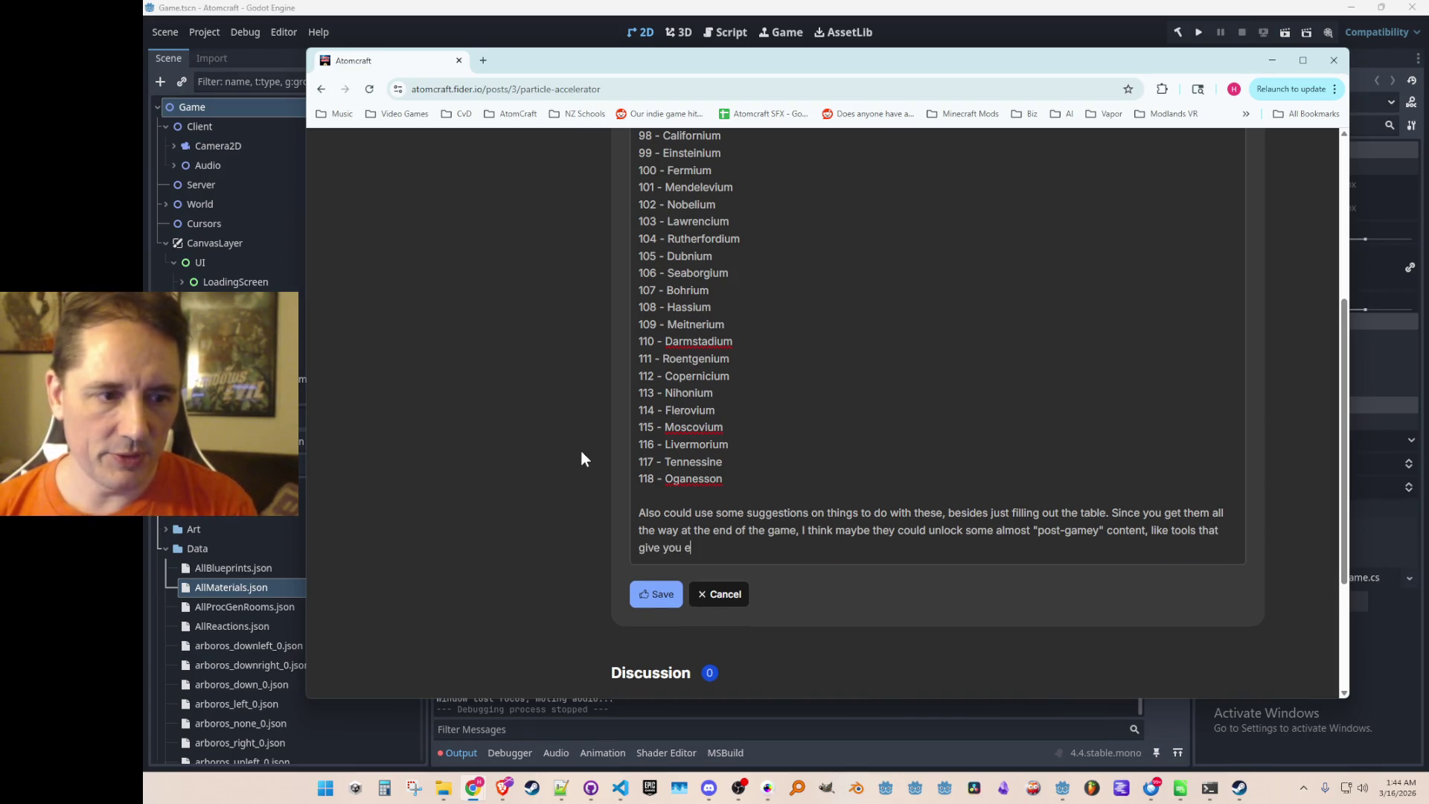
text(ditor-like cpa)
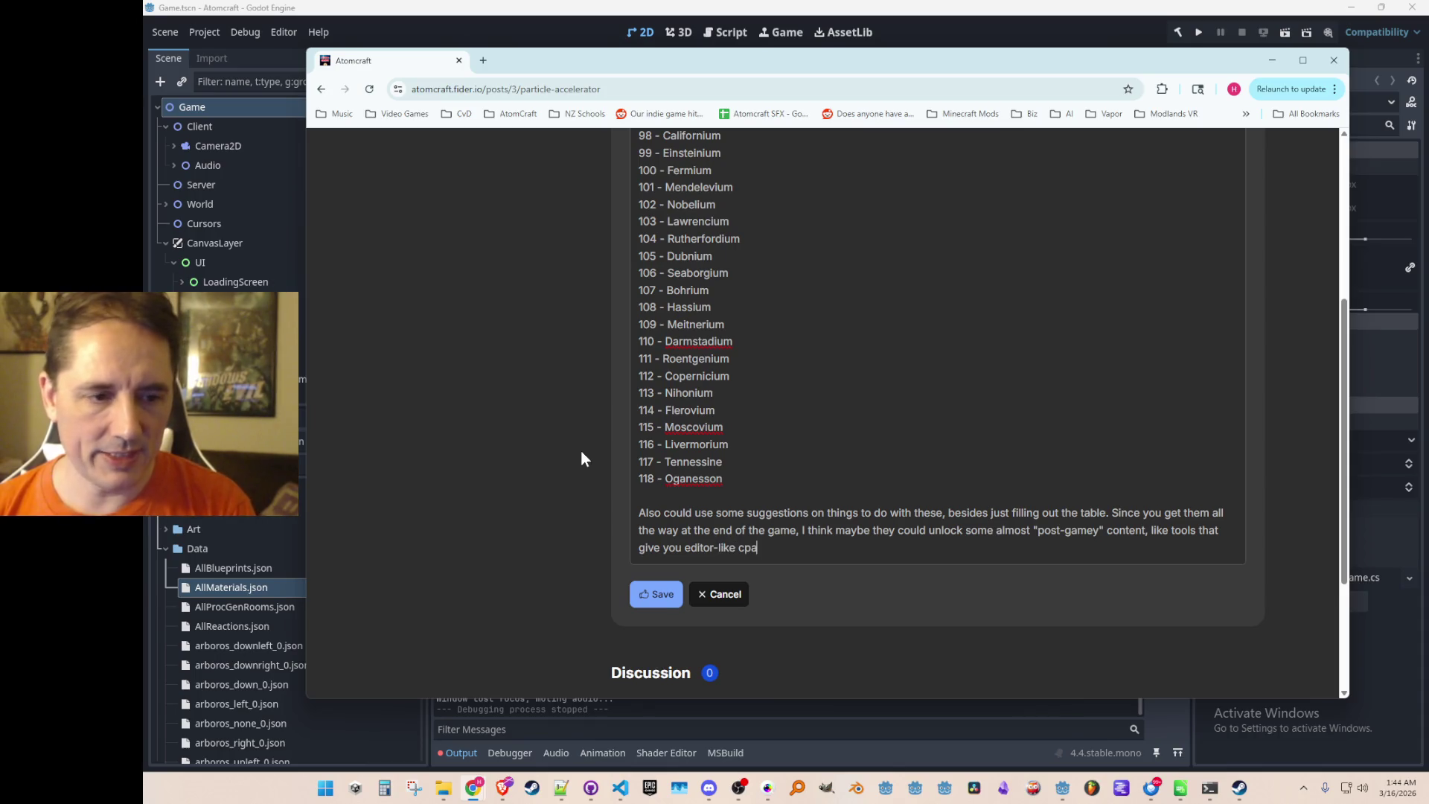
key(BackSpace)
key(BackSpace)
text(apabilities dir)
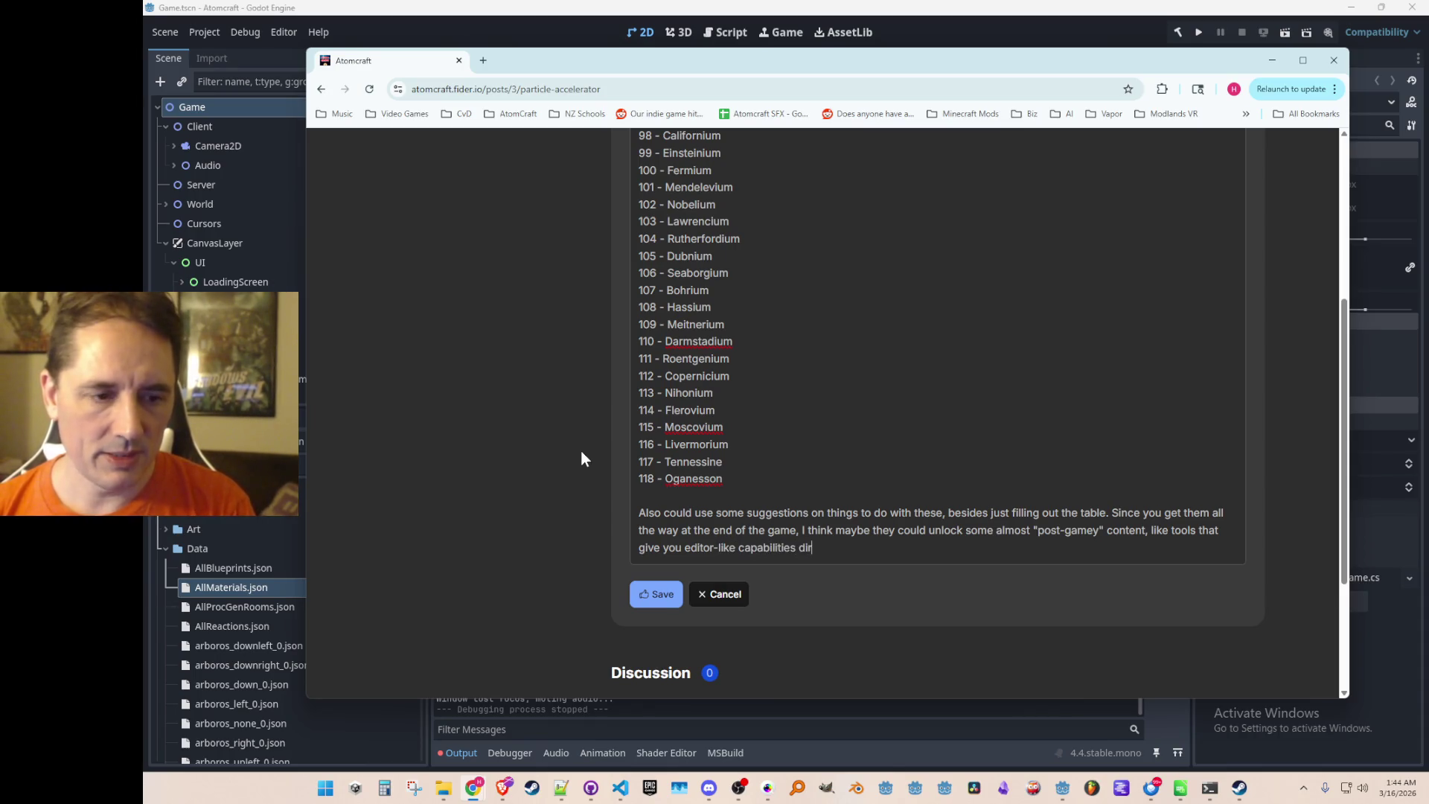
text(ectly in-game. :))
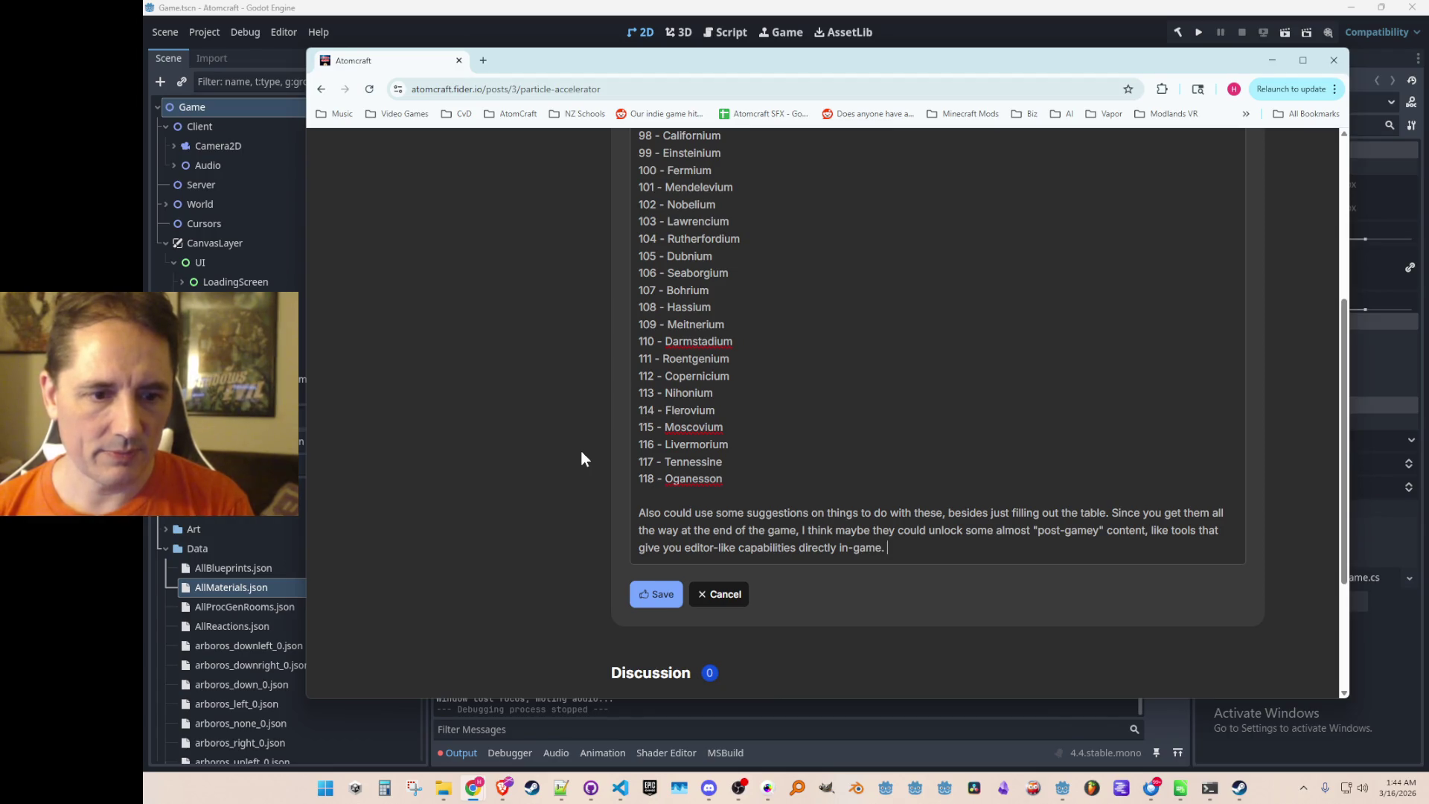
click(655, 595)
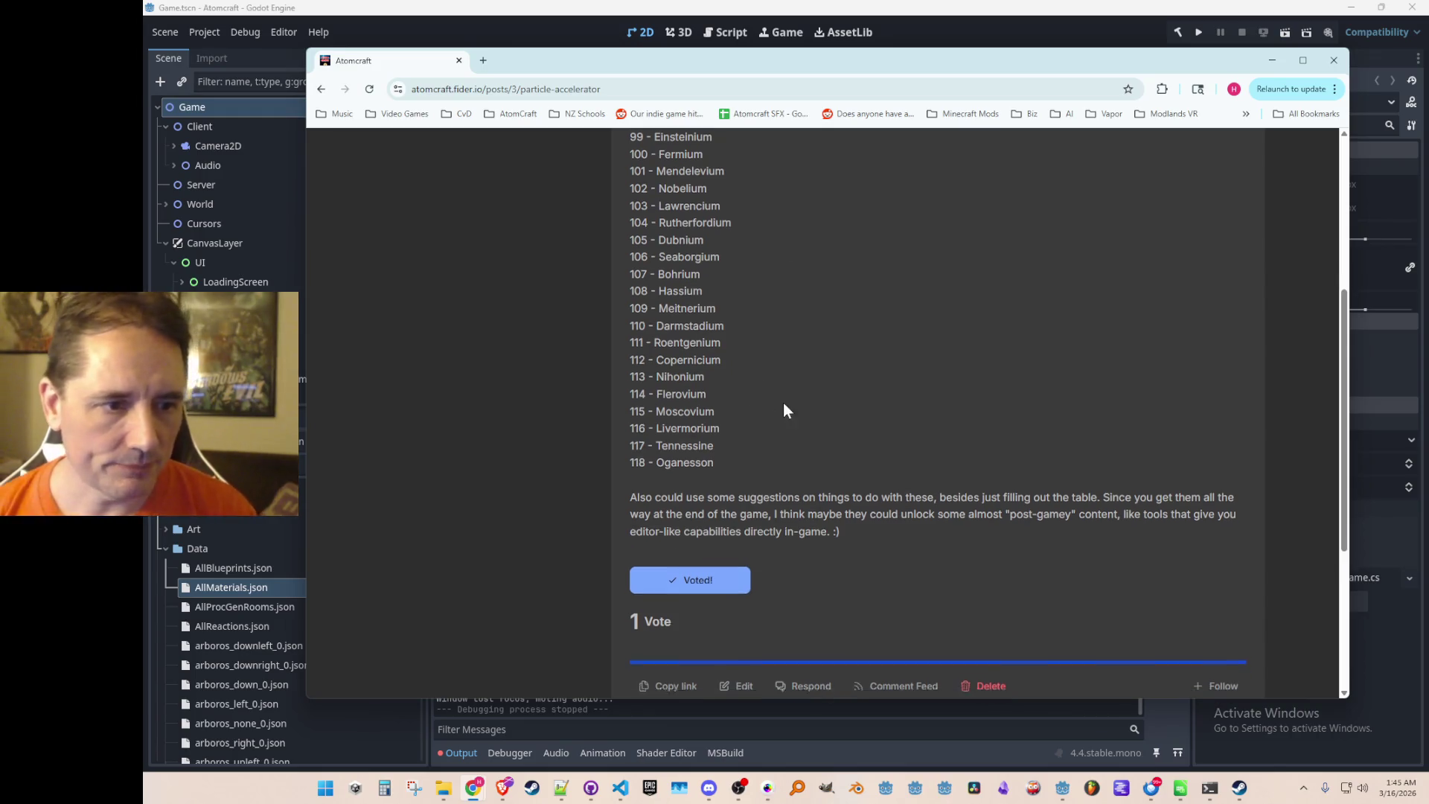
Review the saved Particle Accelerator post, then go back to all suggestions.
scroll(836, 397, down, 2)
scroll(843, 395, up, 1)
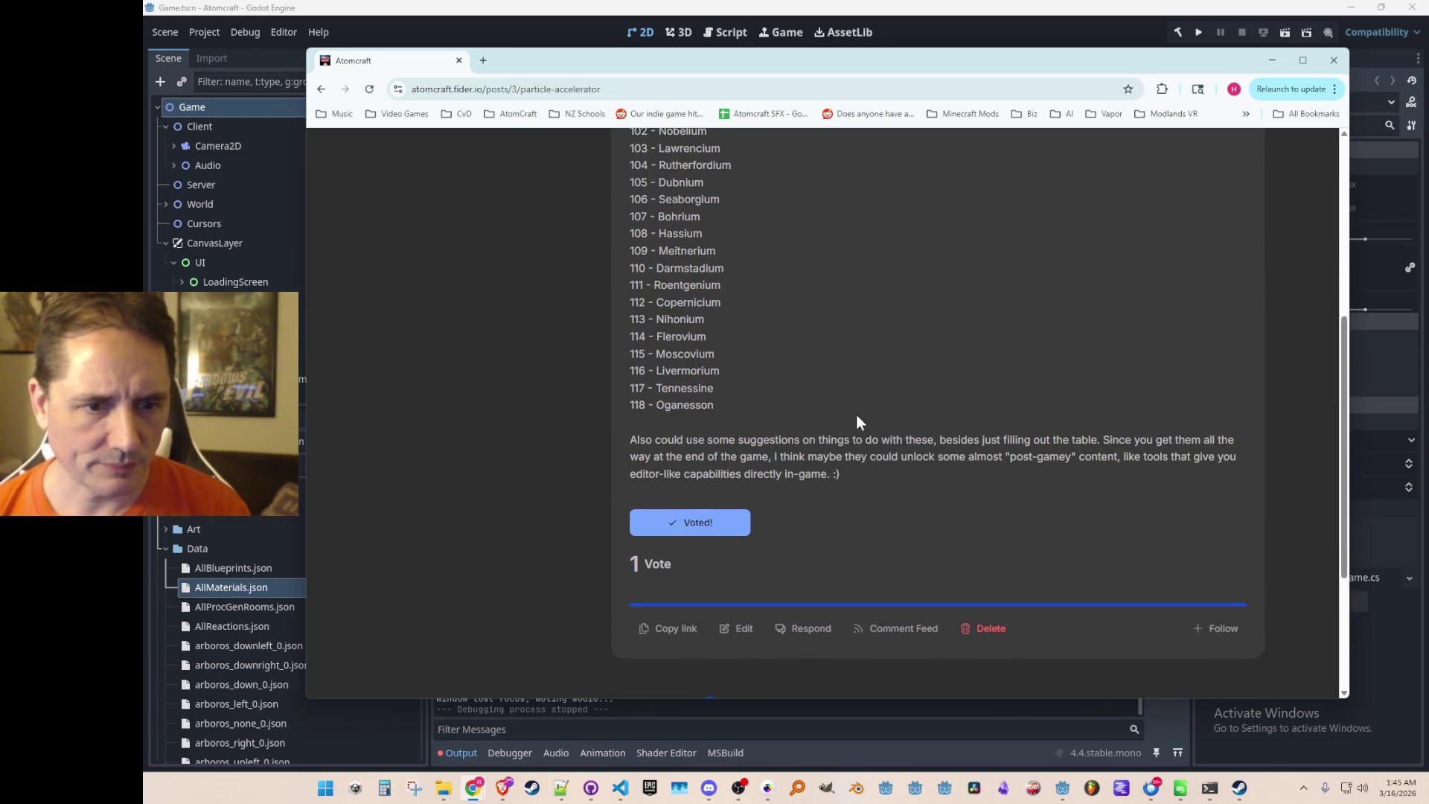
scroll(833, 468, up, 1)
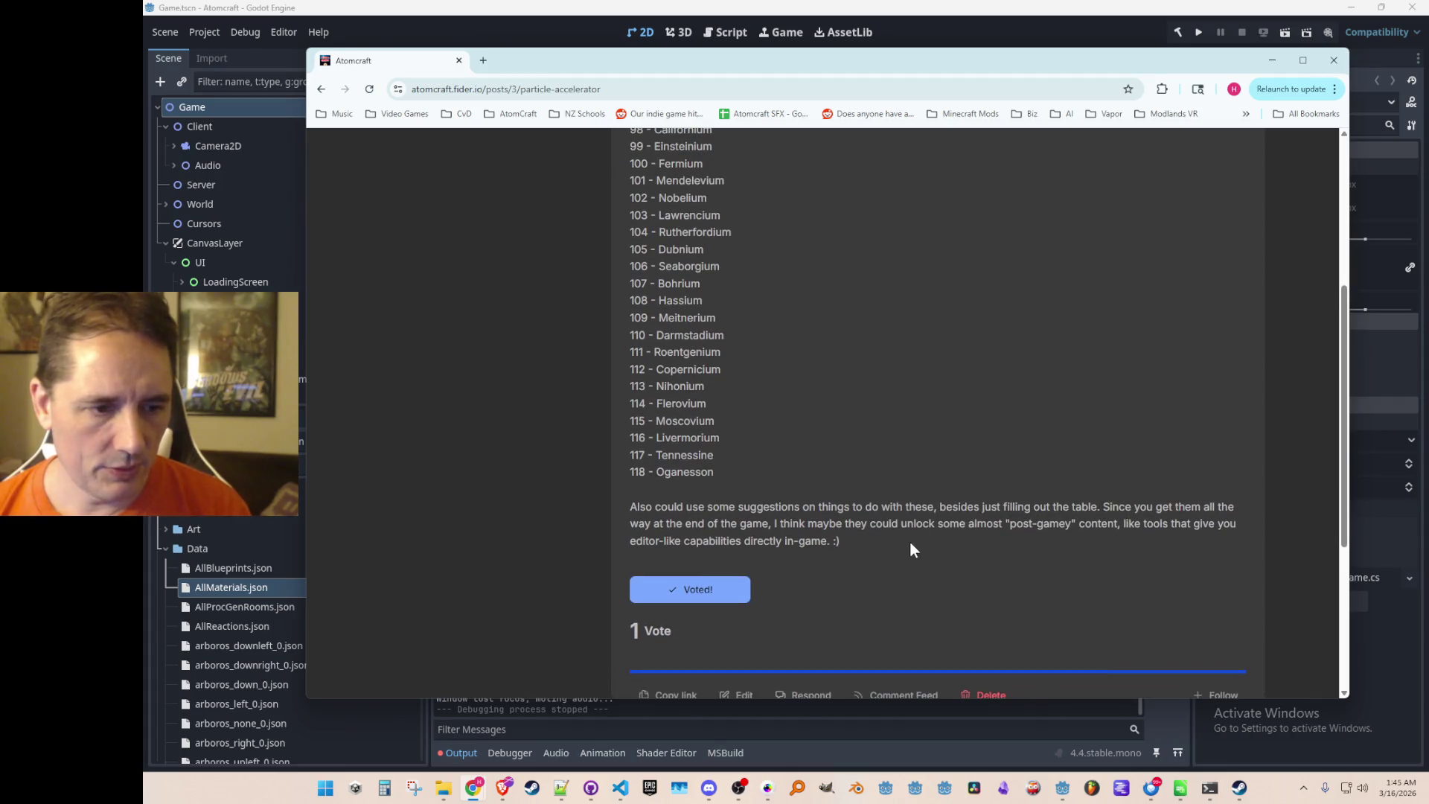
scroll(847, 358, up, 5)
scroll(848, 372, down, 7)
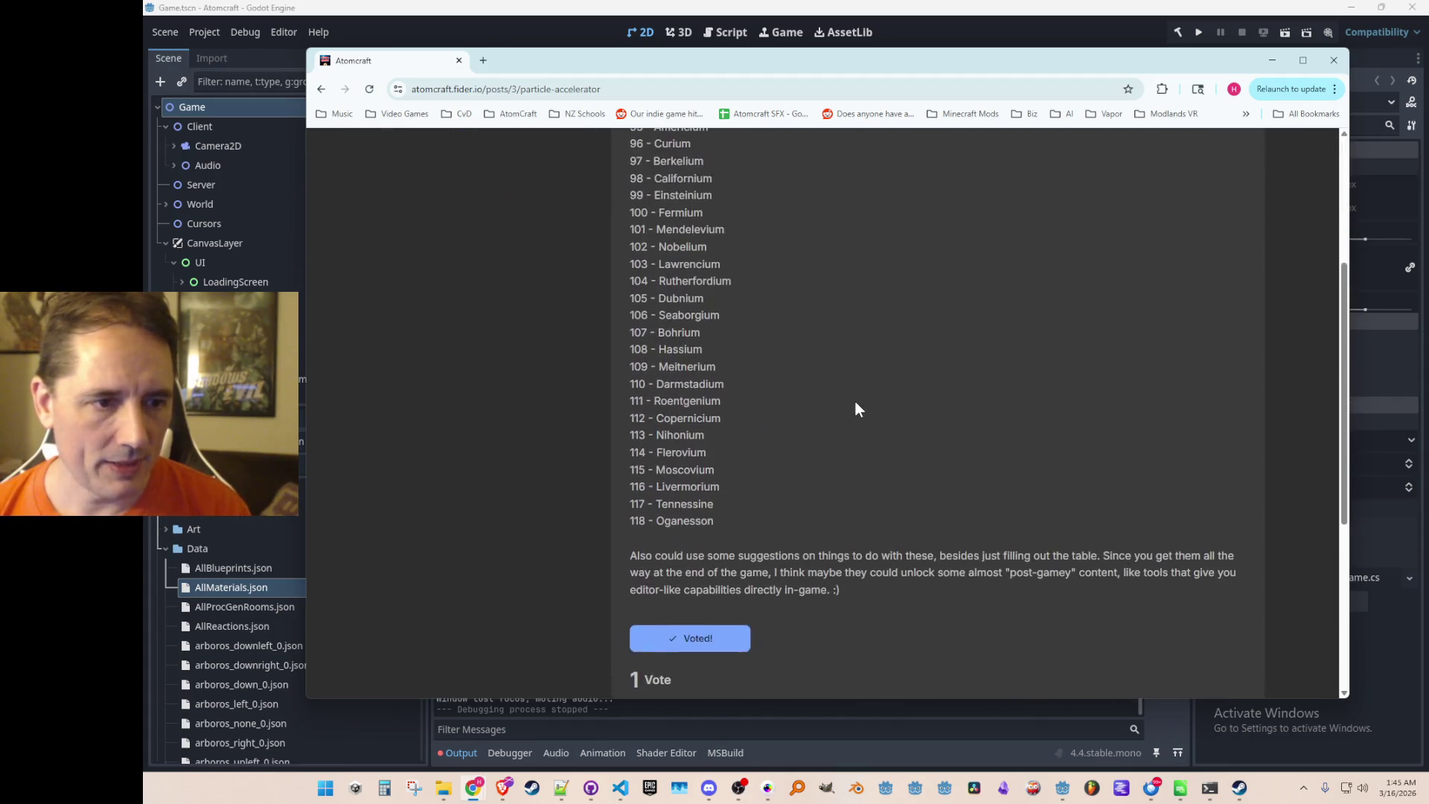
scroll(855, 408, up, 6)
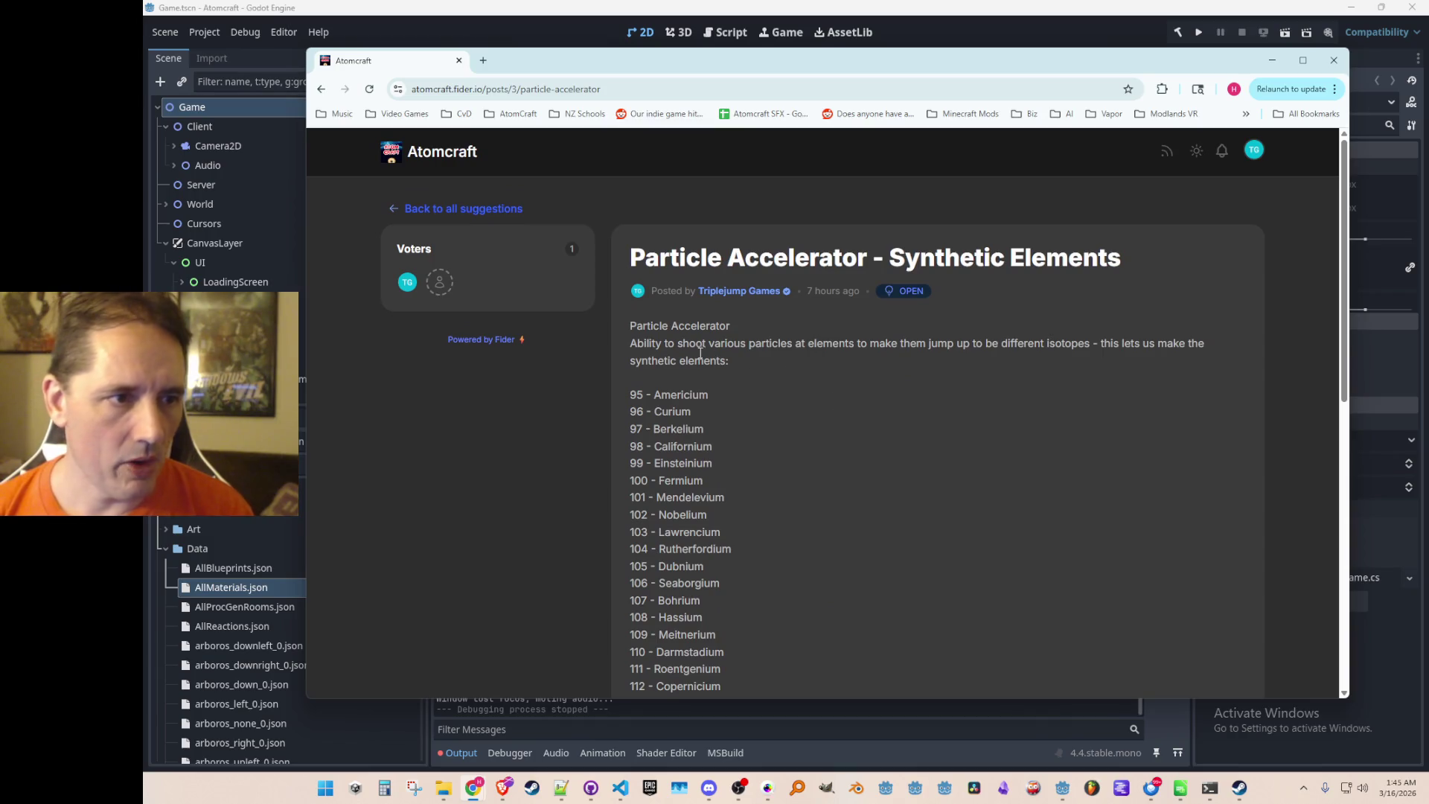
click(521, 214)
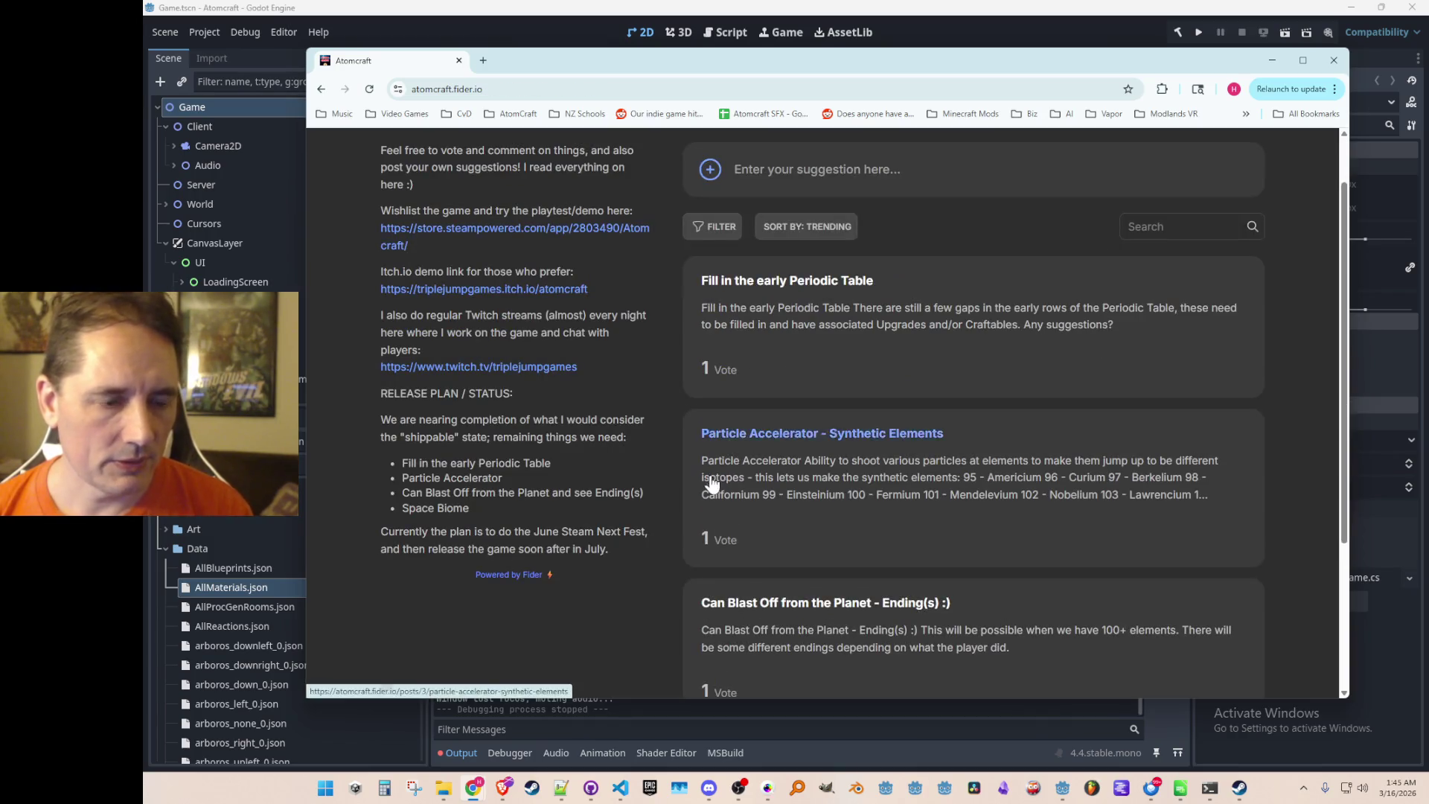
Open the 'Fill in the early Periodic Table' suggestion.
scroll(692, 484, down, 5)
scroll(652, 512, up, 1)
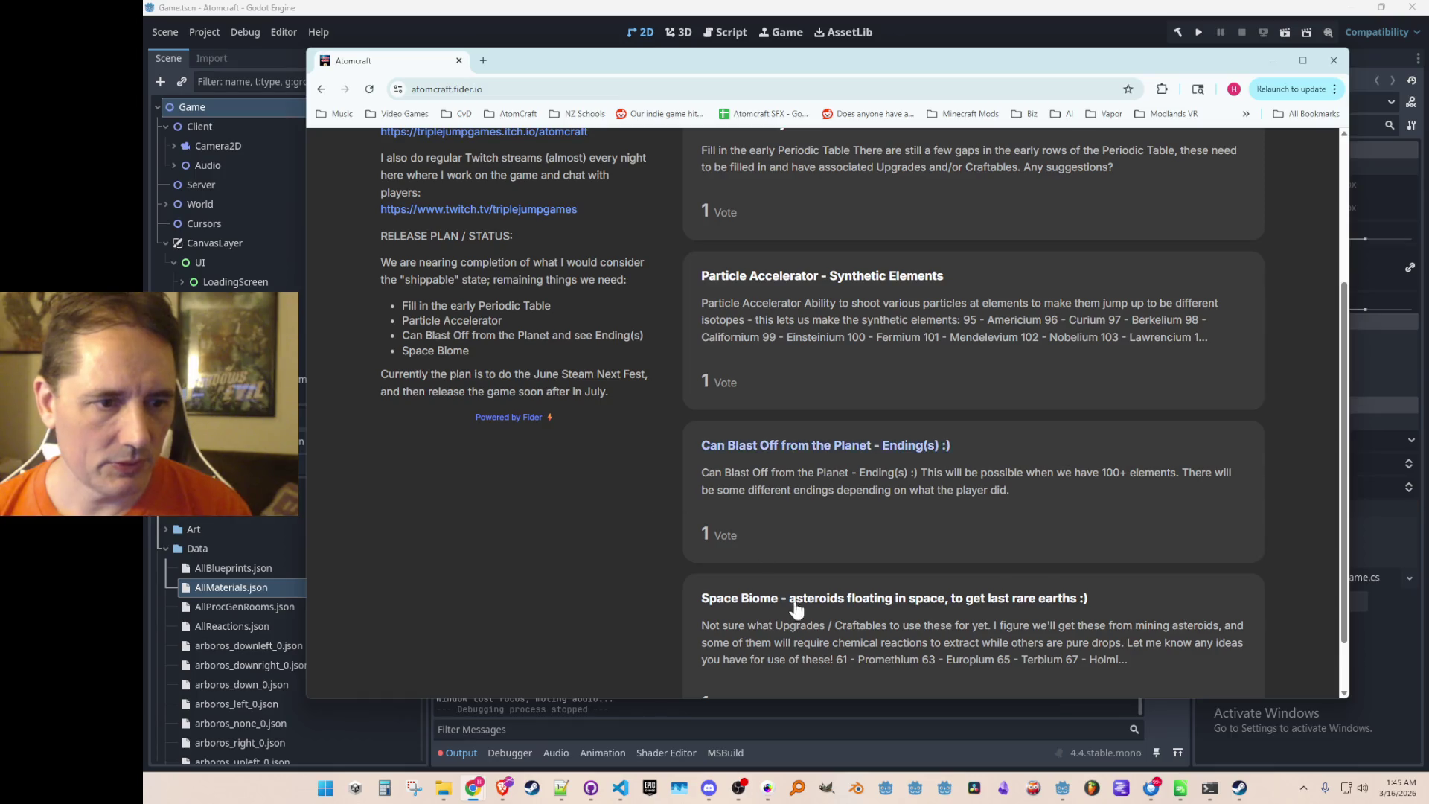
scroll(802, 551, up, 3)
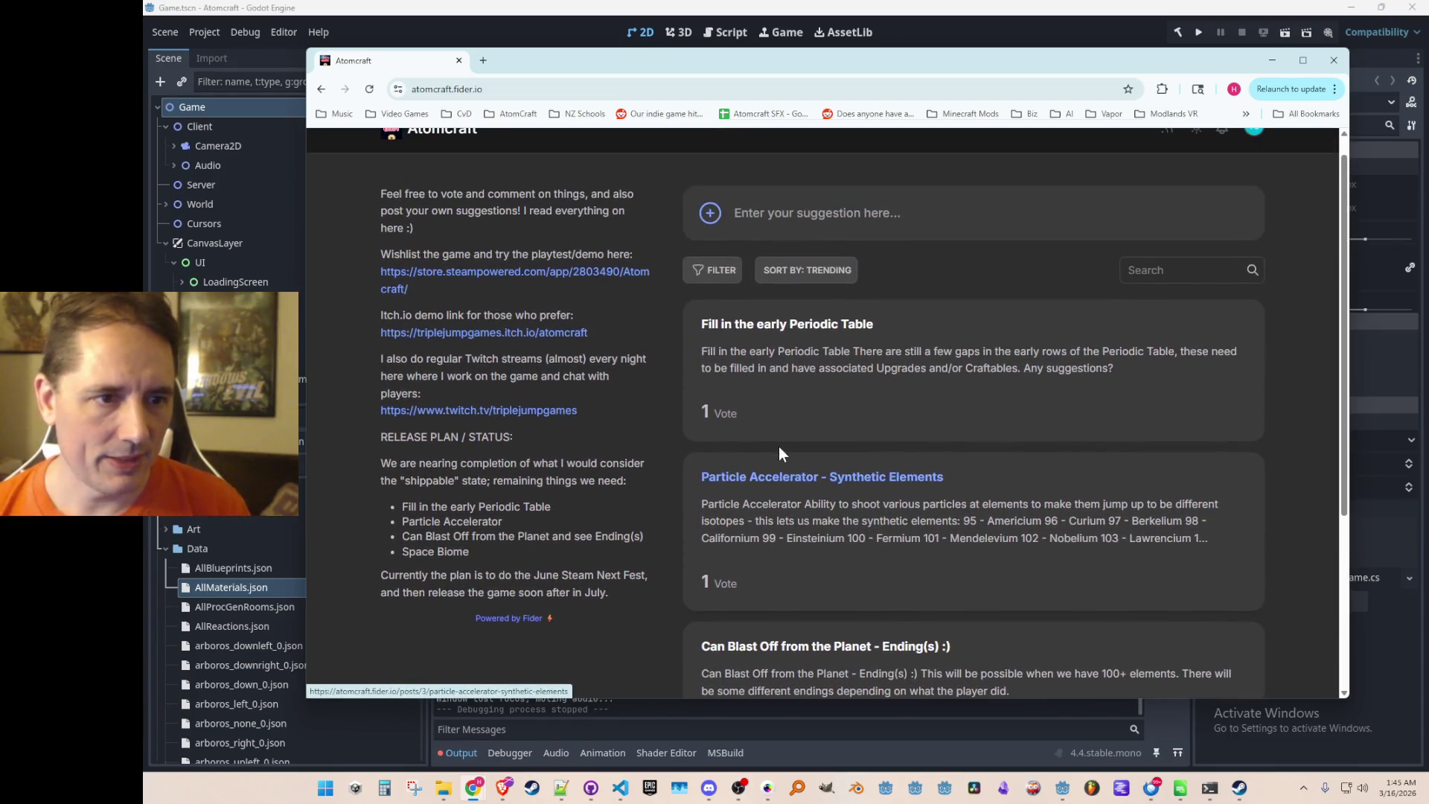
click(791, 375)
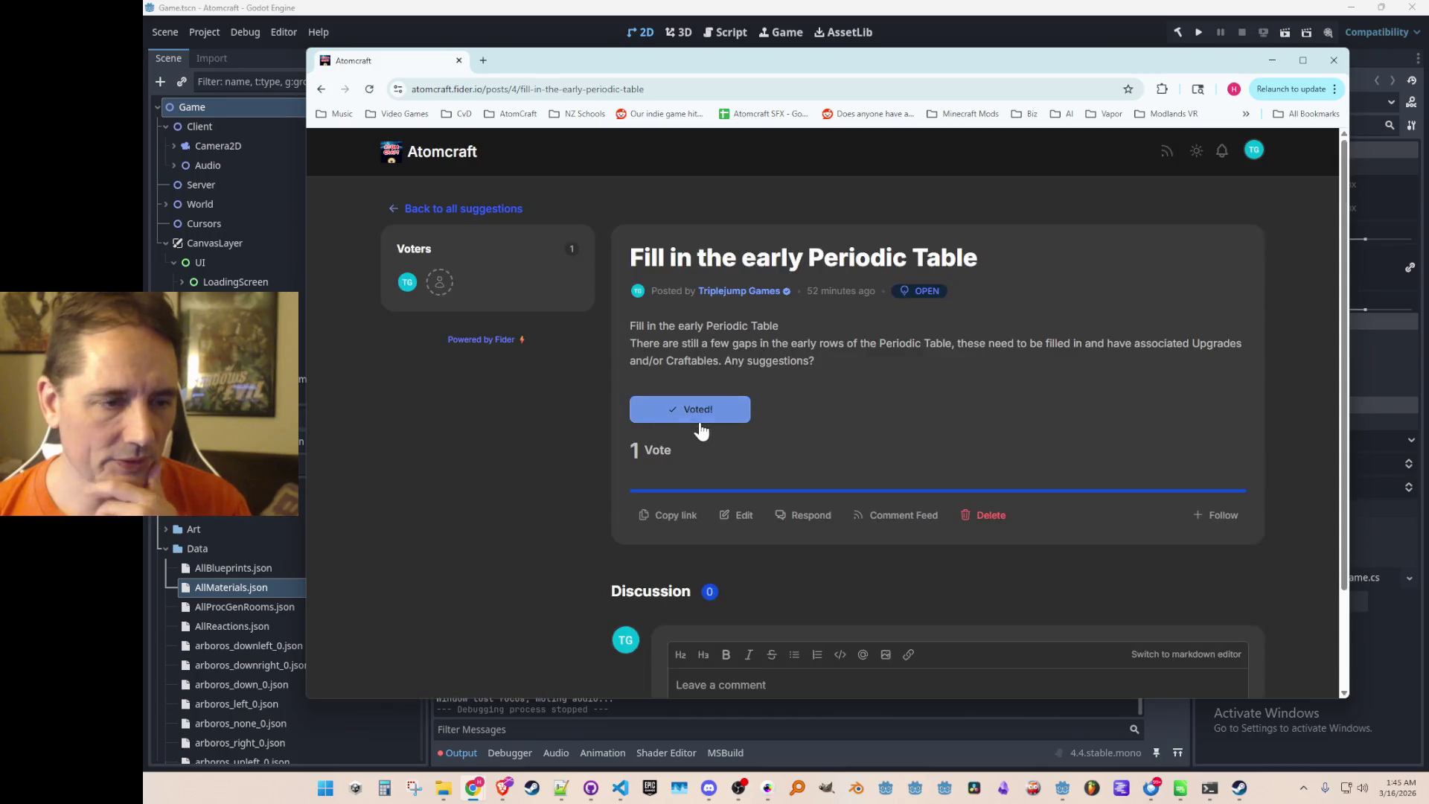
Add a line introducing the current gaps to the Periodic Table post, then switch to Godot.
click(738, 519)
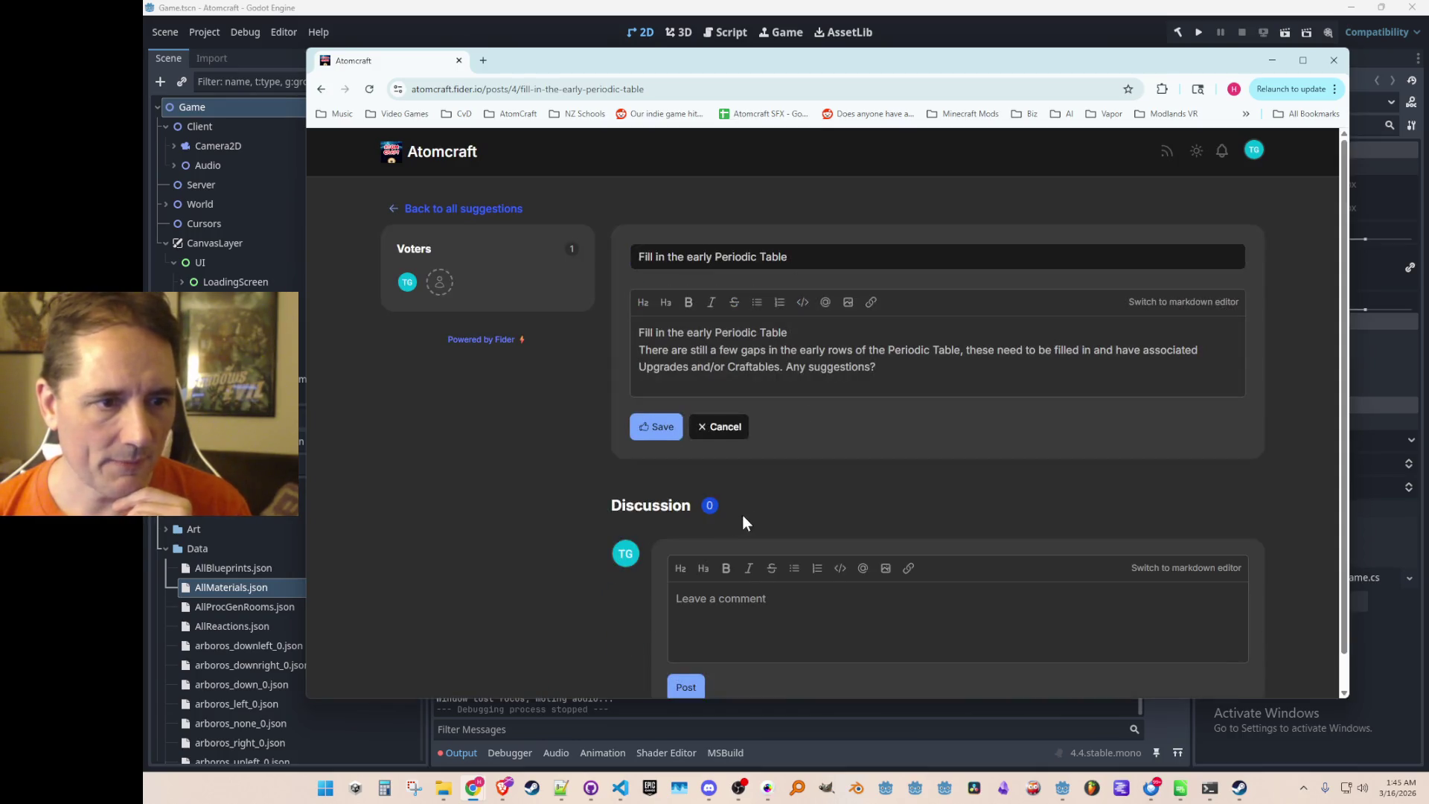
key(Return)
text(Here are the current gaps (will update as I fill these in):)
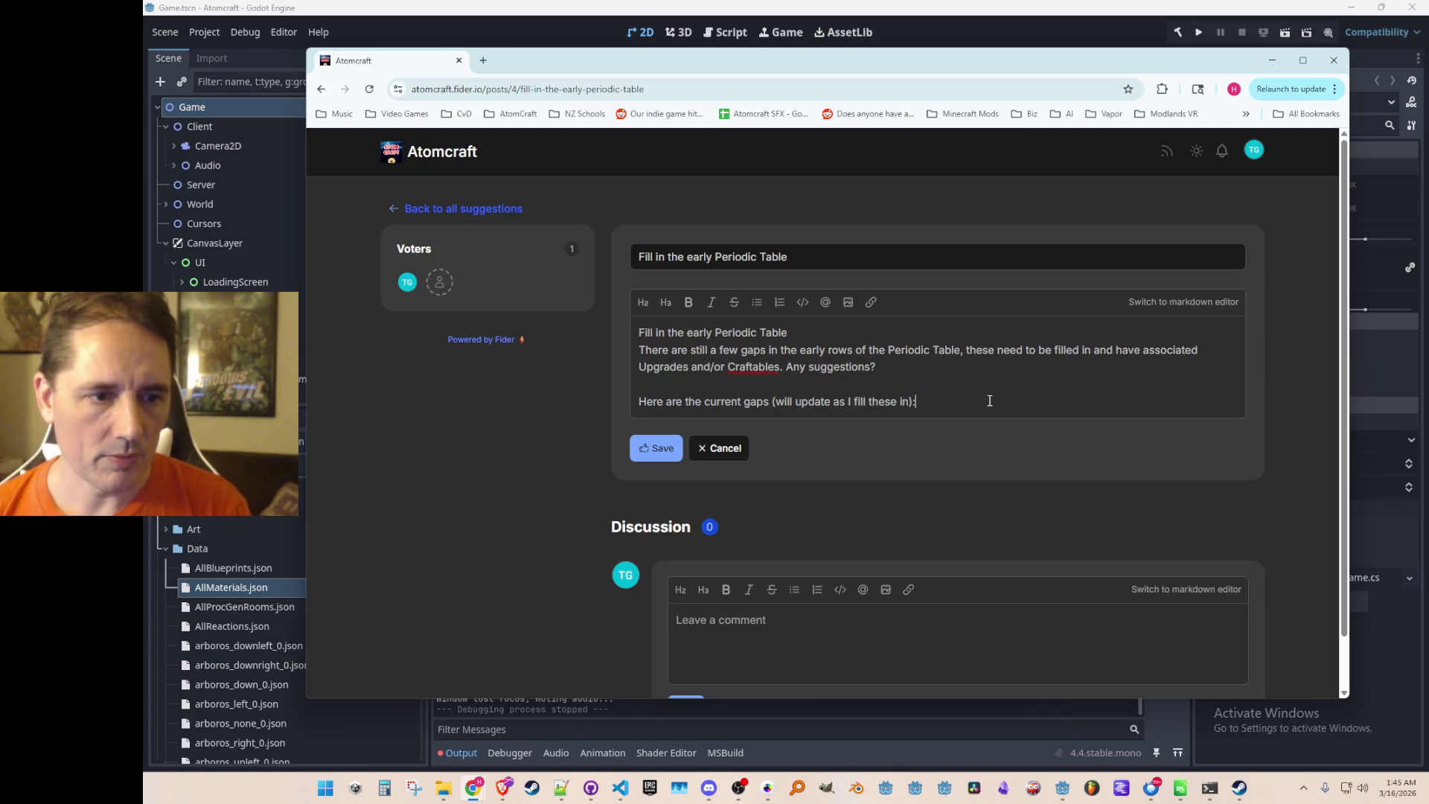
text(se in):)
key(Return)
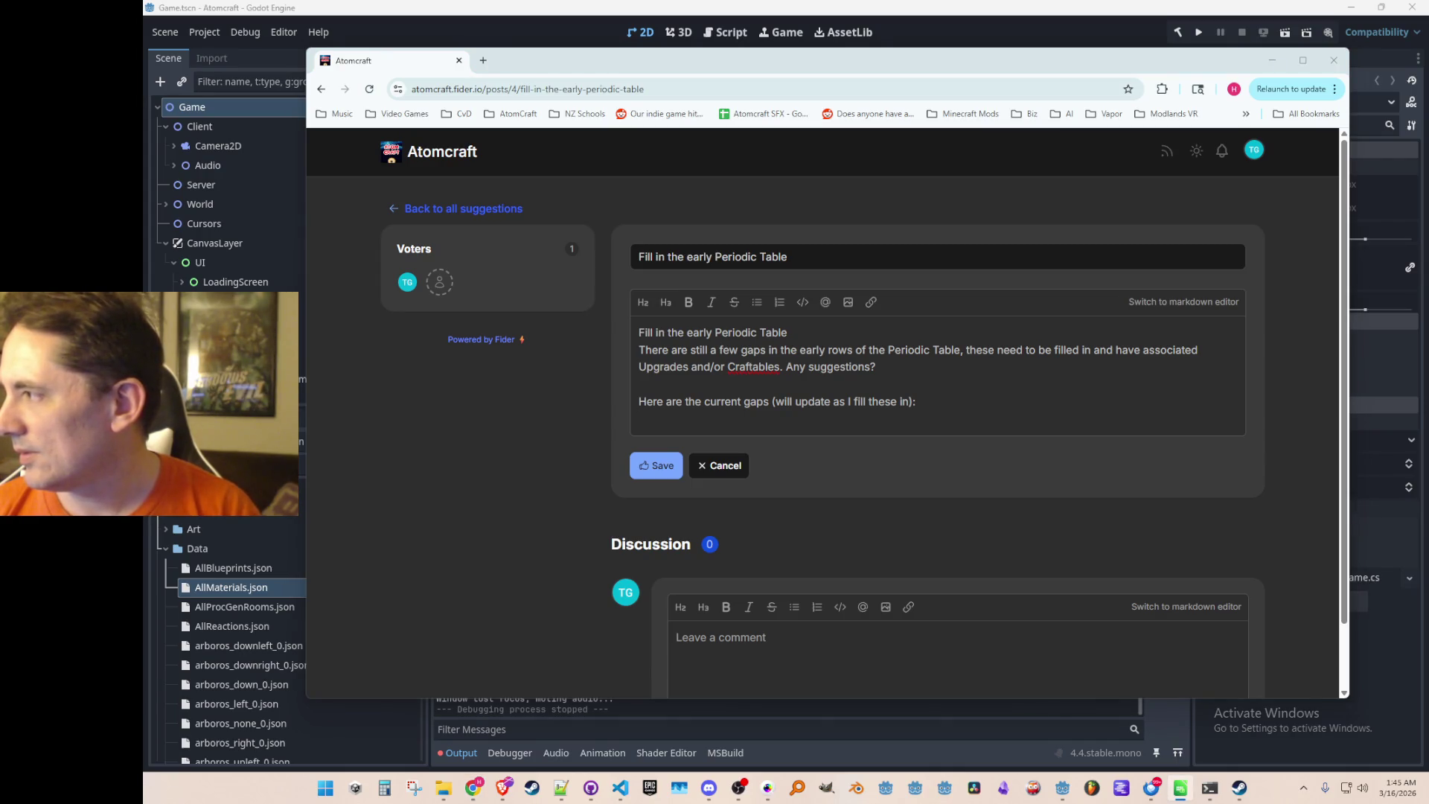
key(alt+Tab)
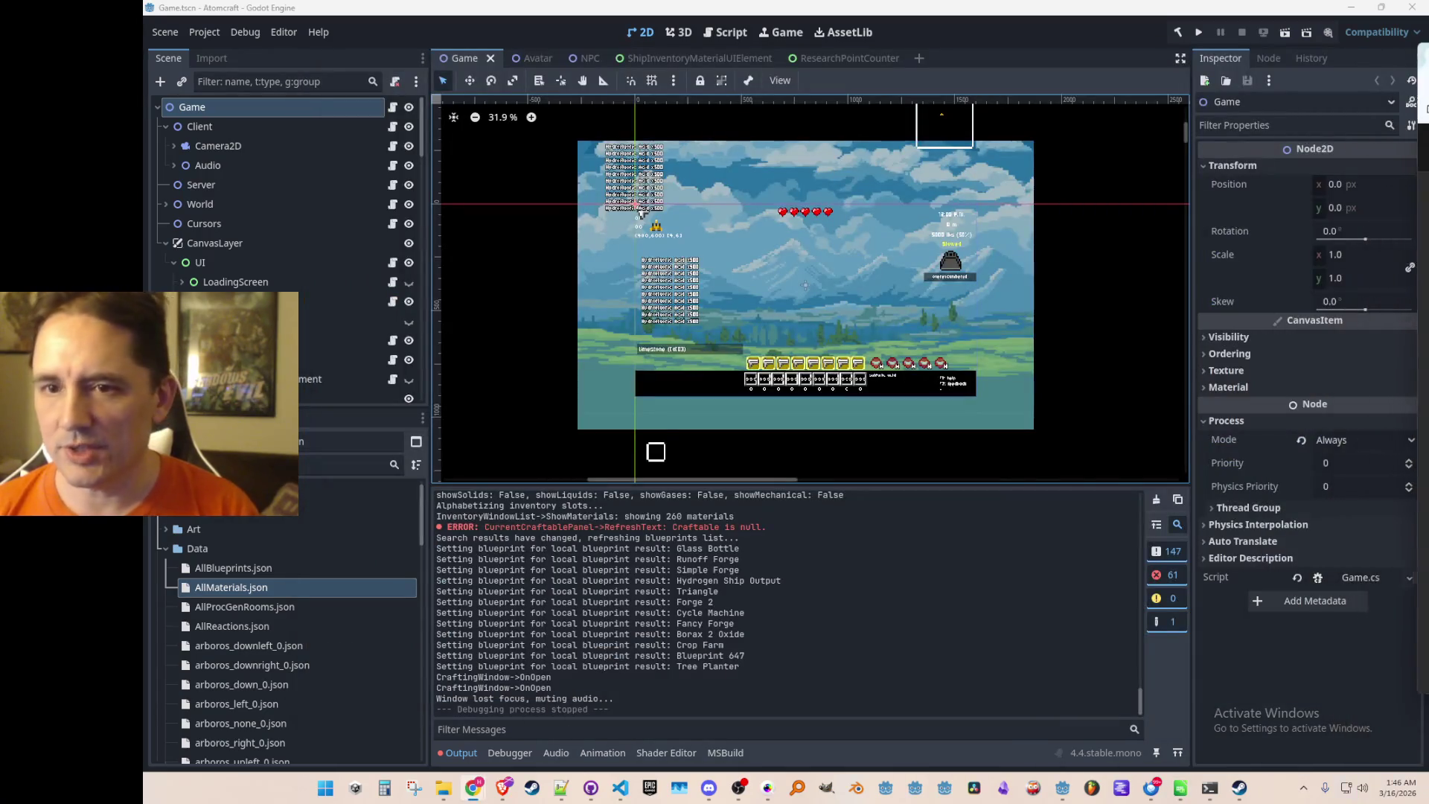
Run Atomcraft in single player with a profile in the Enchanted Vista world.
click(1199, 32)
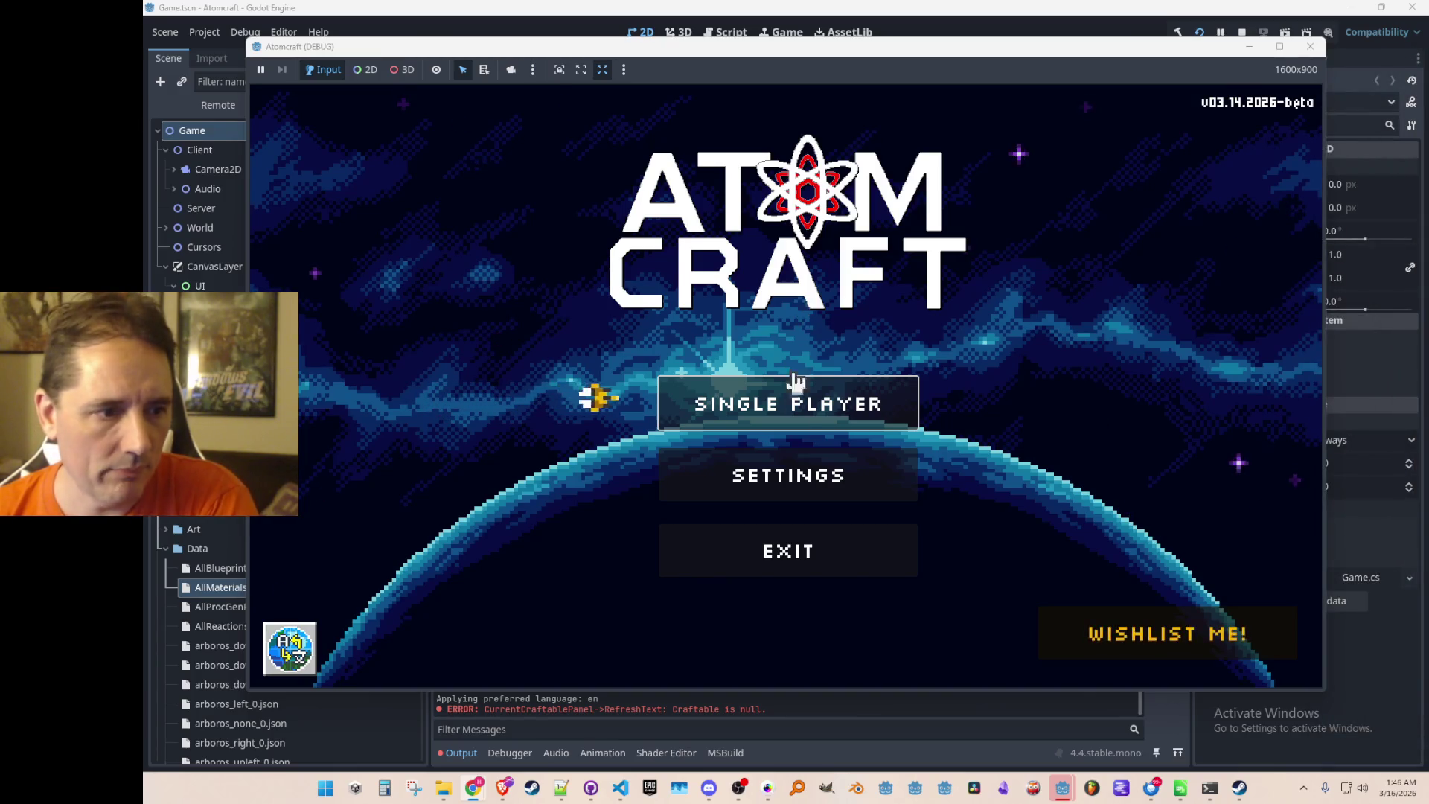
click(797, 399)
scroll(744, 432, down, 2)
click(742, 439)
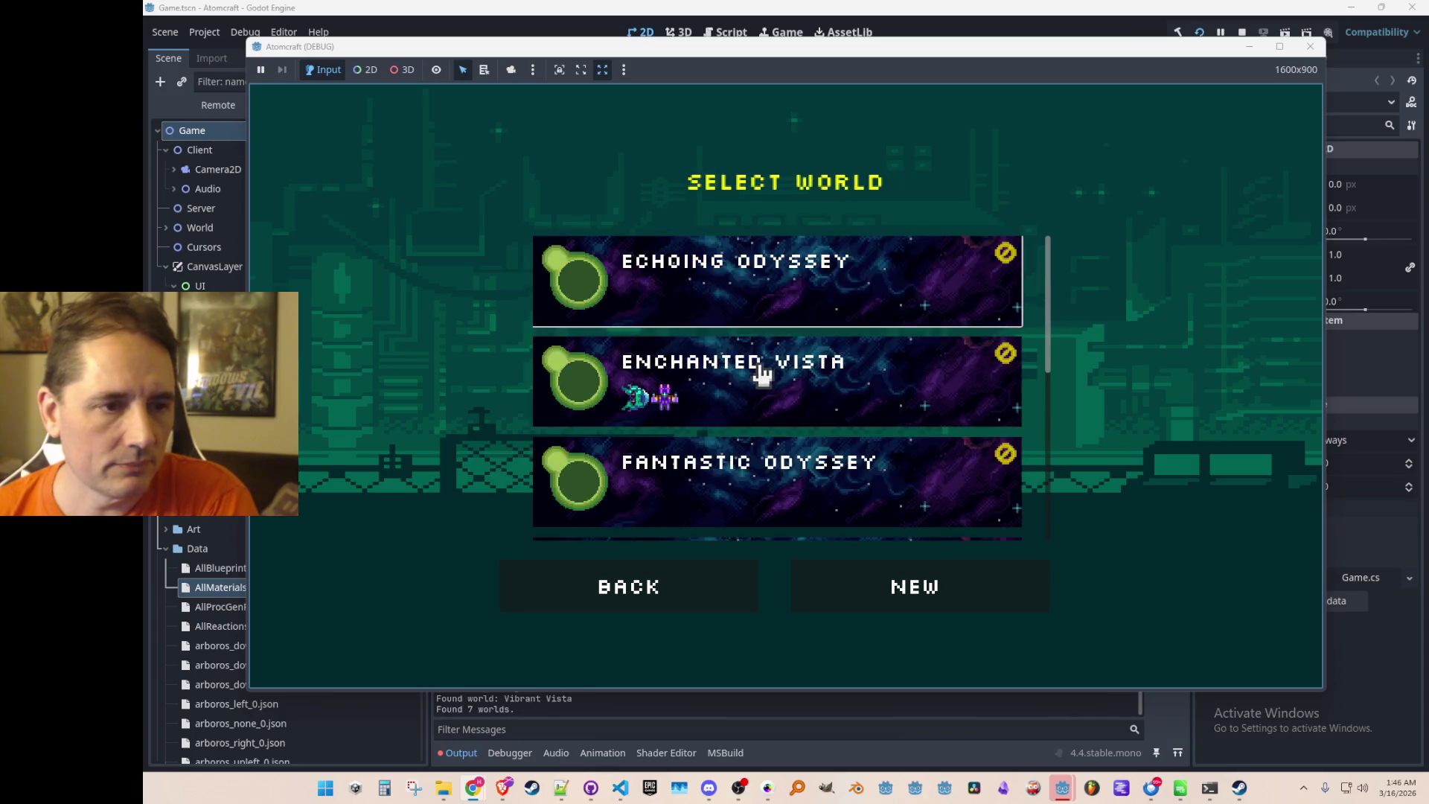
click(760, 374)
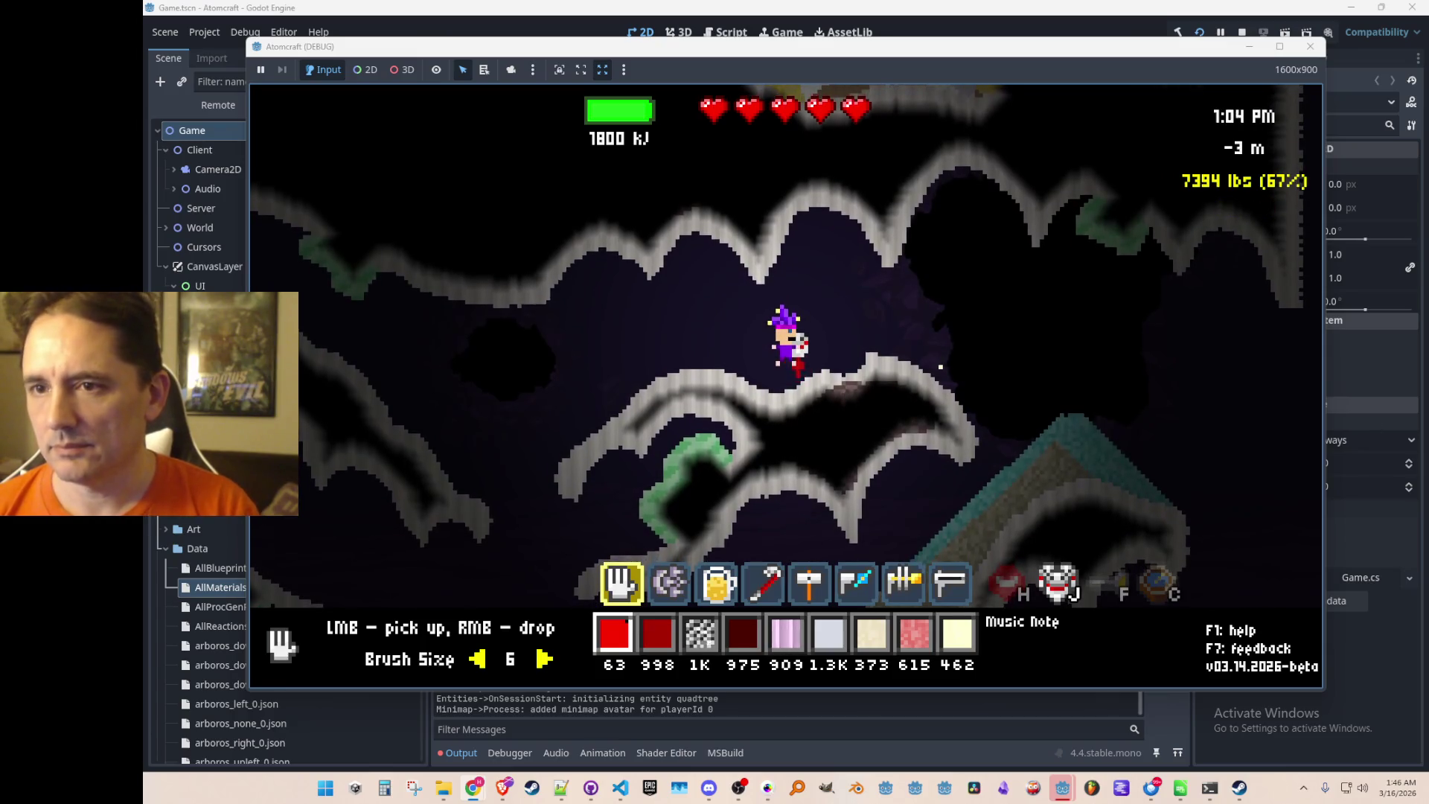
Reposition the Fider browser window and return to the game.
key(alt+Tab)
drag(716, 107, 731, 119)
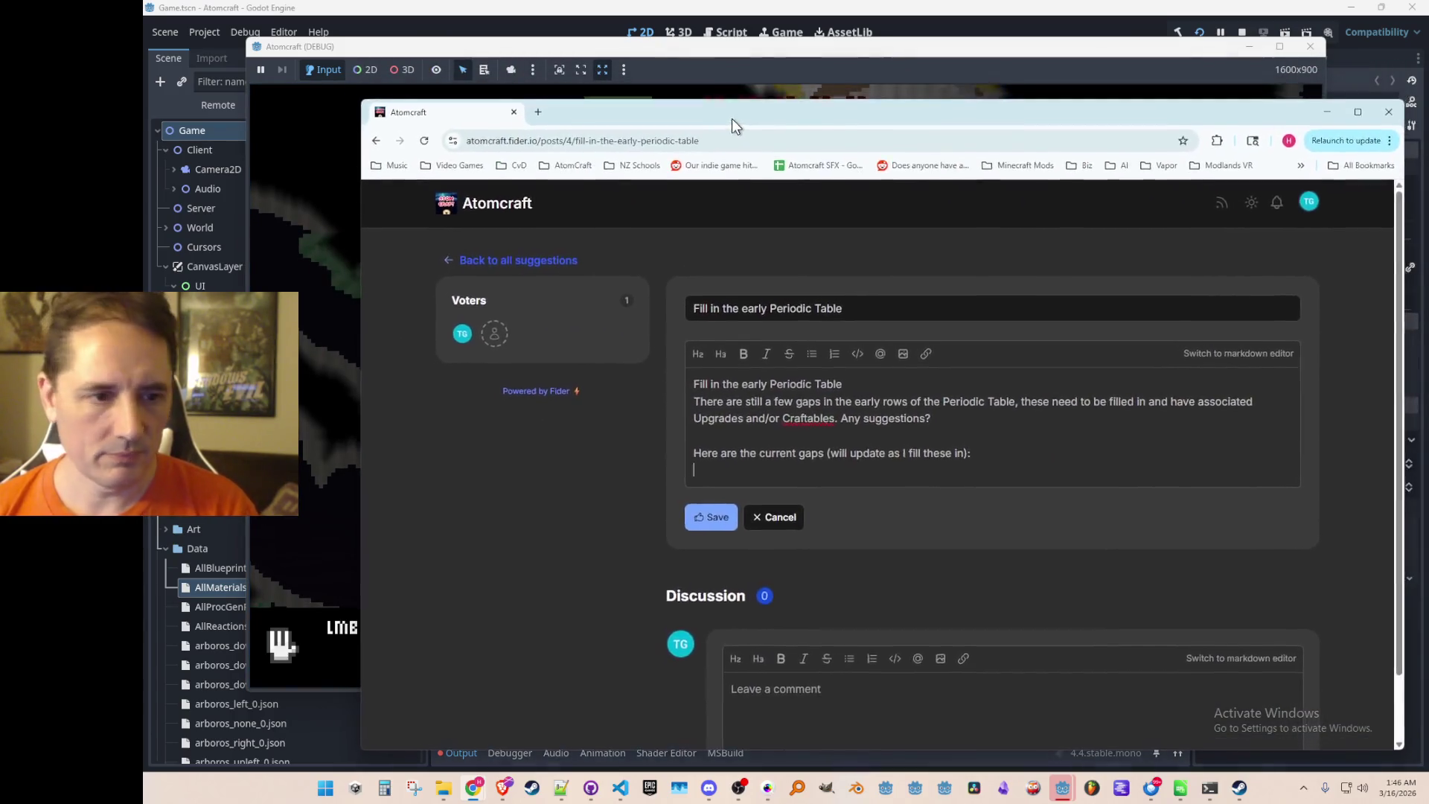
key(alt+Tab)
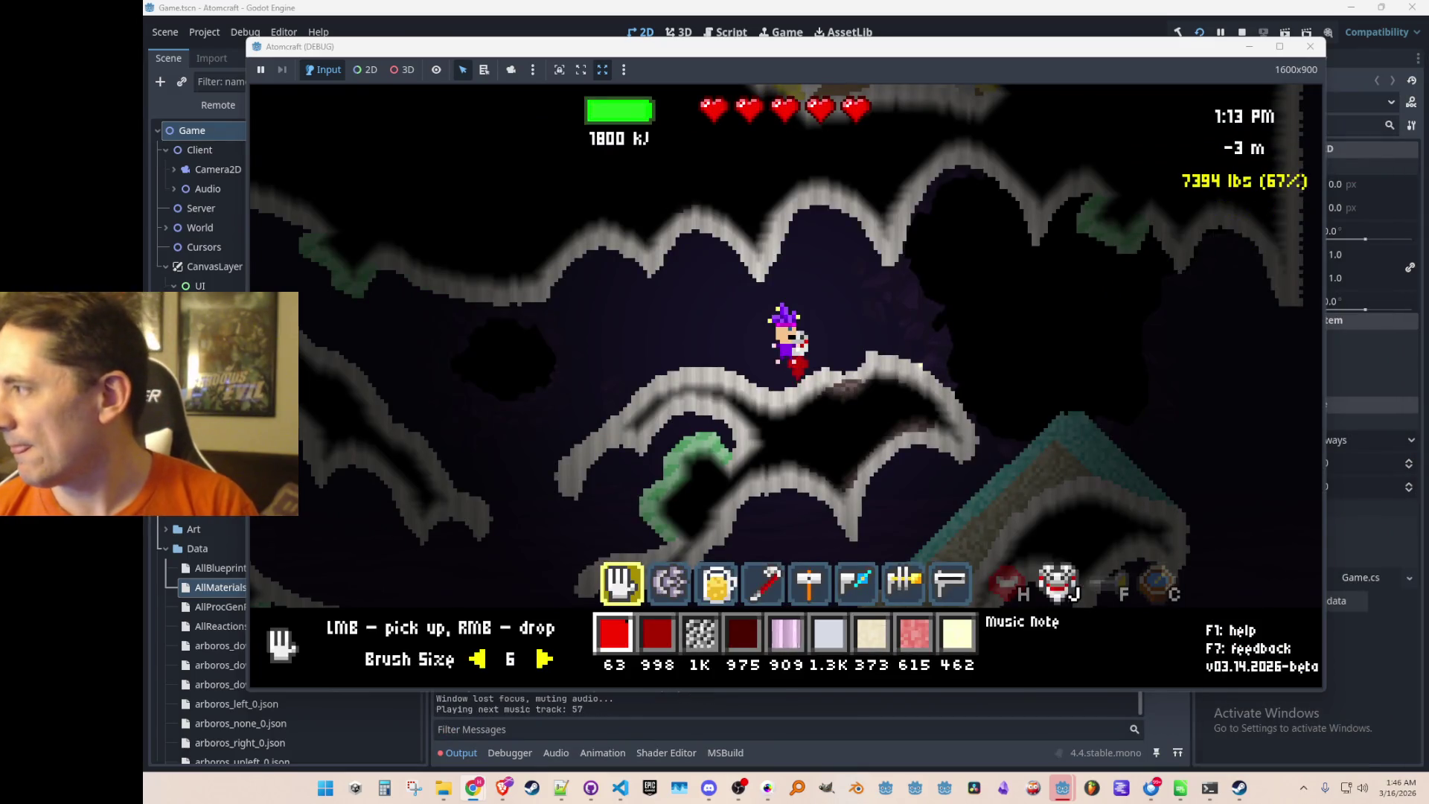
Open the Guide to Materials and search for 'sodium', browsing the results.
key(i)
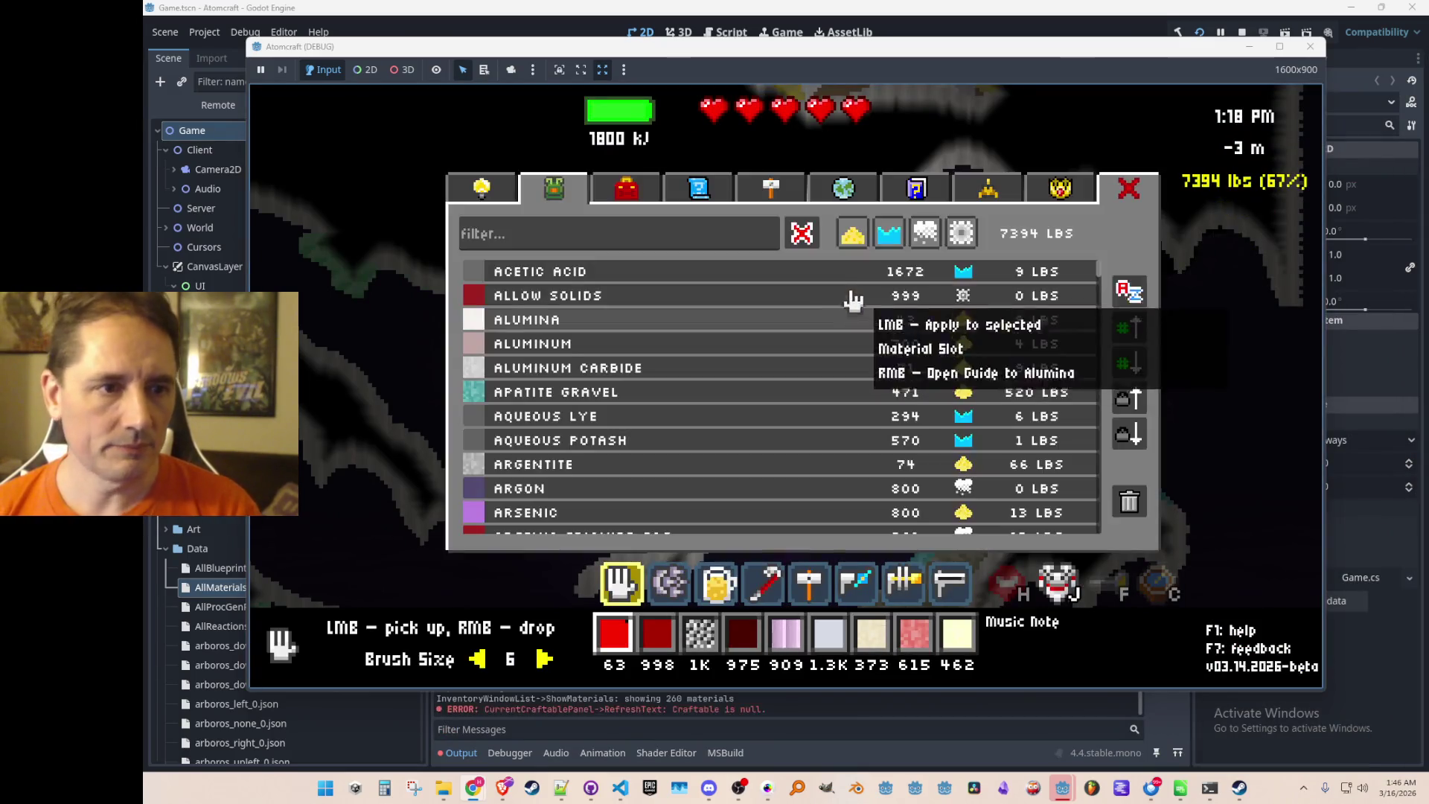
click(861, 191)
click(917, 192)
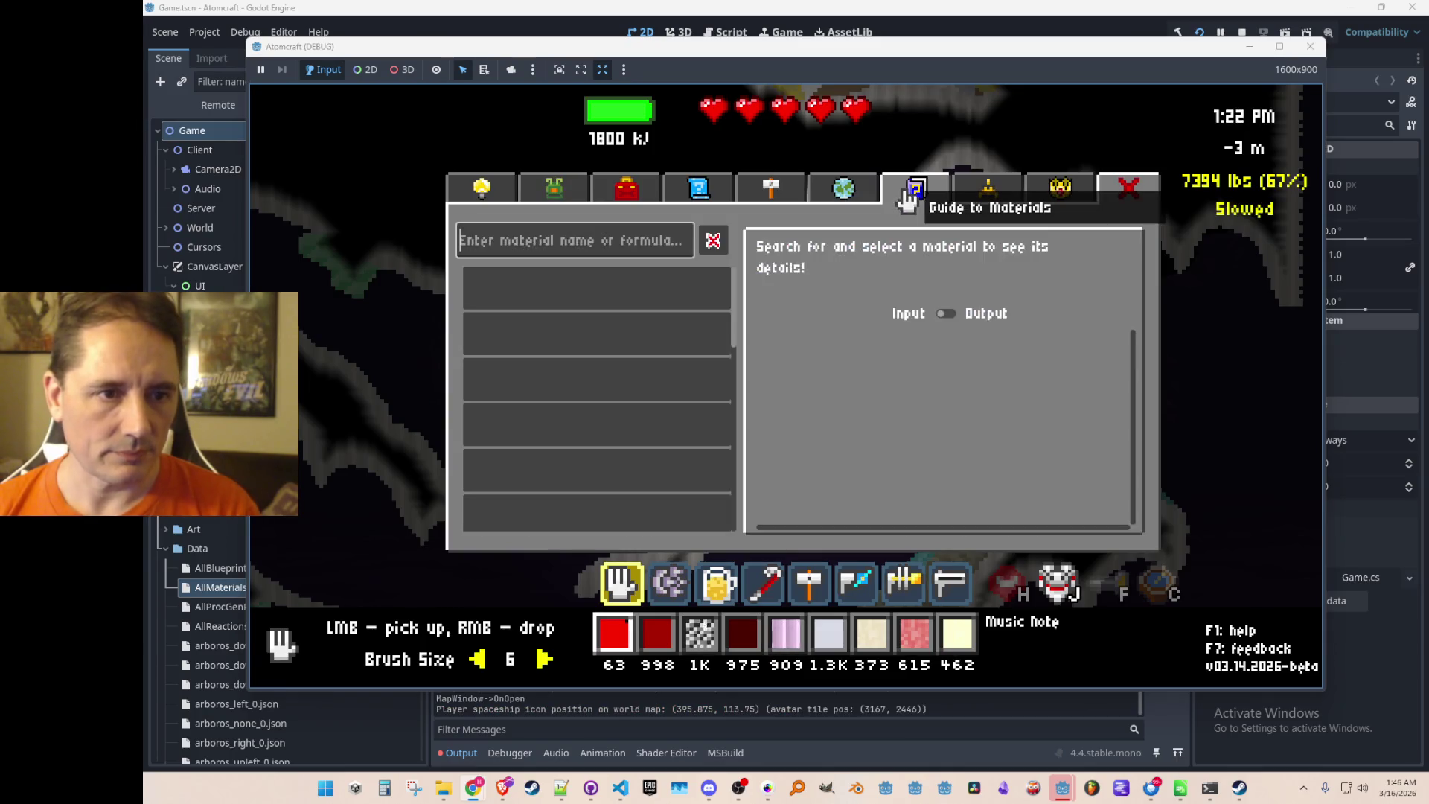
text(sodium)
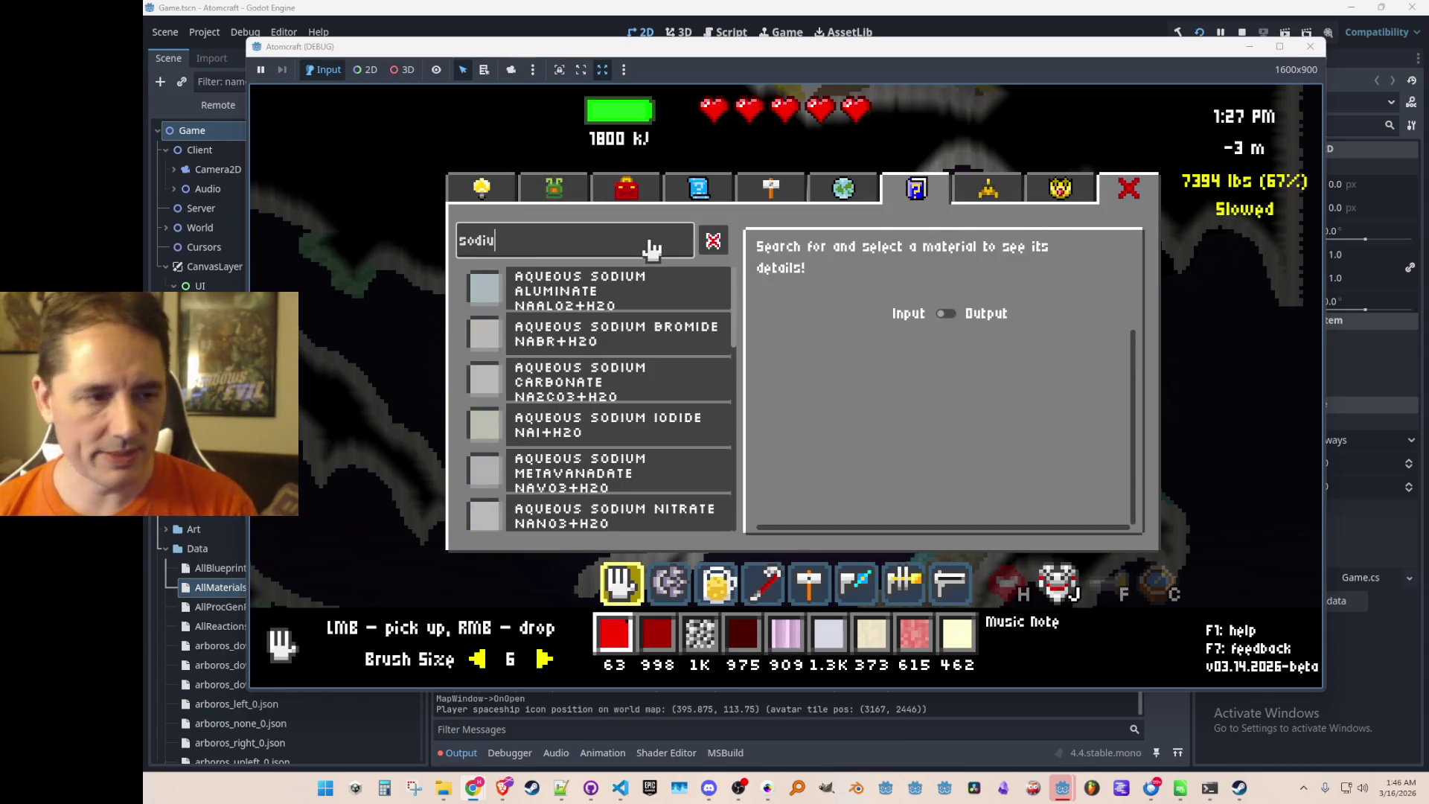
scroll(655, 421, down, 6)
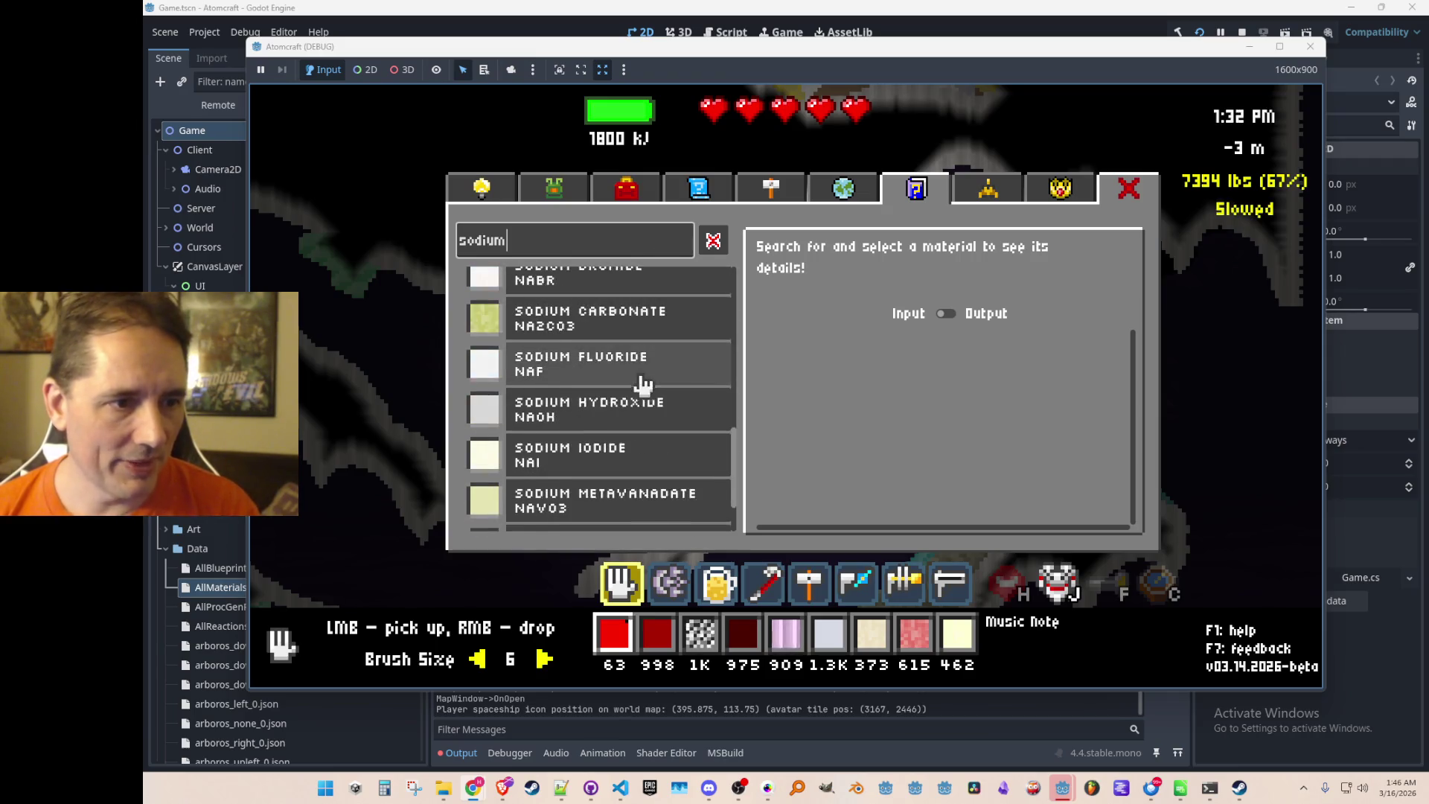
scroll(605, 402, down, 2)
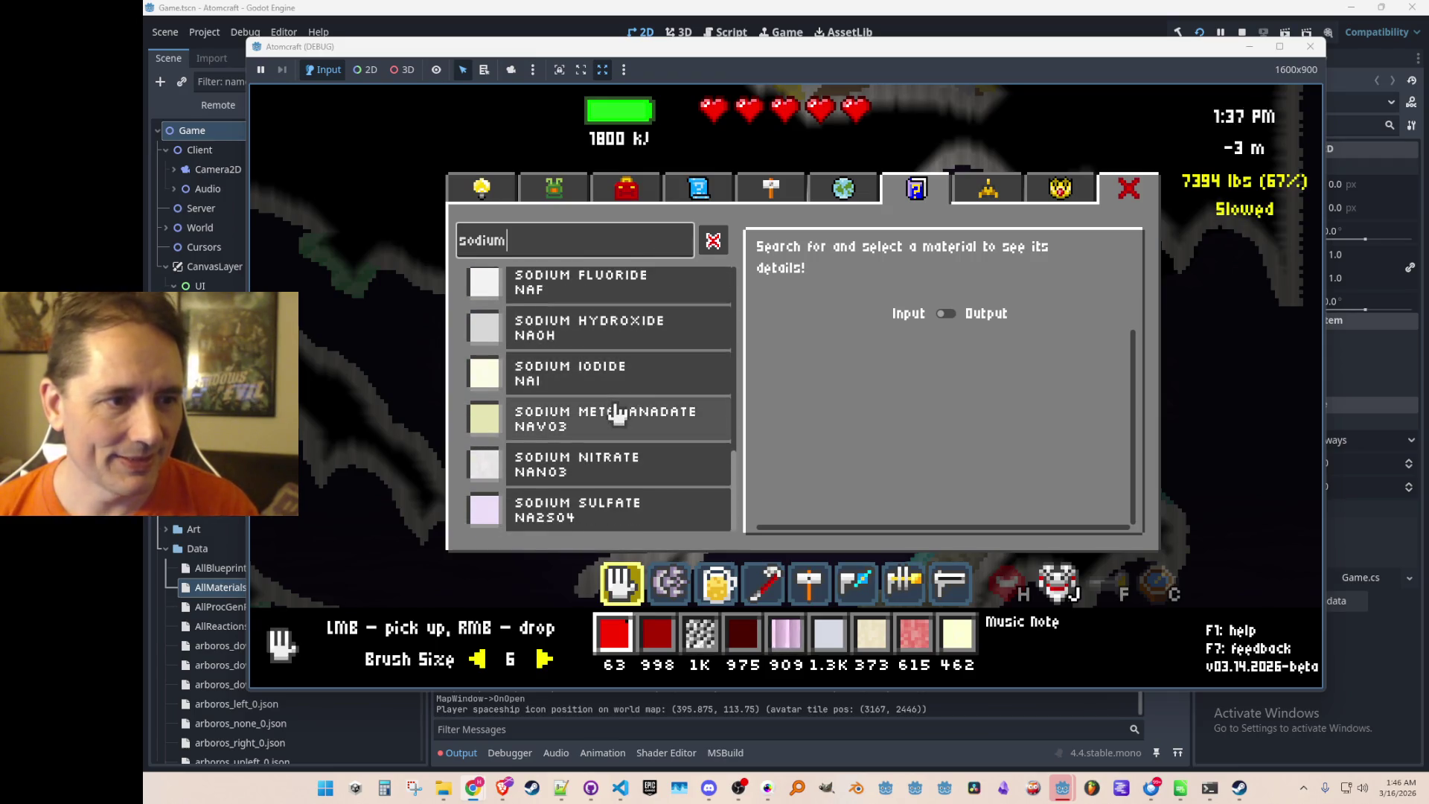
scroll(609, 387, up, 1)
scroll(606, 387, up, 8)
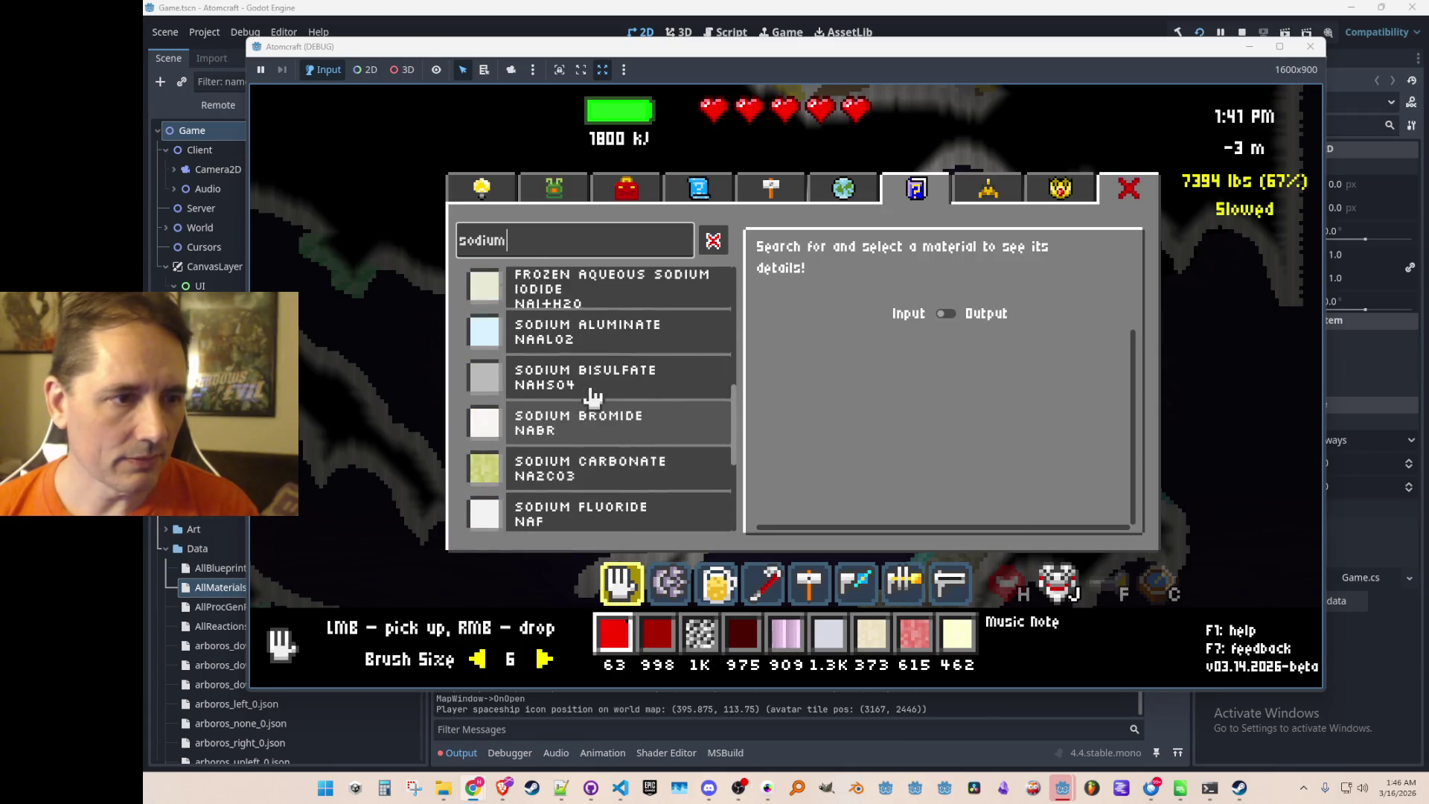
scroll(596, 412, up, 2)
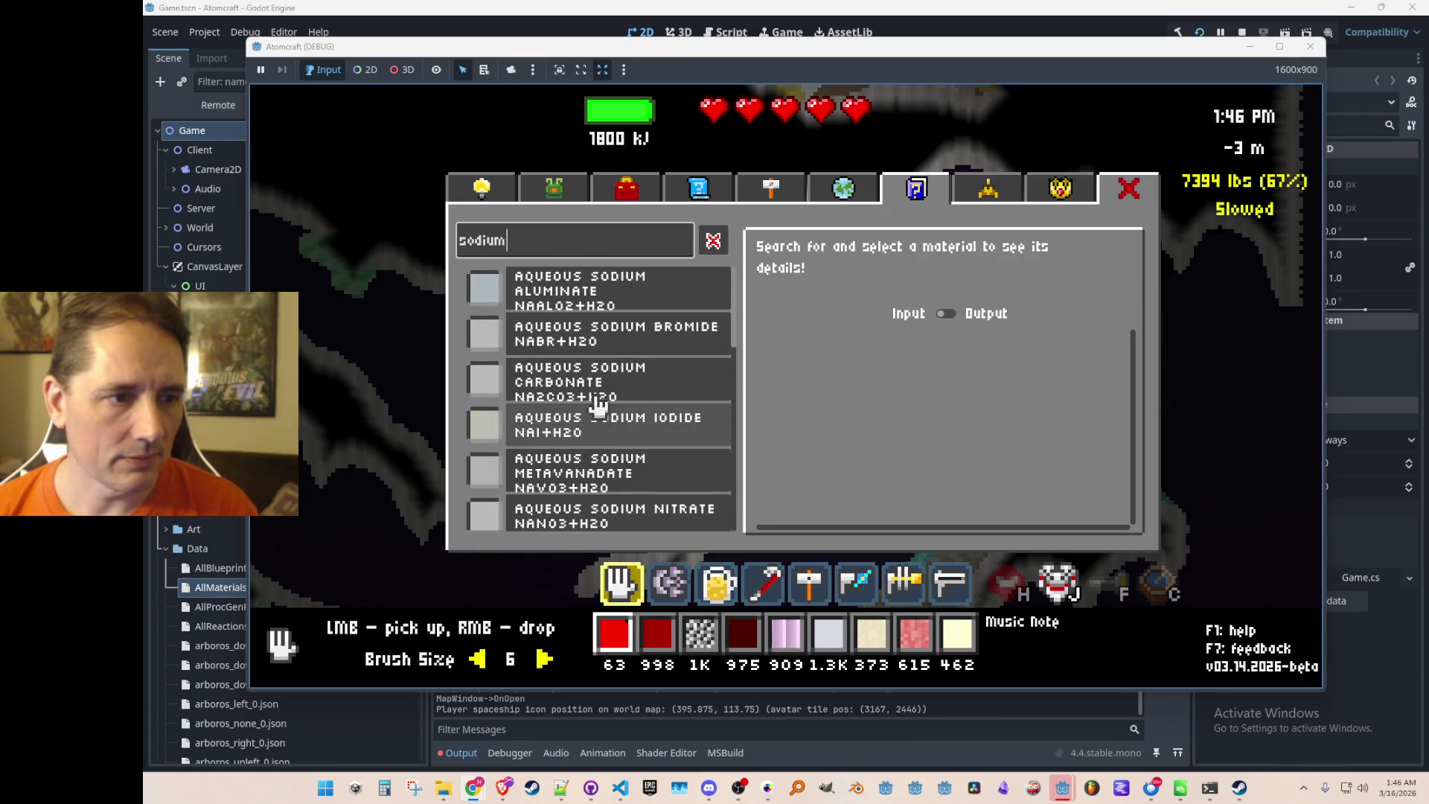
scroll(596, 399, down, 8)
Switch the material details toggle to Output and review the sodium compounds.
click(944, 315)
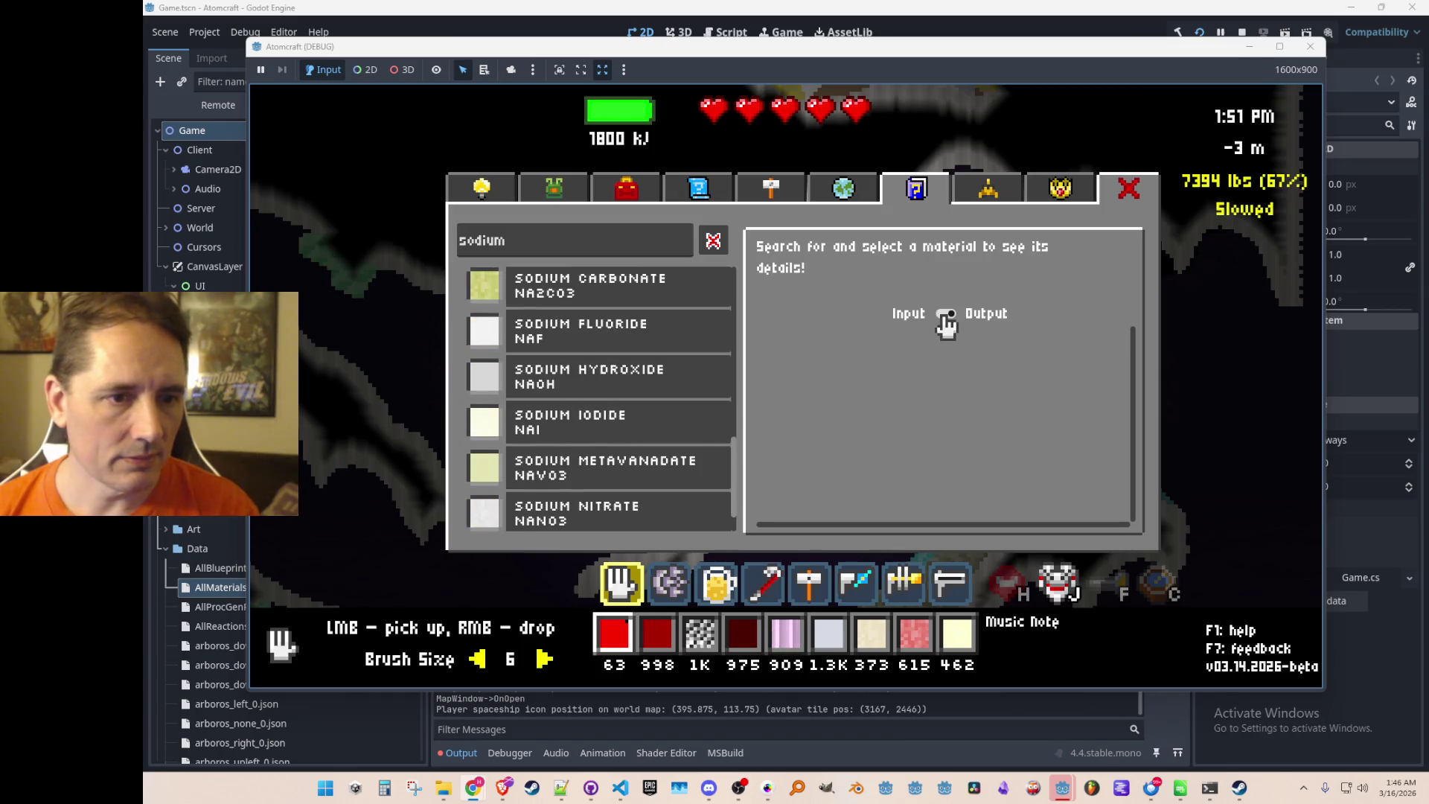
scroll(629, 376, down, 2)
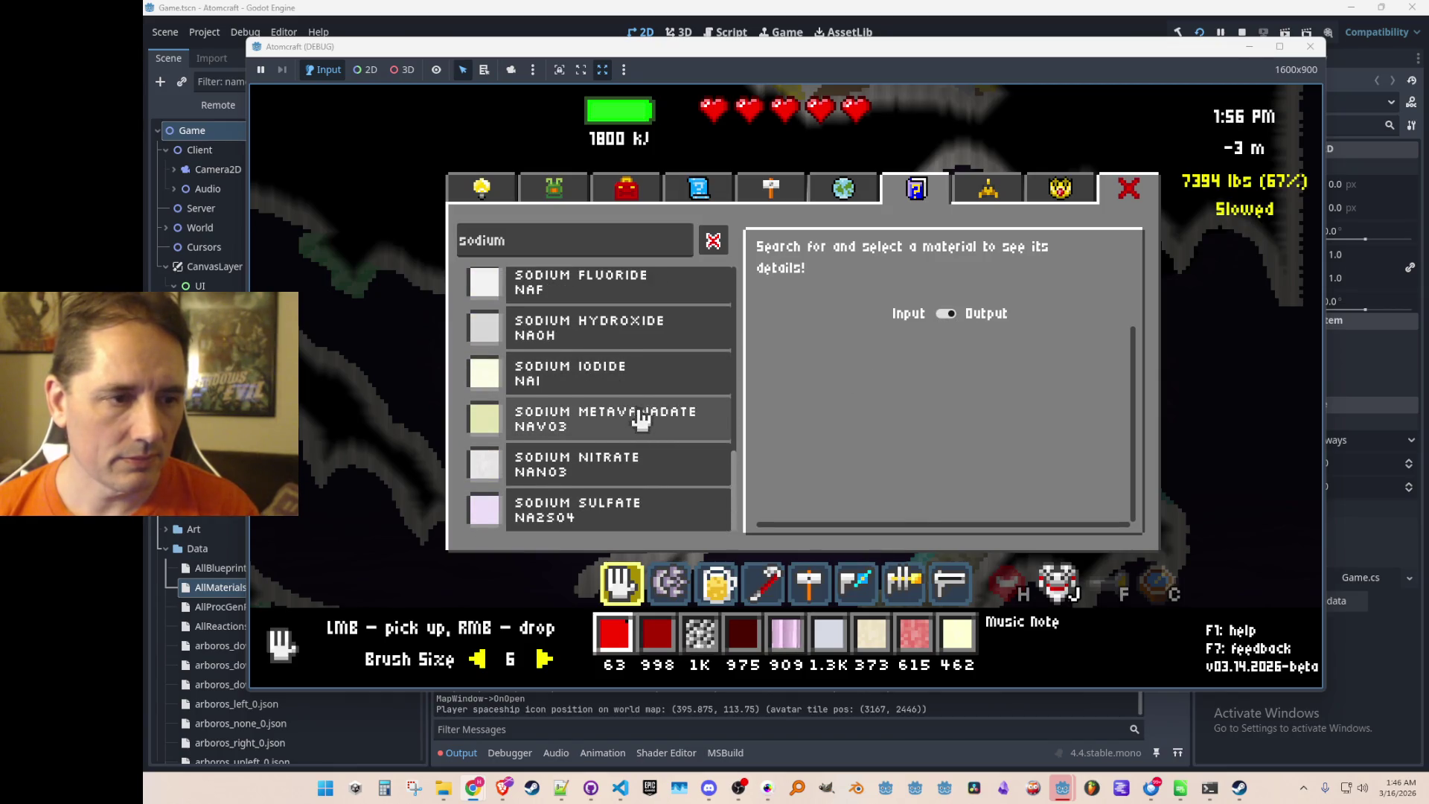
scroll(636, 402, up, 2)
scroll(643, 404, up, 7)
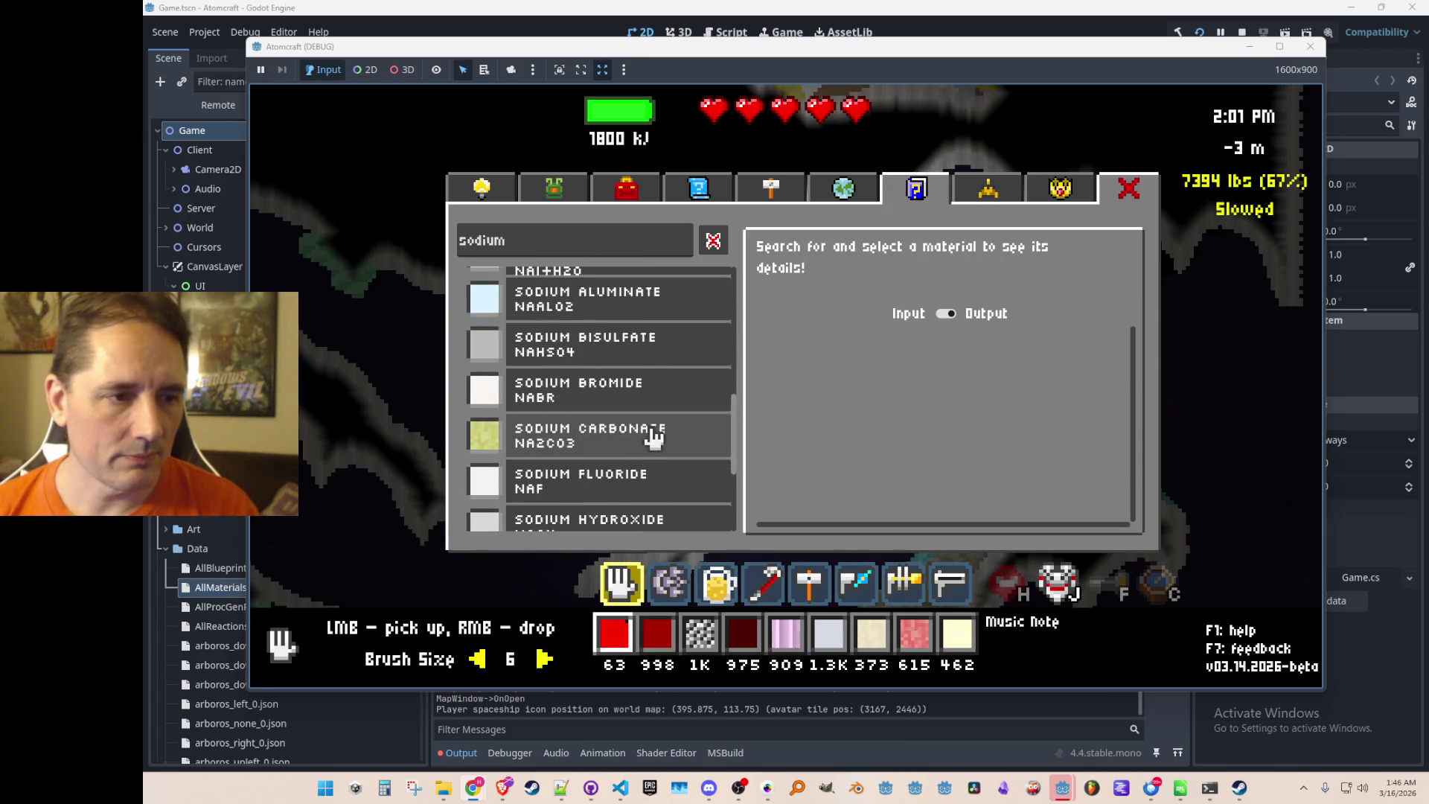
scroll(651, 424, up, 5)
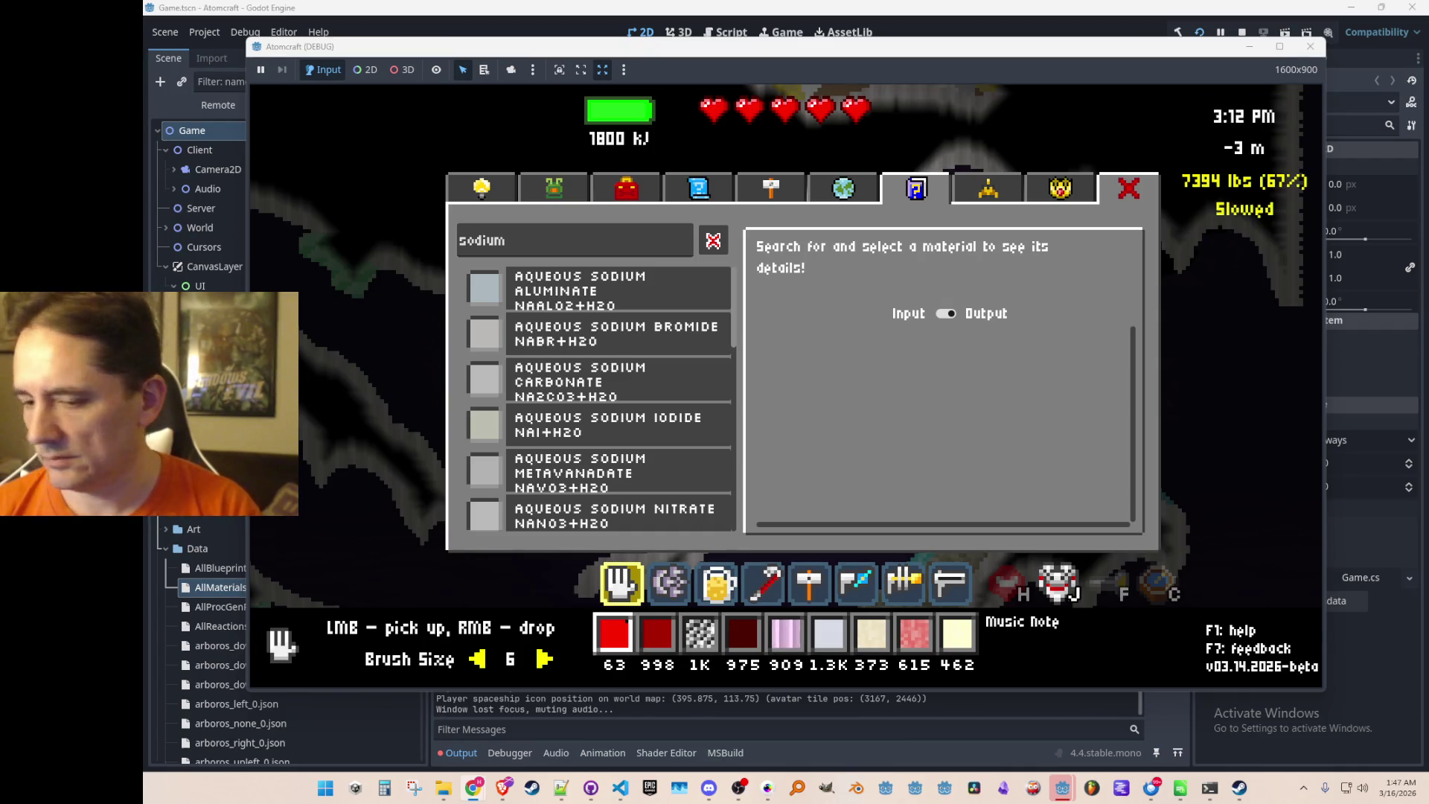
Search 'phosphor' and compare Phosphorus with White Phosphorus's recipe, ending on Phosphorus.
click(600, 250)
text(phosphor)
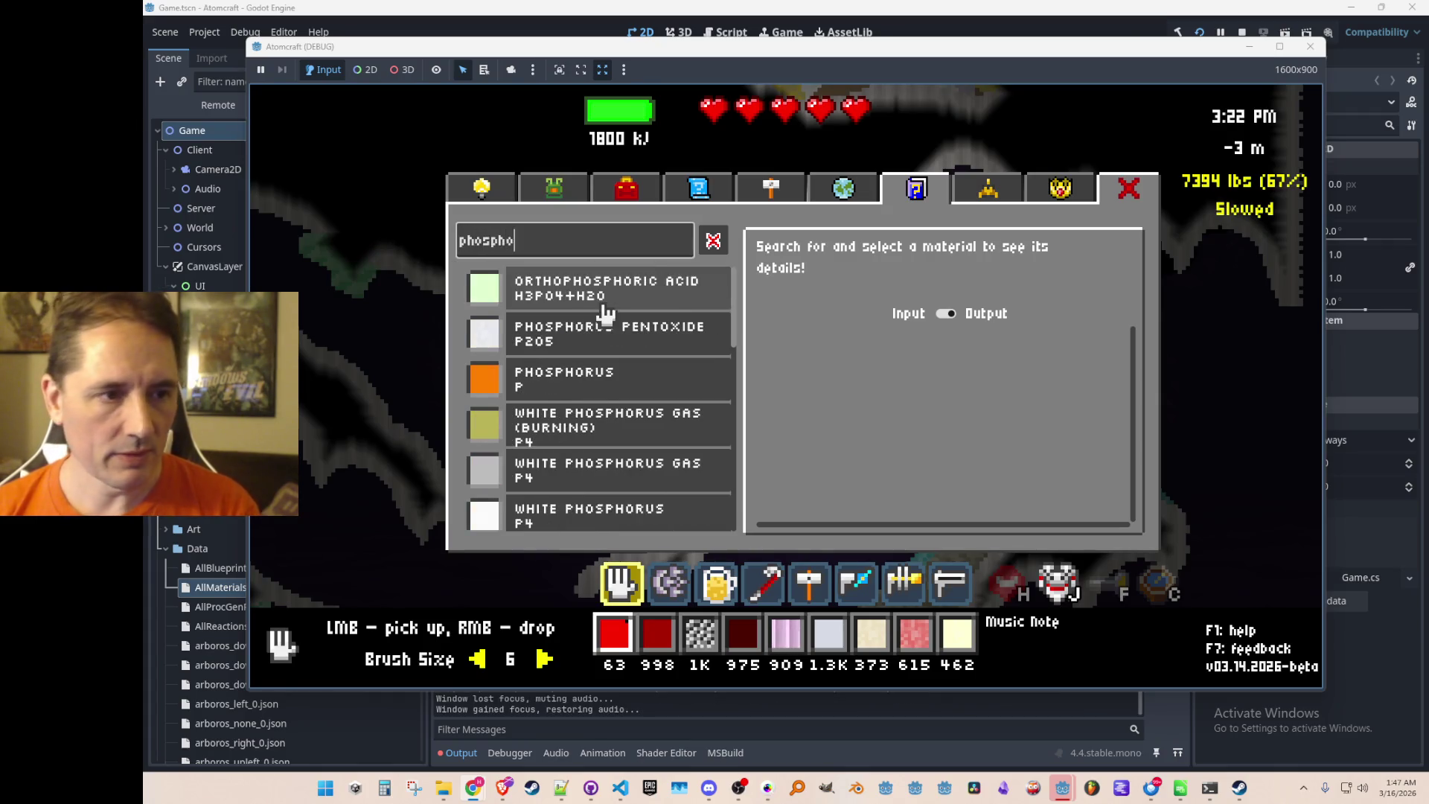
click(618, 395)
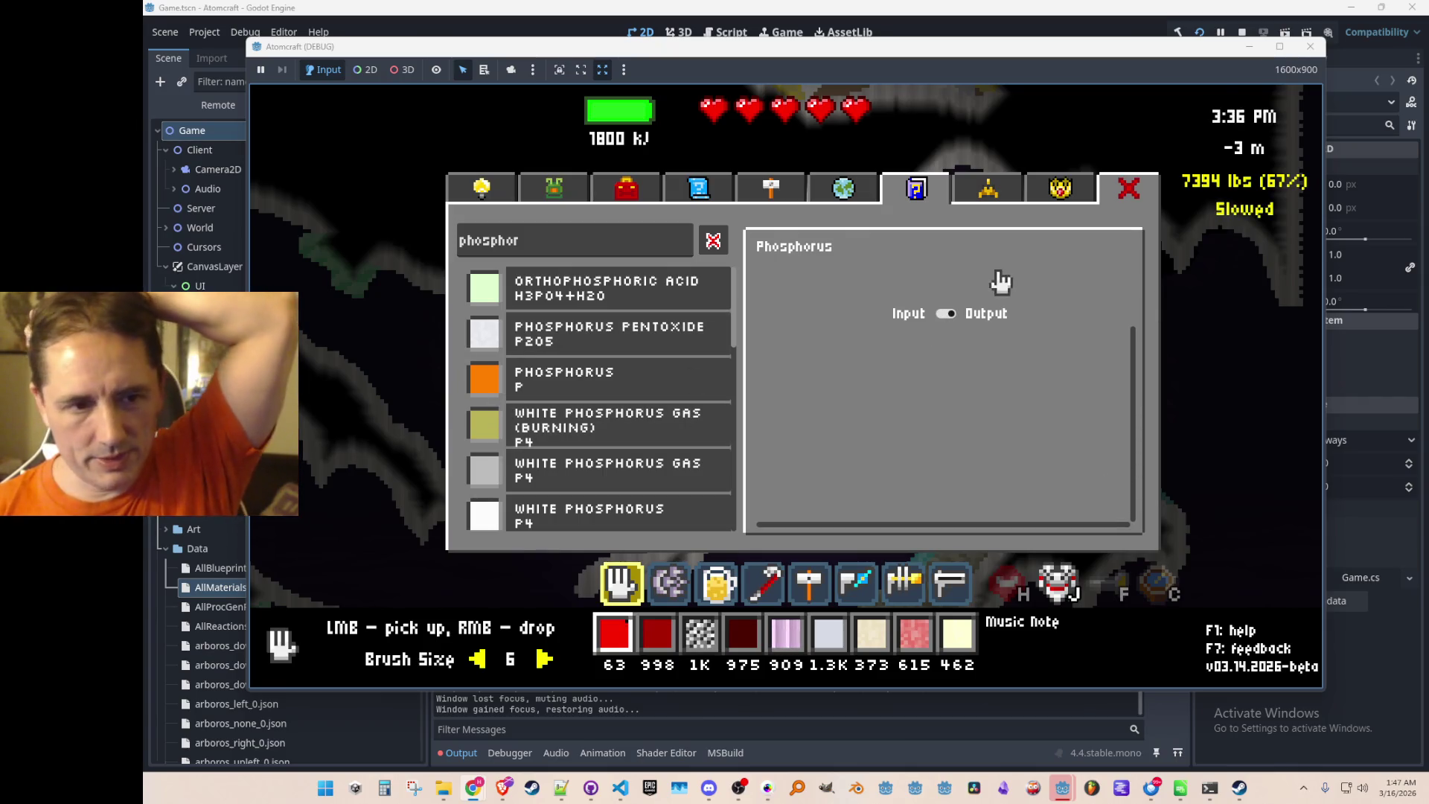
scroll(595, 417, down, 2)
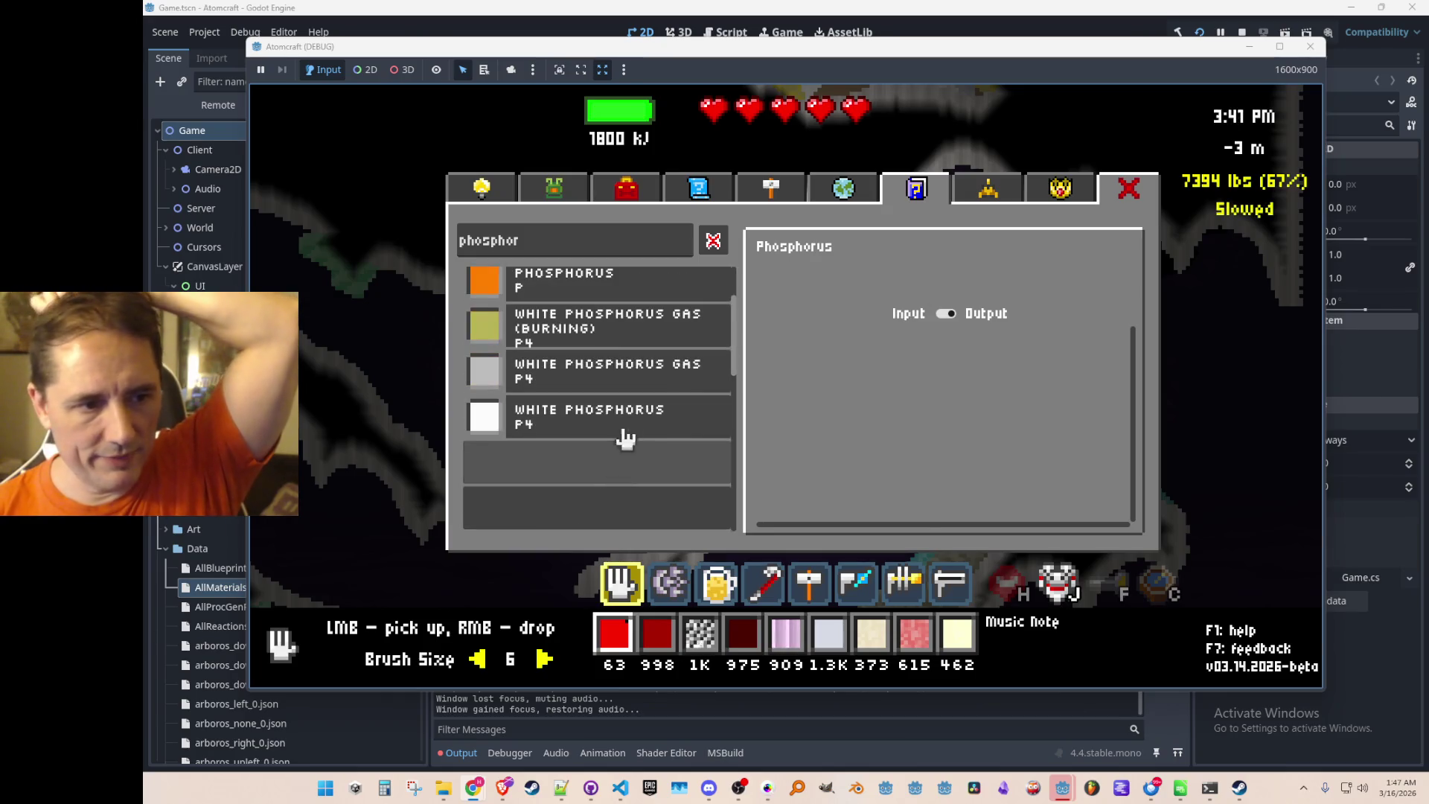
click(629, 428)
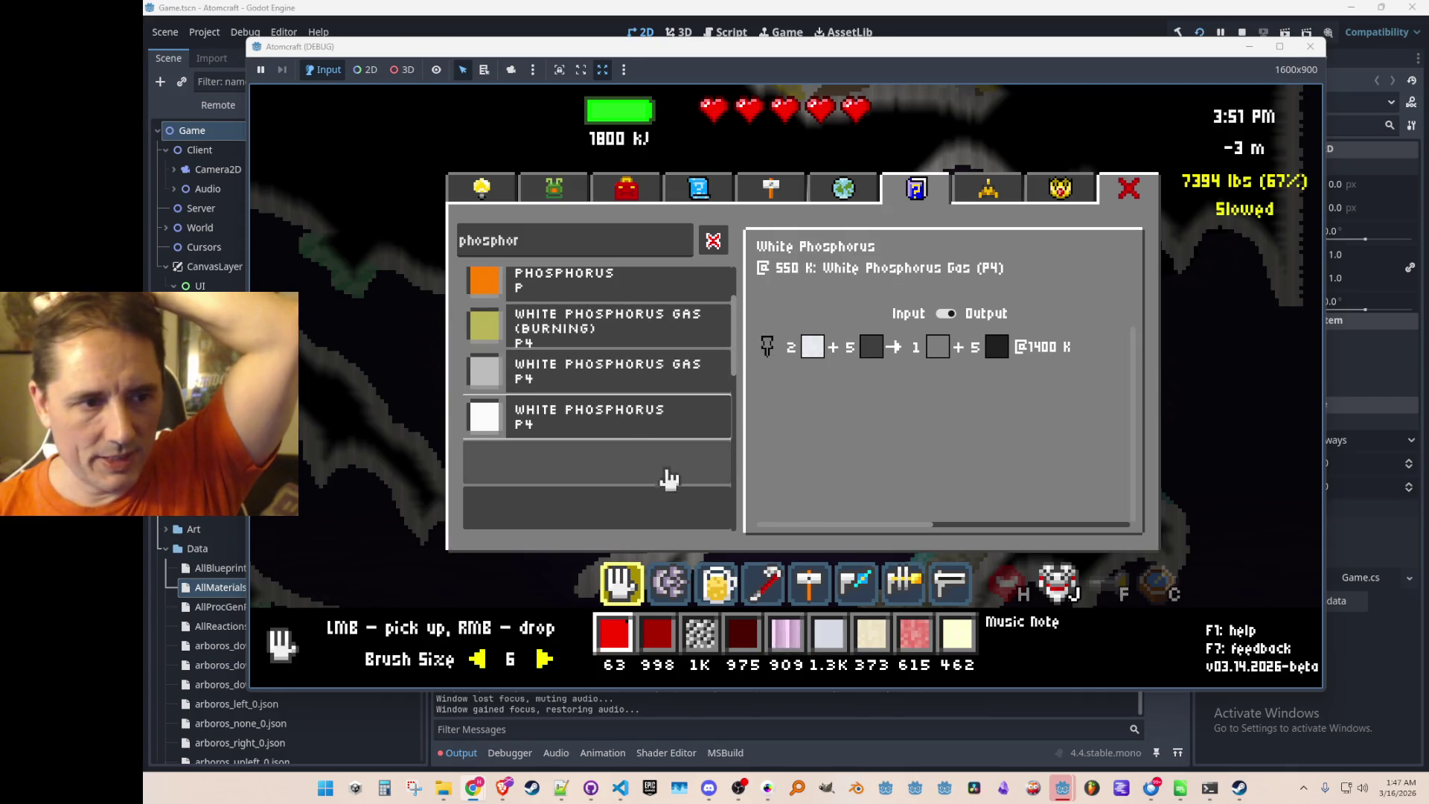
scroll(590, 423, up, 2)
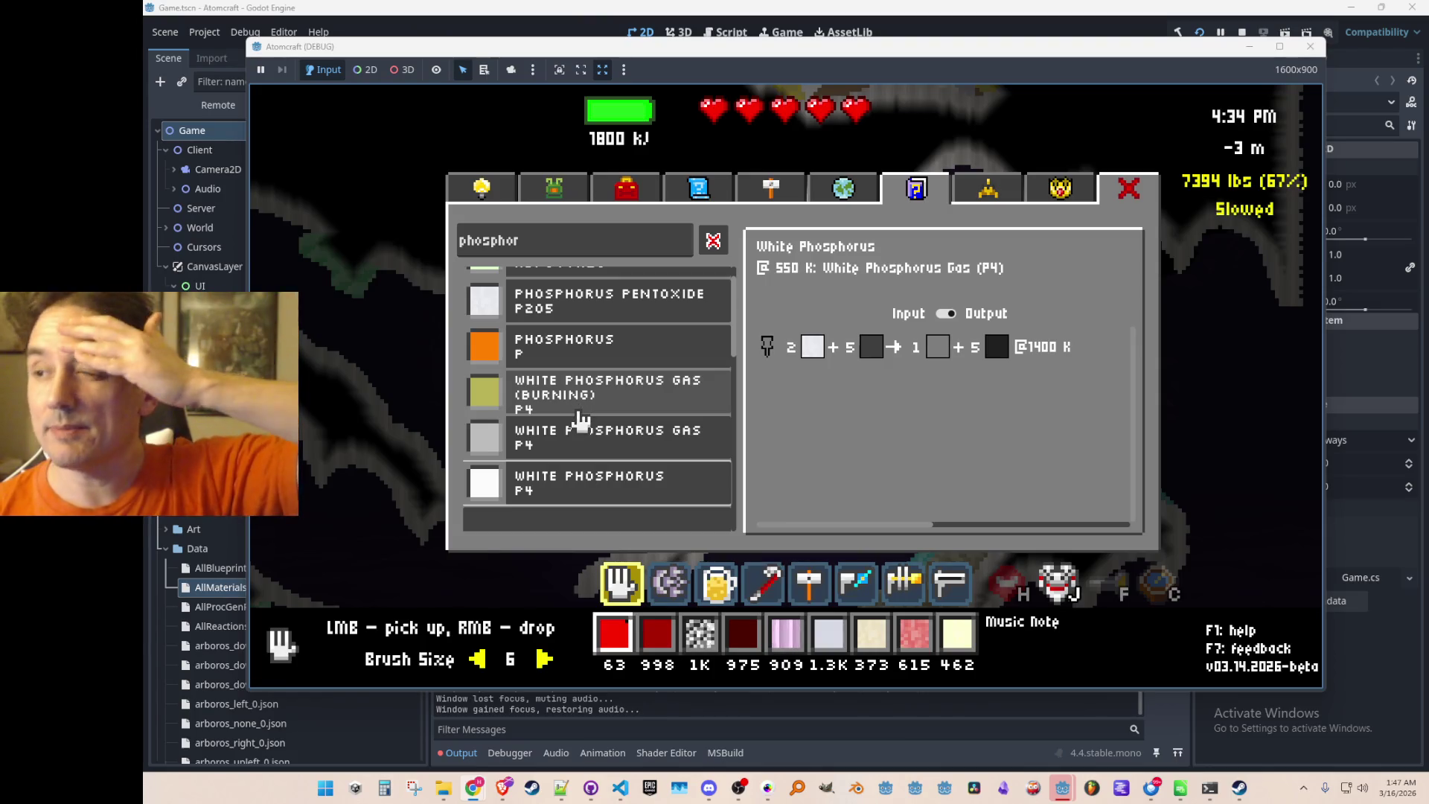
click(603, 363)
click(578, 485)
click(595, 363)
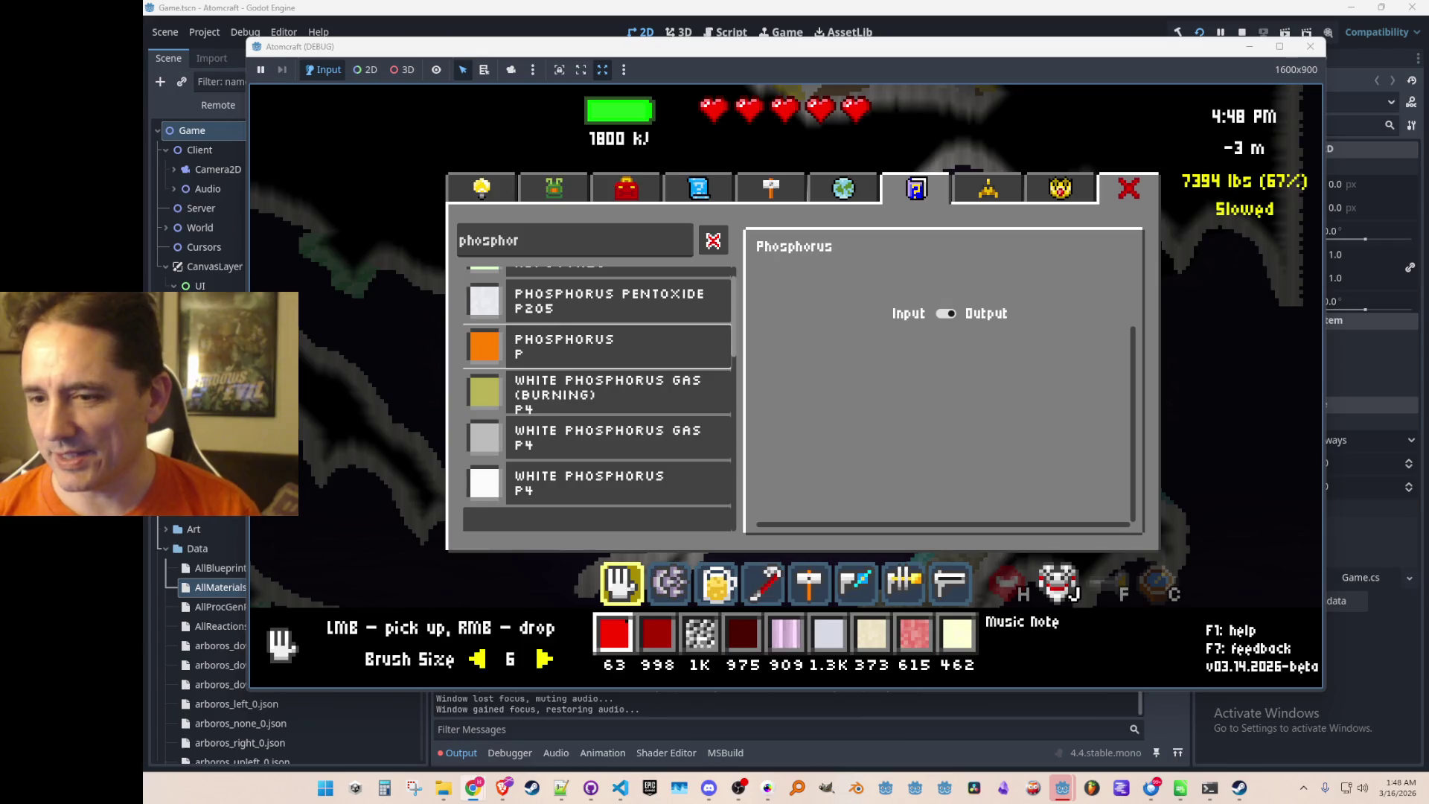
Replace the search with 'scandium' and open the Scandium entry's details.
double_click(569, 247)
text(scandium)
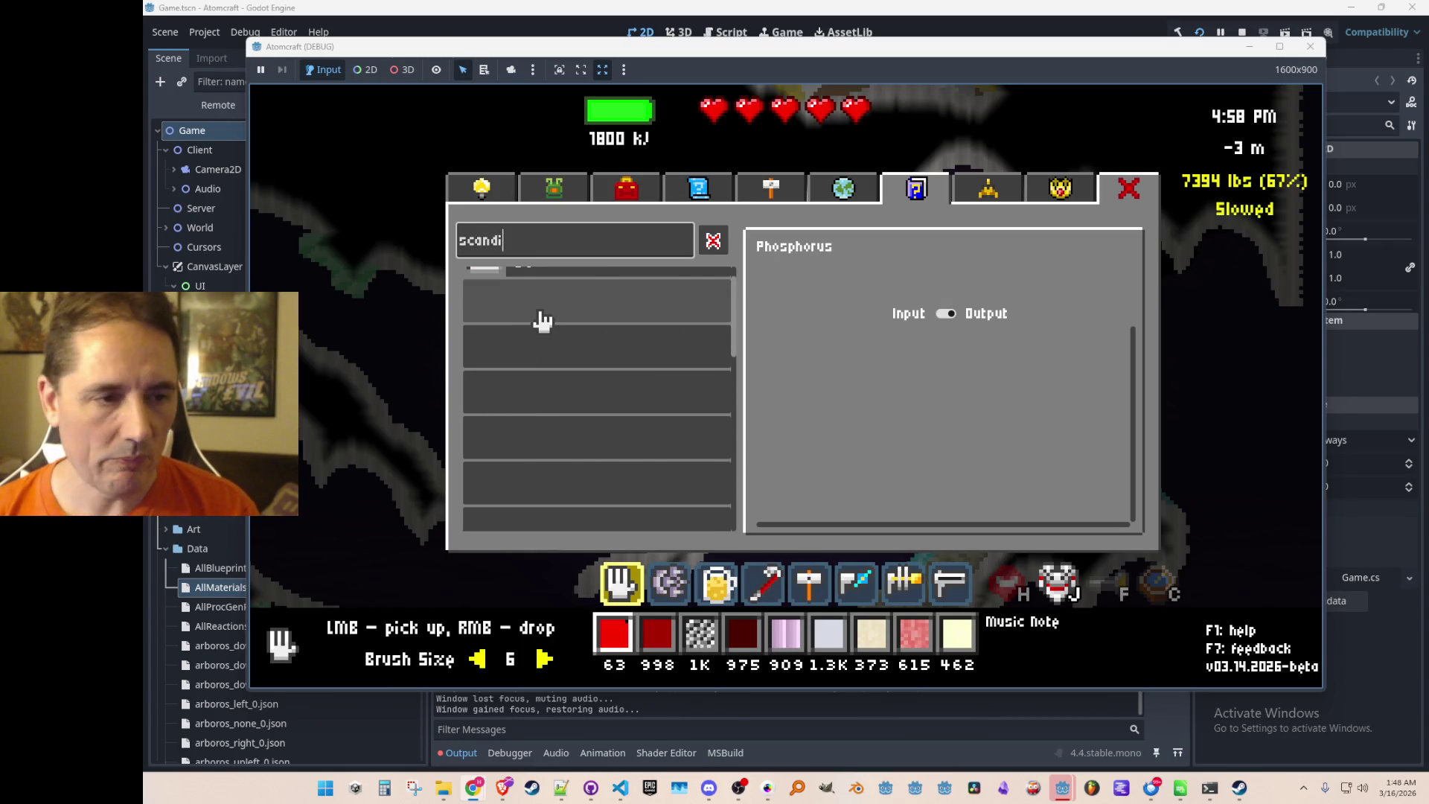
click(606, 293)
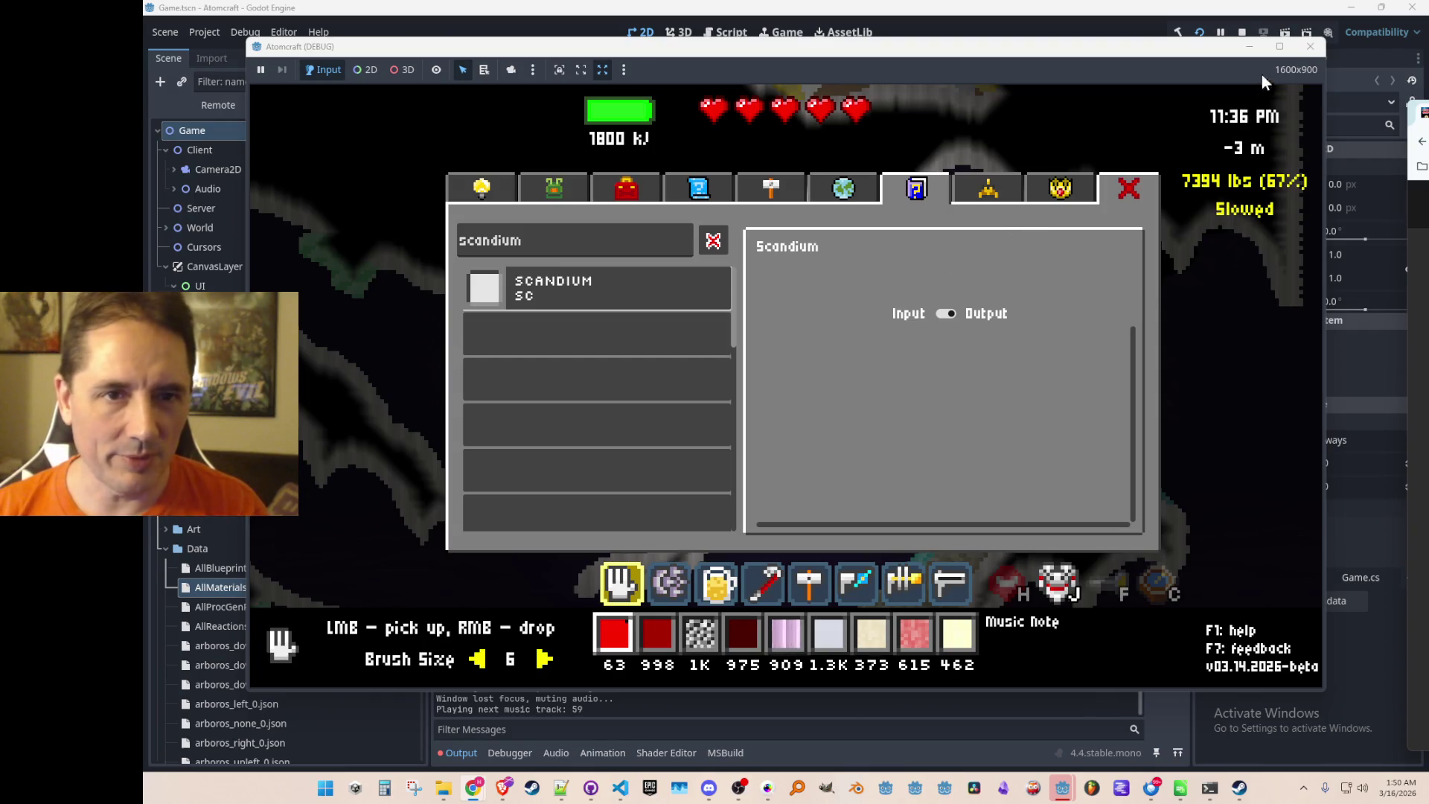
Stop the running game and bring the Fider browser window forward.
click(1242, 32)
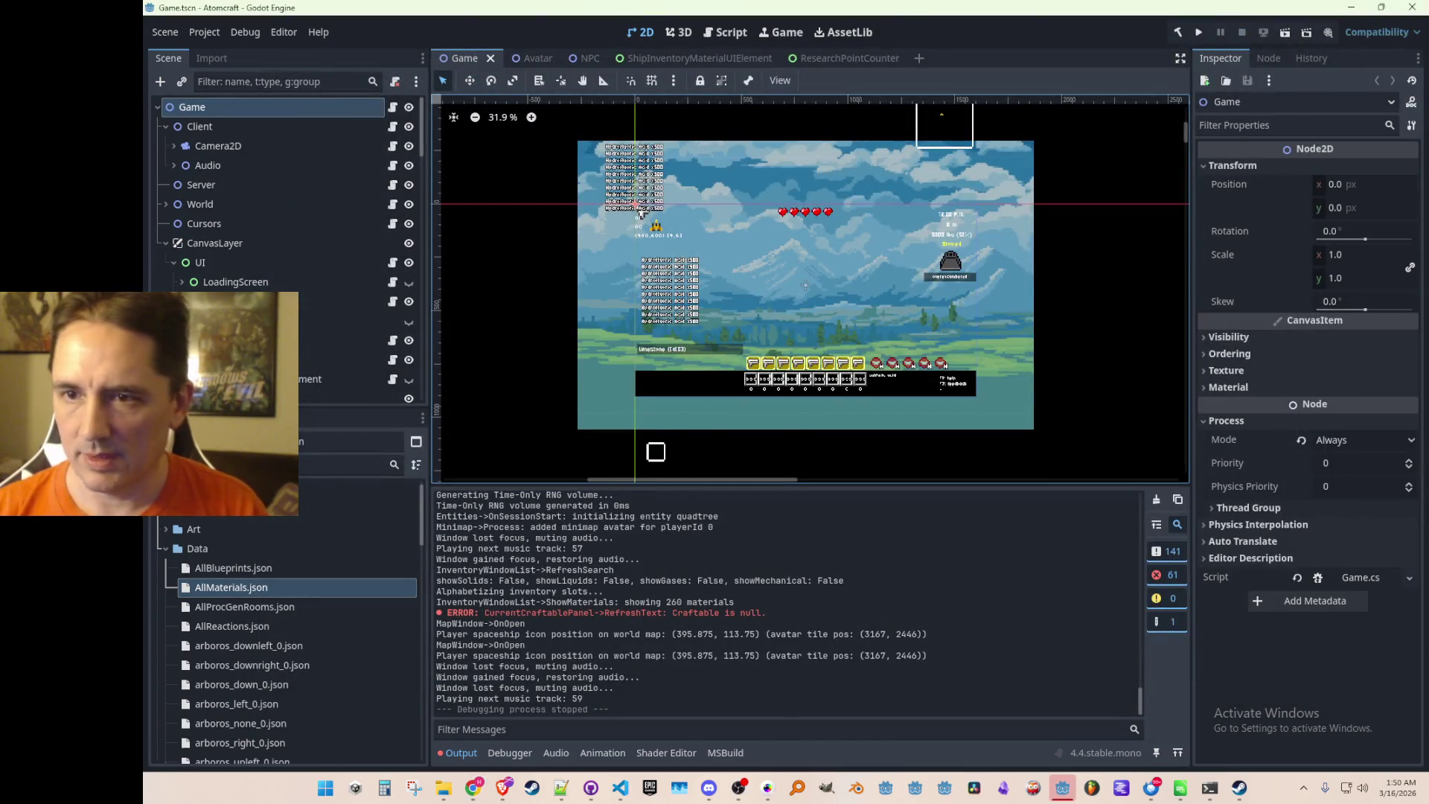
key(alt+Tab)
mouse_move(692, 99)
mouse_down()
mouse_move(713, 106)
mouse_move(640, 74)
mouse_move(628, 111)
mouse_move(620, 72)
mouse_up()
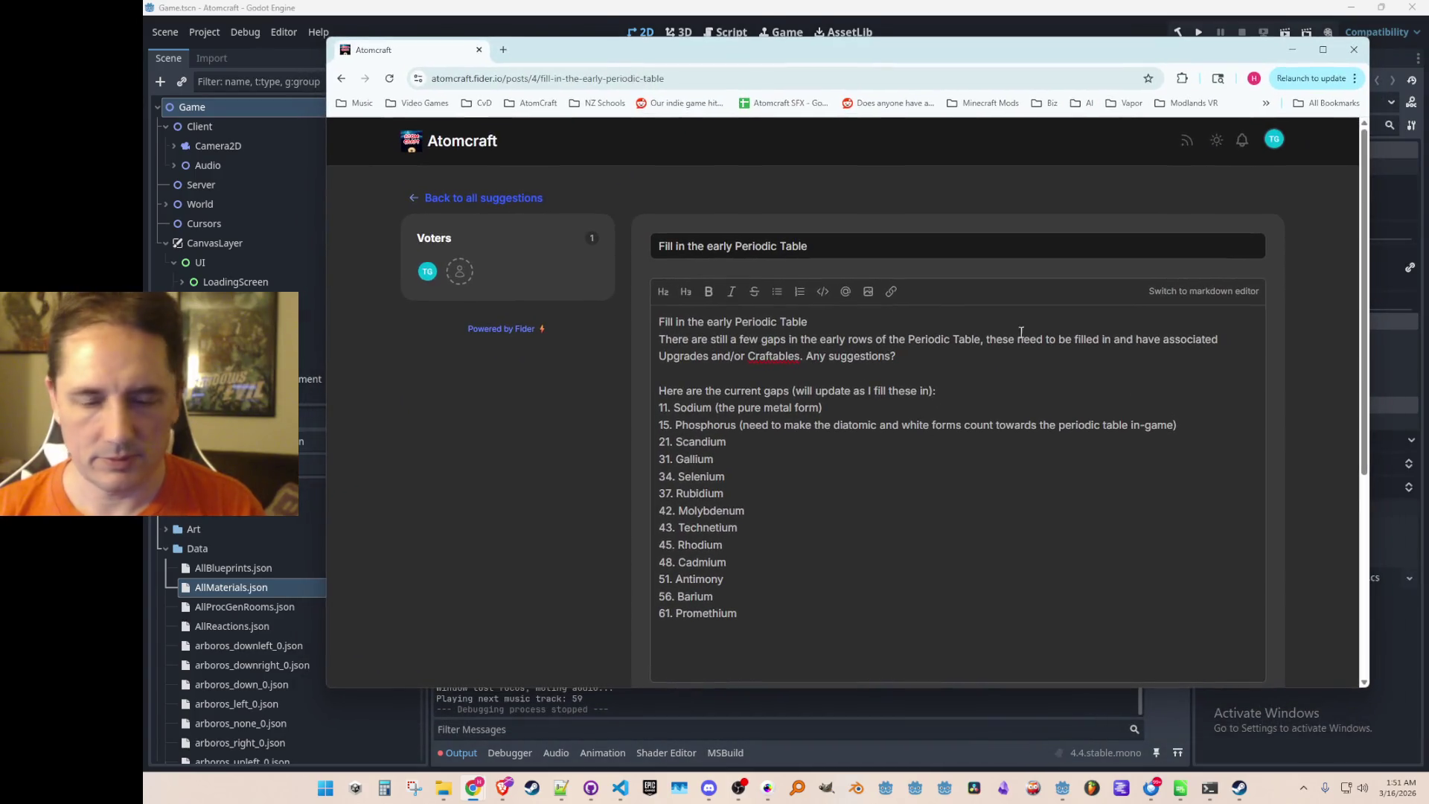
Delete the '61. Promethium' line from the Periodic Table post and save it.
click(881, 628)
key(shift+Home)
key(BackSpace)
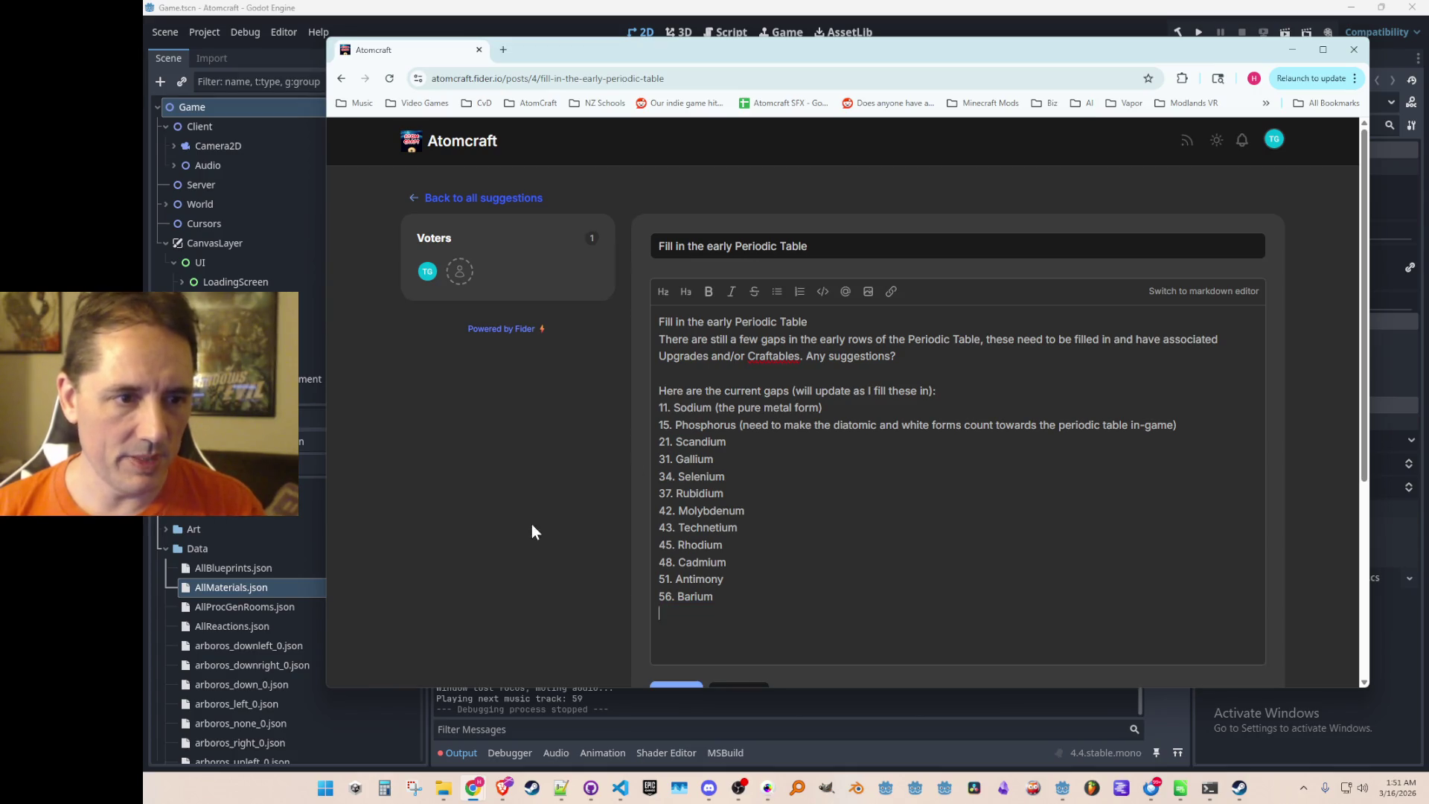
scroll(531, 531, down, 2)
click(671, 564)
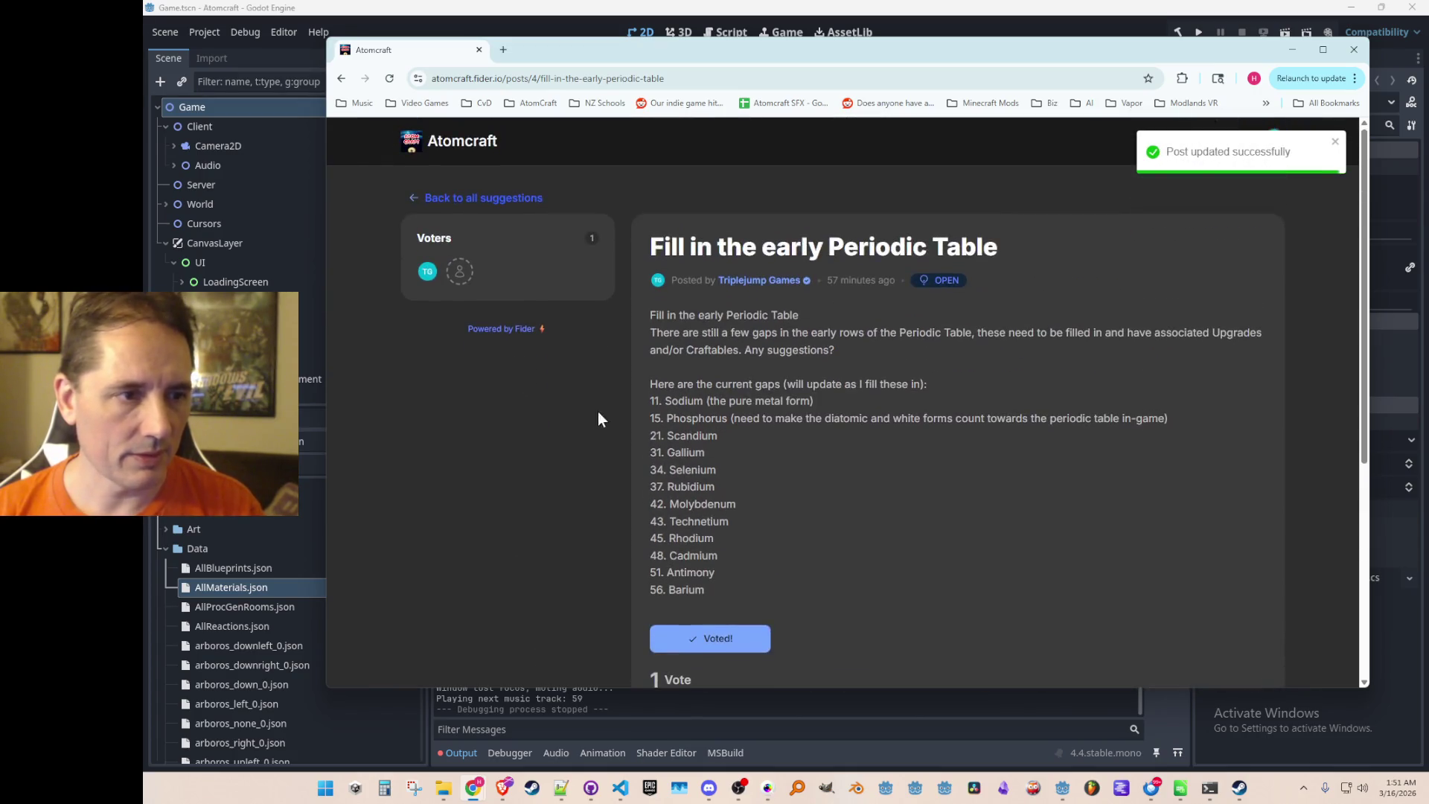
Go back to all suggestions and scroll through the Atomcraft board.
click(538, 200)
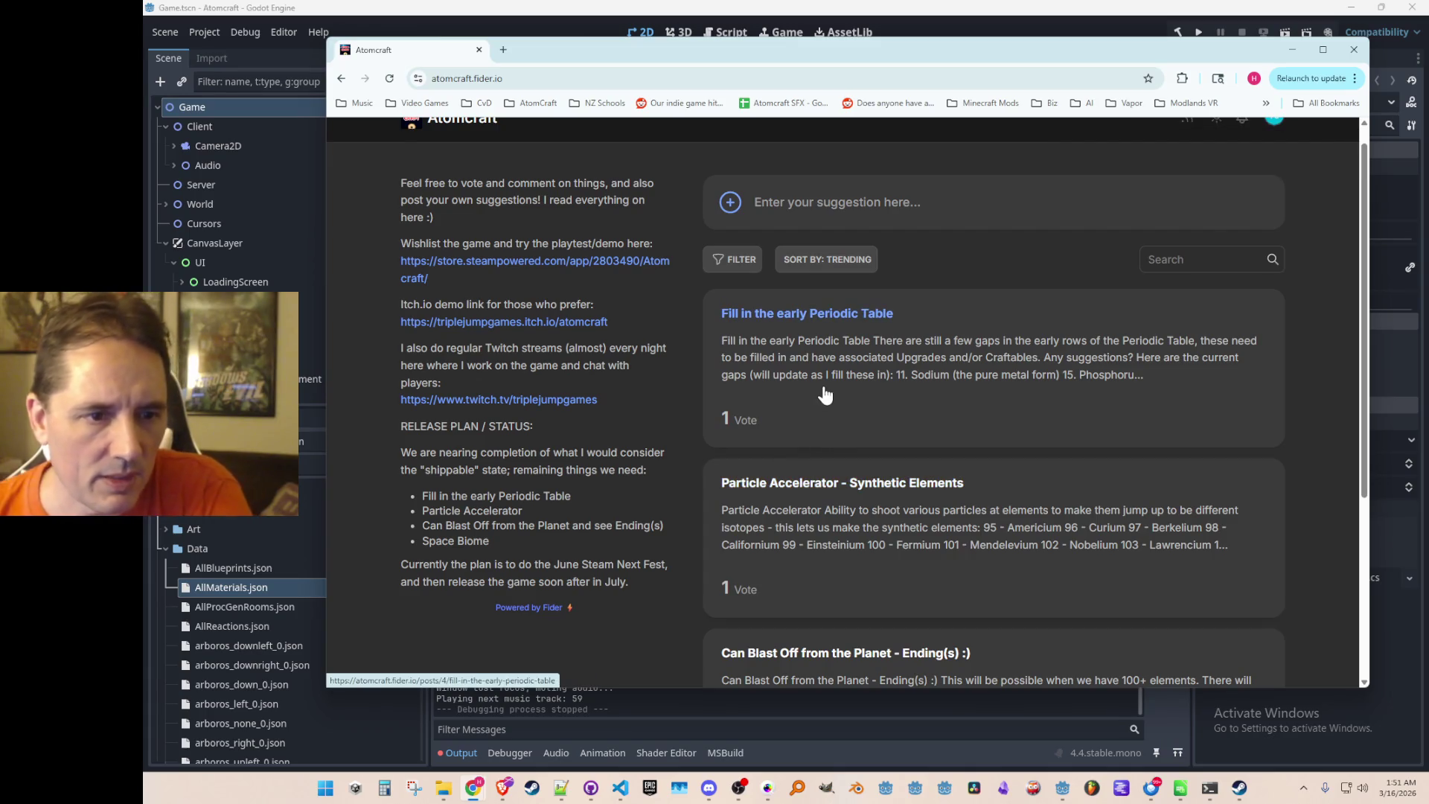
scroll(692, 350, down, 4)
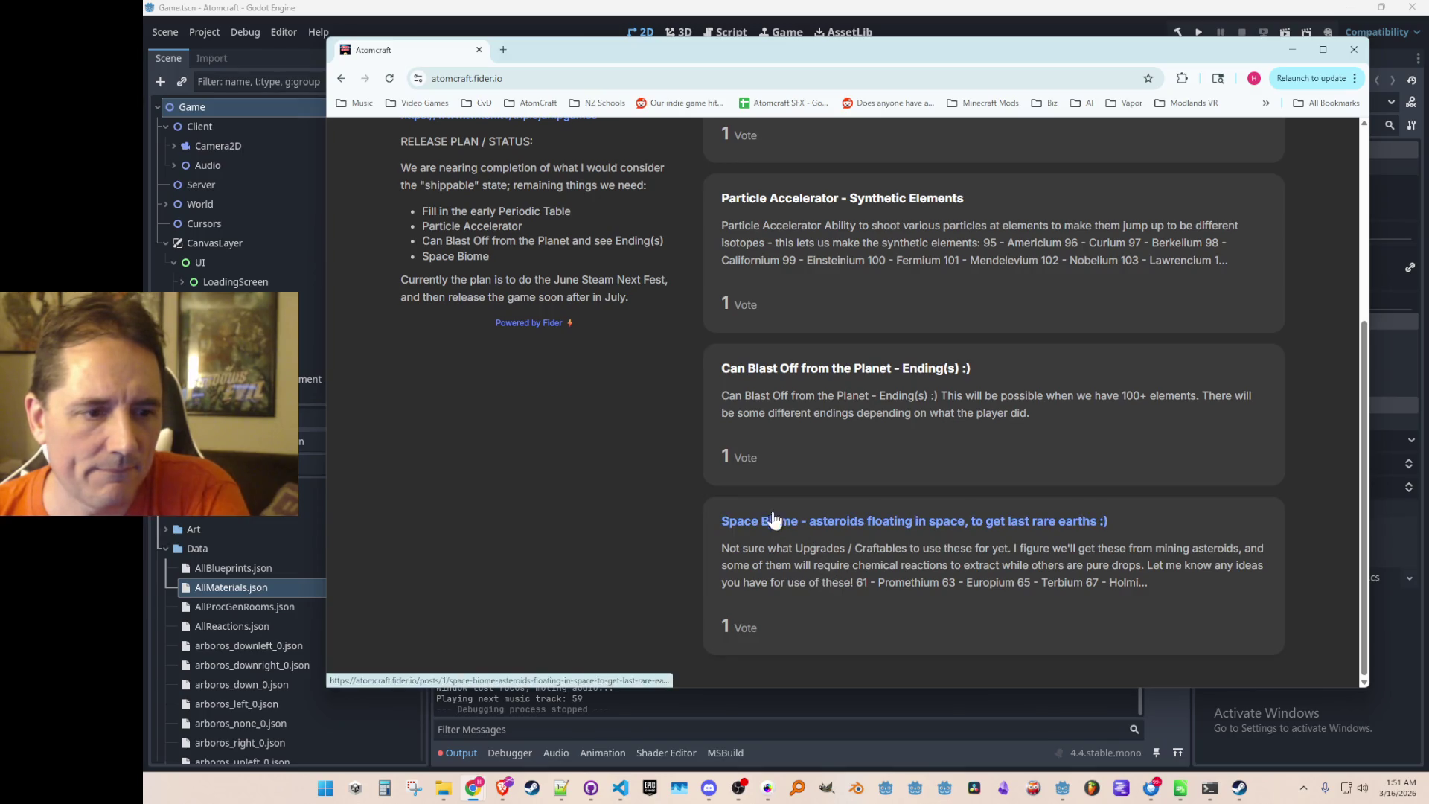
scroll(678, 401, up, 4)
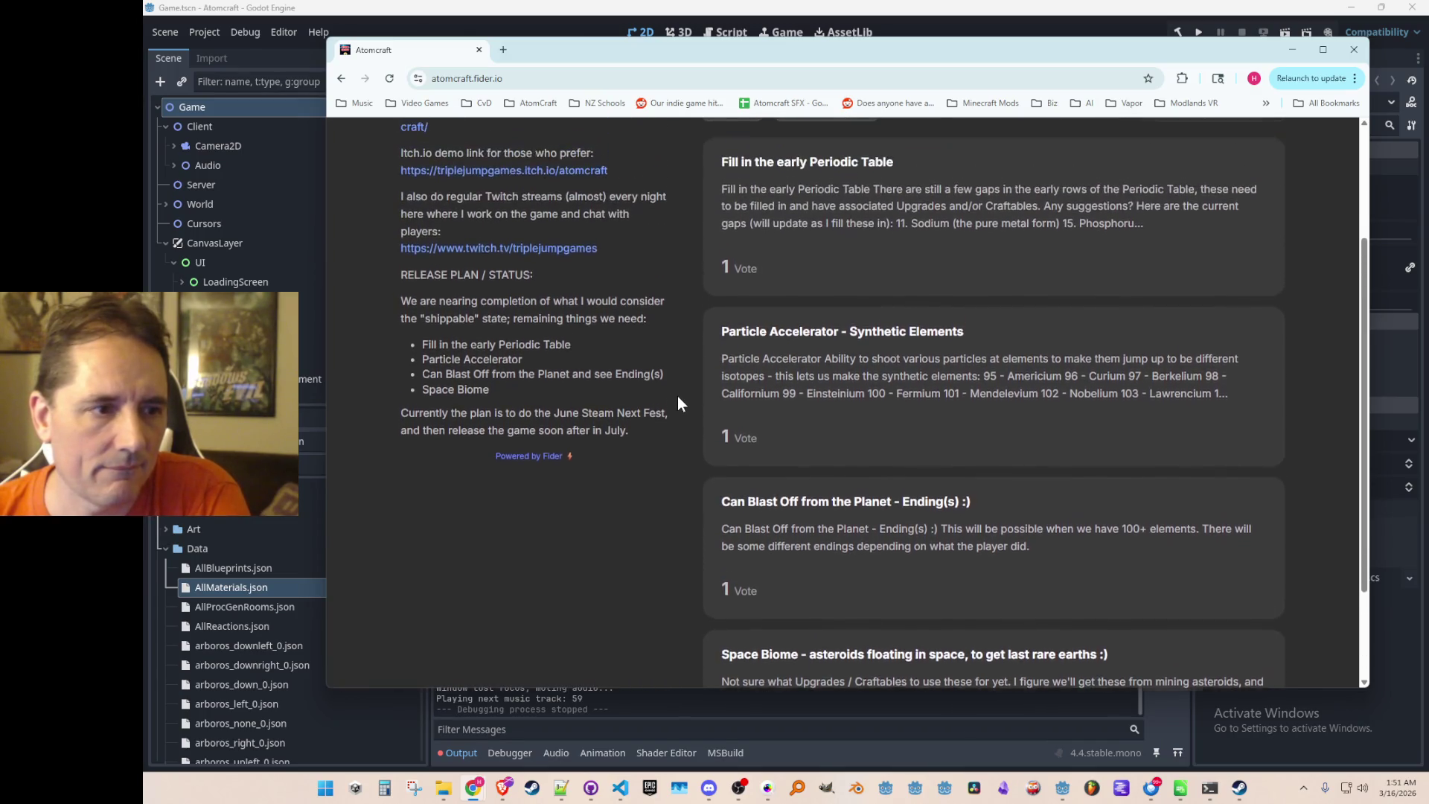
scroll(679, 394, down, 4)
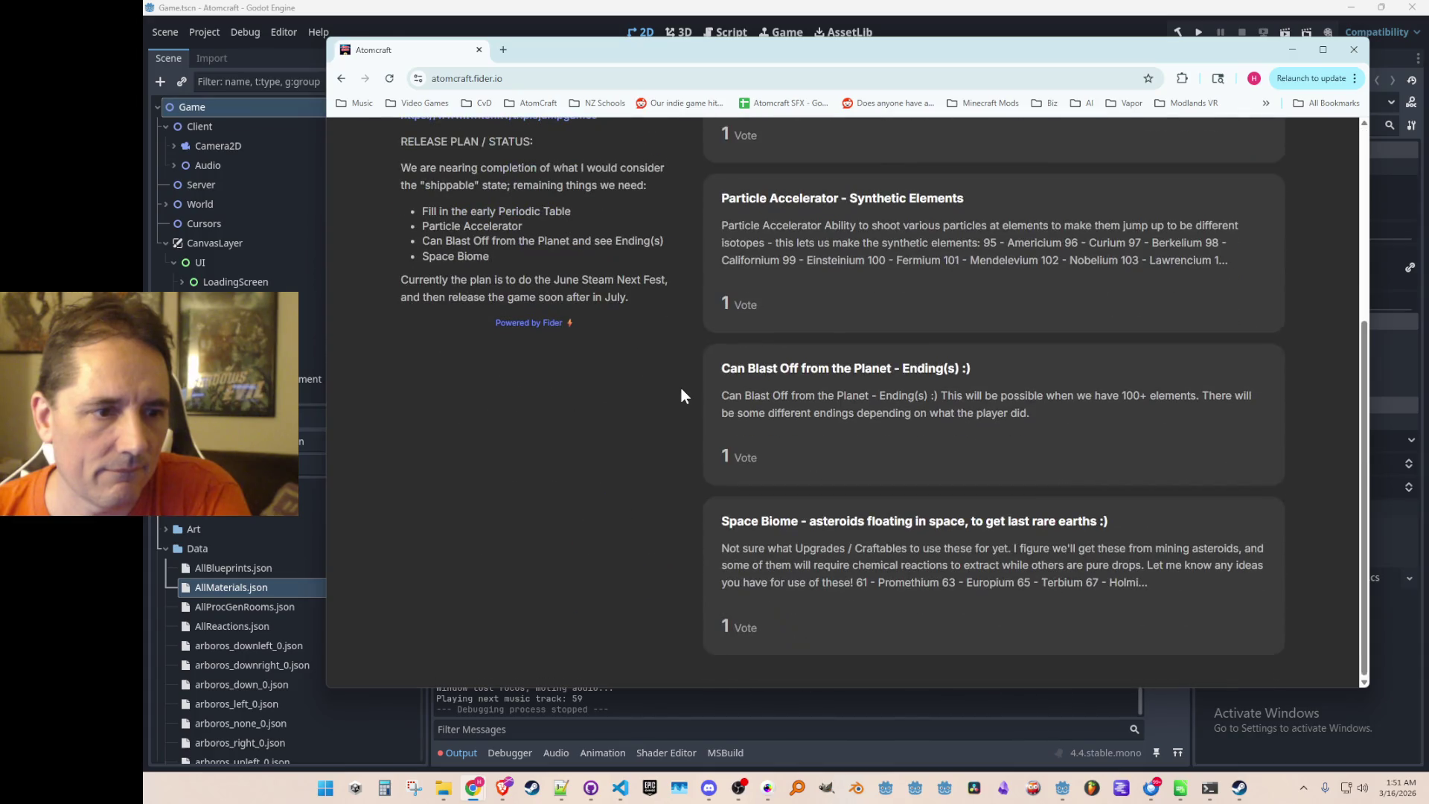
scroll(681, 395, up, 4)
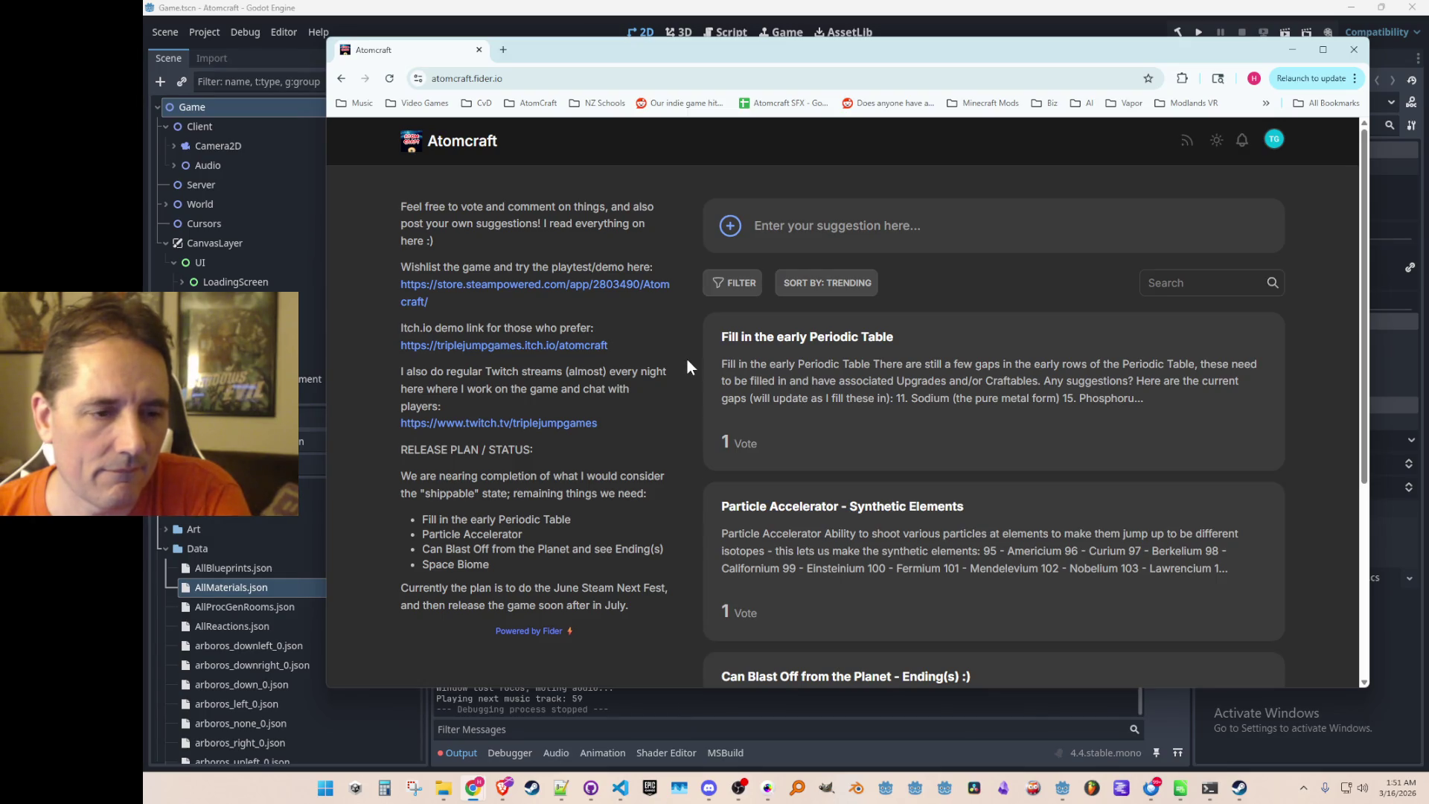
scroll(686, 365, down, 4)
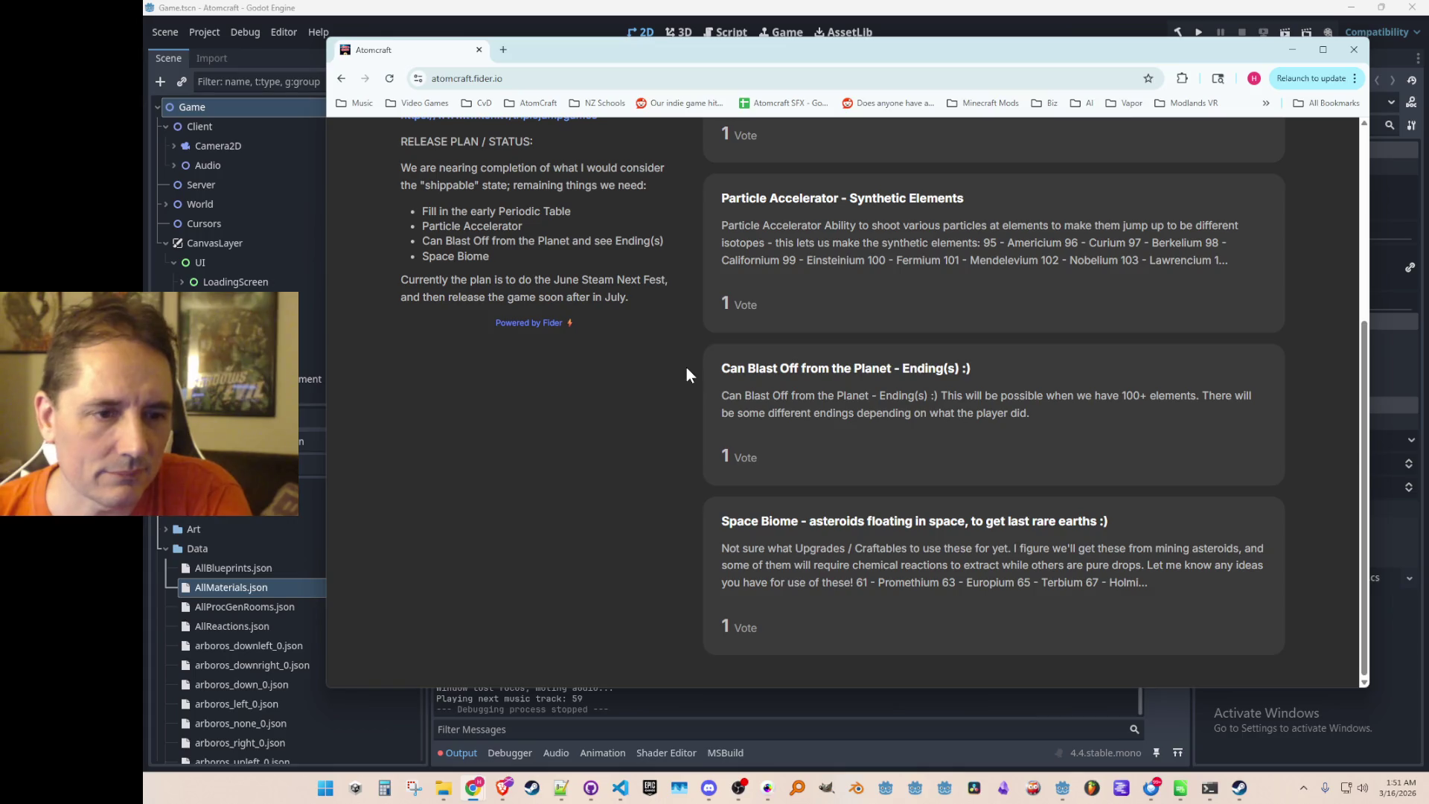
scroll(686, 368, up, 5)
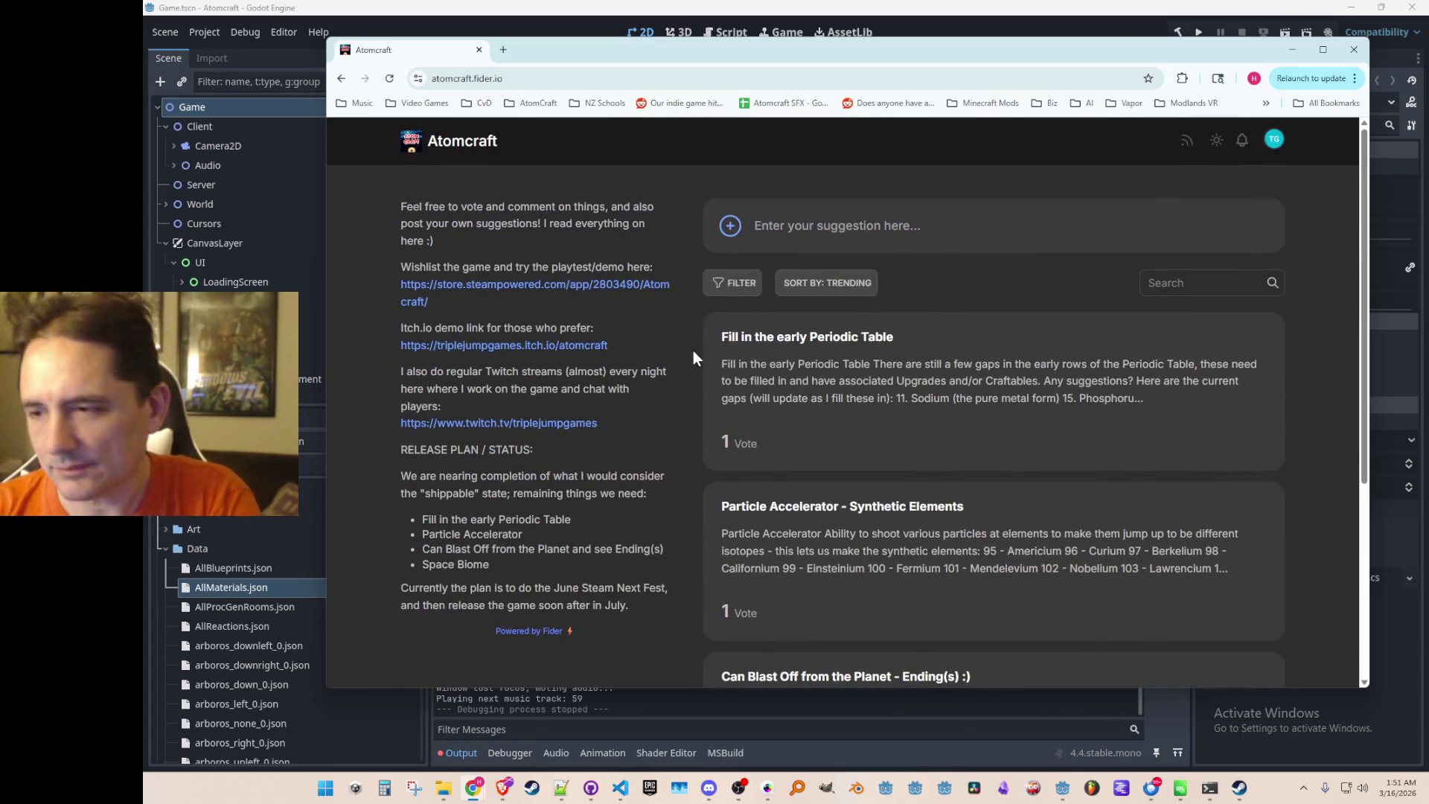
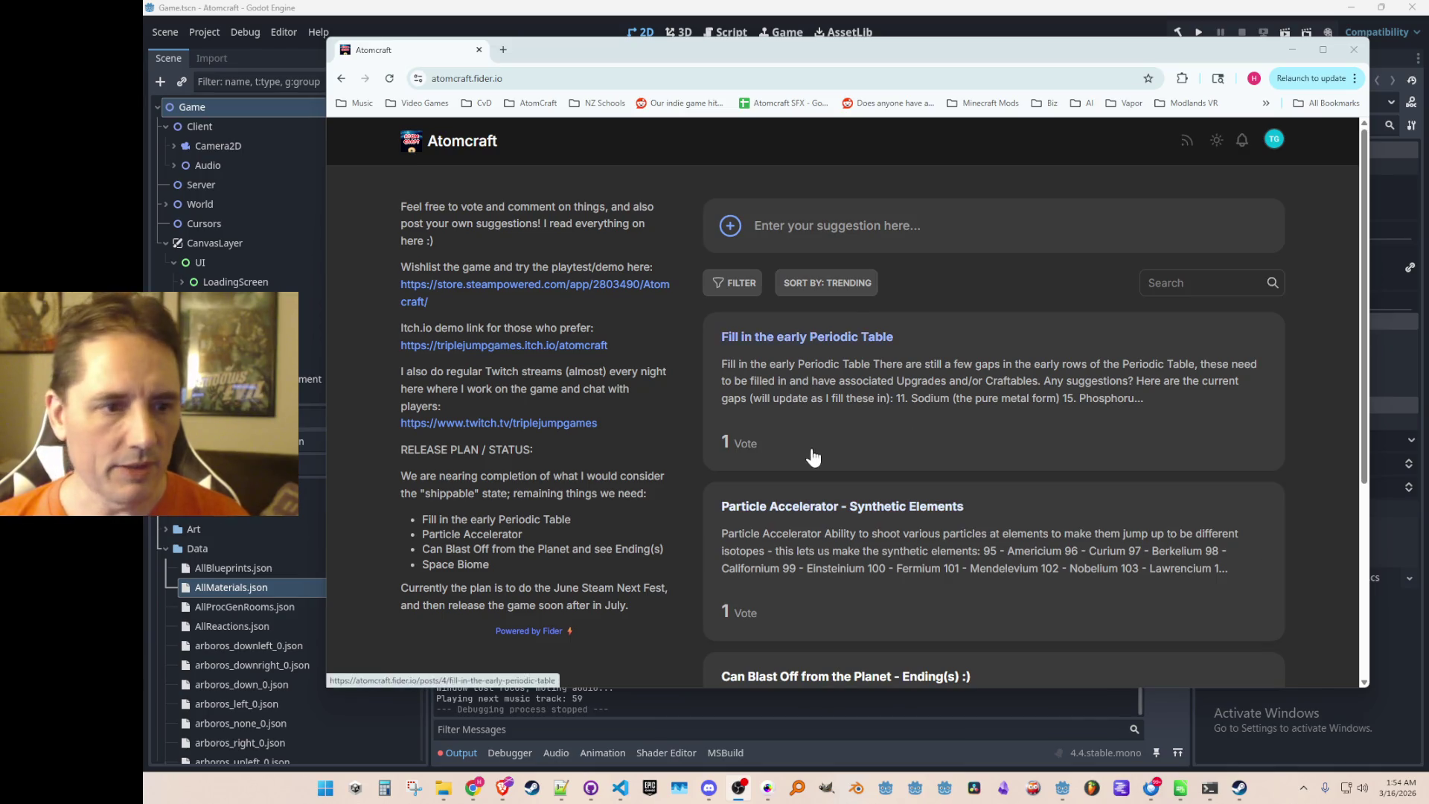
Open the 'Fill in the early Periodic Table' post, review its element gaps, and start editing it.
scroll(770, 346, down, 2)
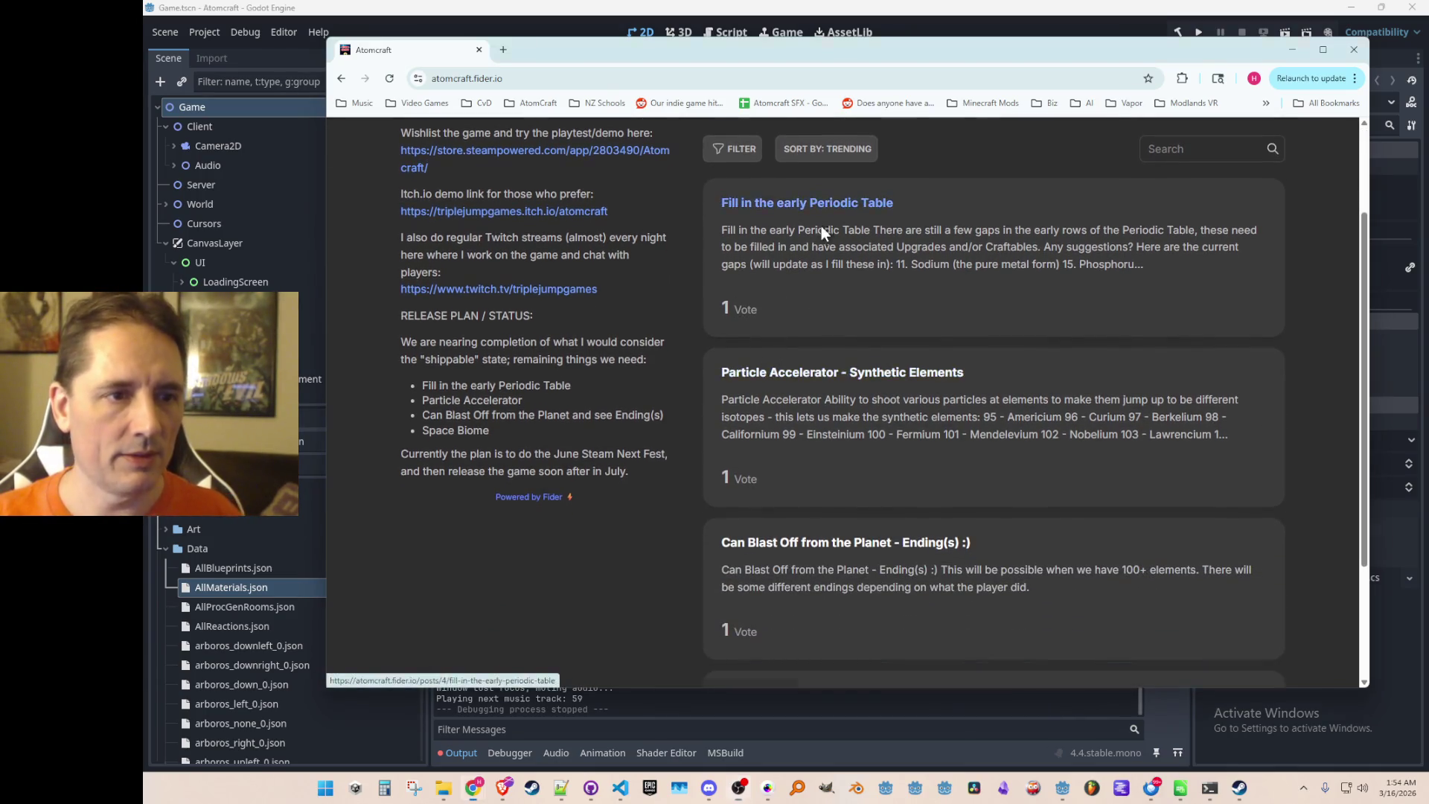
click(820, 225)
scroll(749, 349, down, 2)
scroll(749, 348, up, 1)
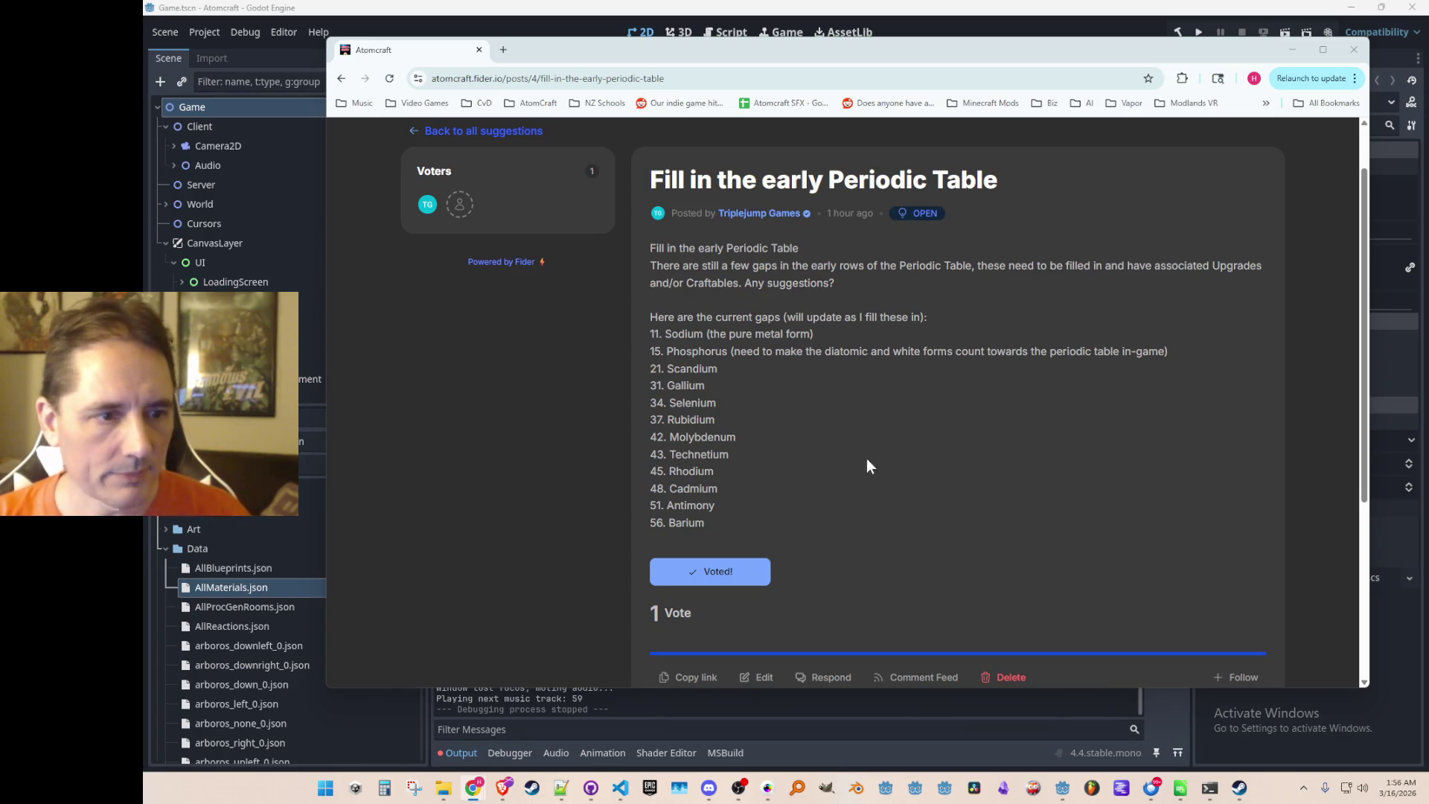
scroll(708, 364, down, 1)
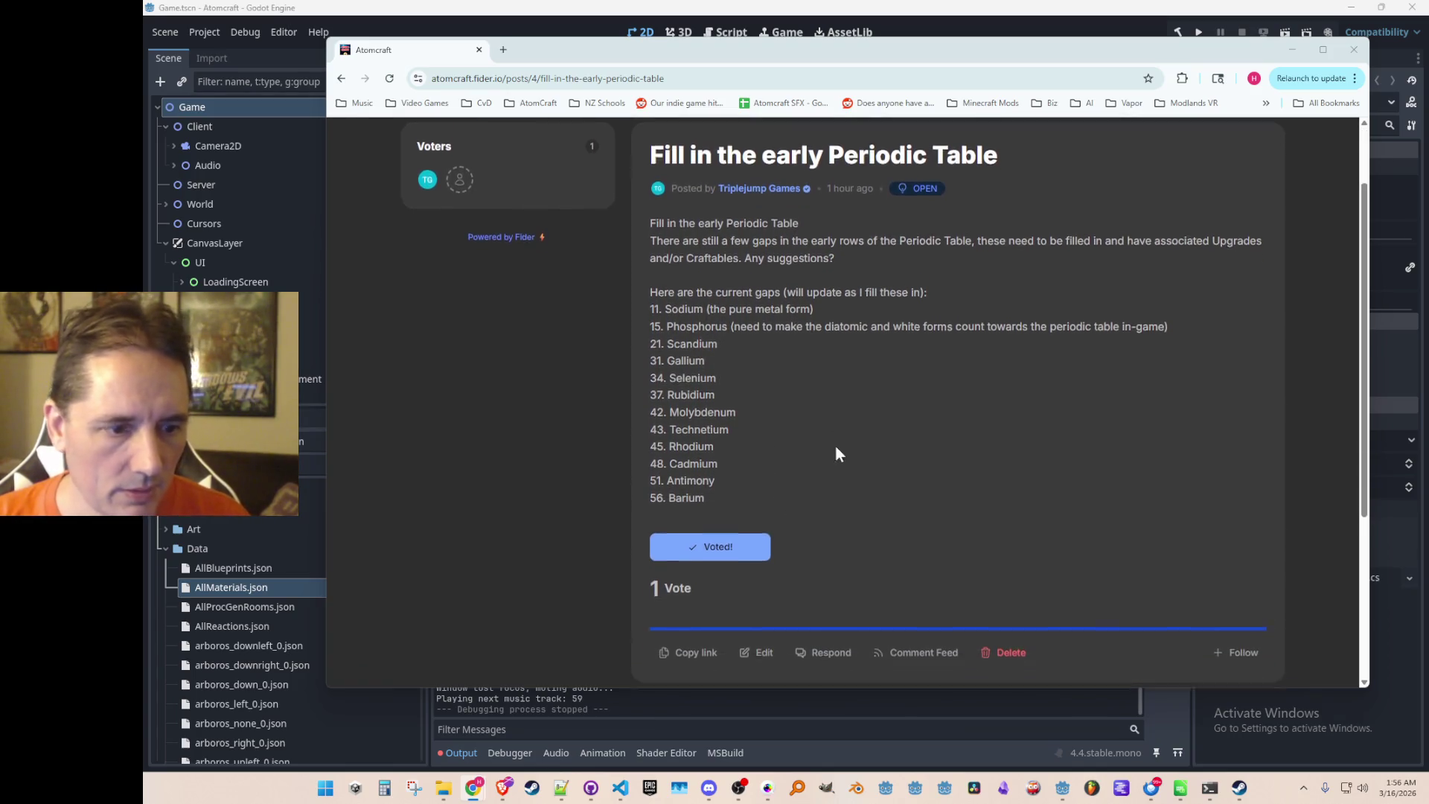
scroll(755, 612, up, 1)
scroll(785, 642, down, 1)
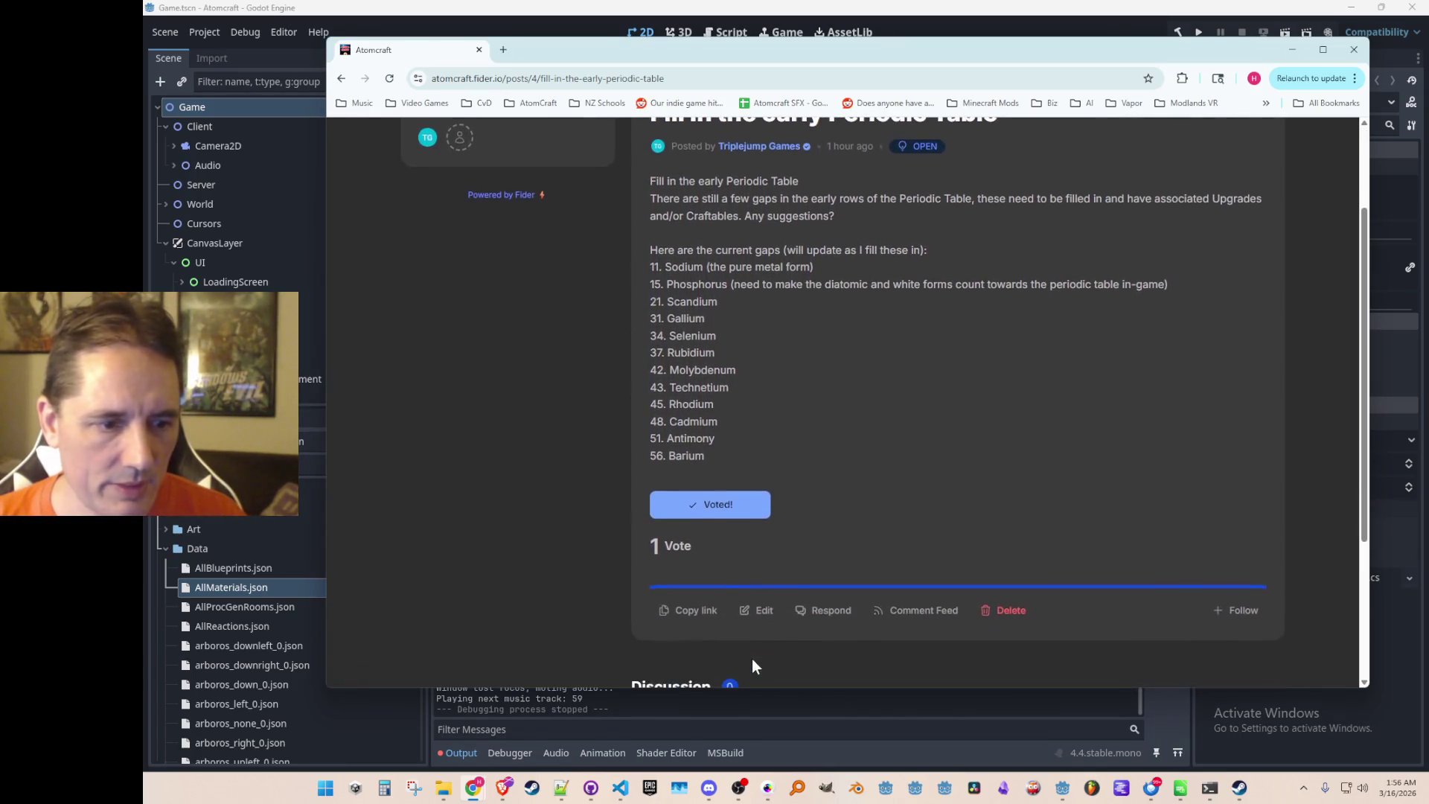
click(760, 609)
Note Scandium Iodide (ScI3) for a Flashlight upgrade and Cadmium for an Electrolyzer upgrade.
click(815, 308)
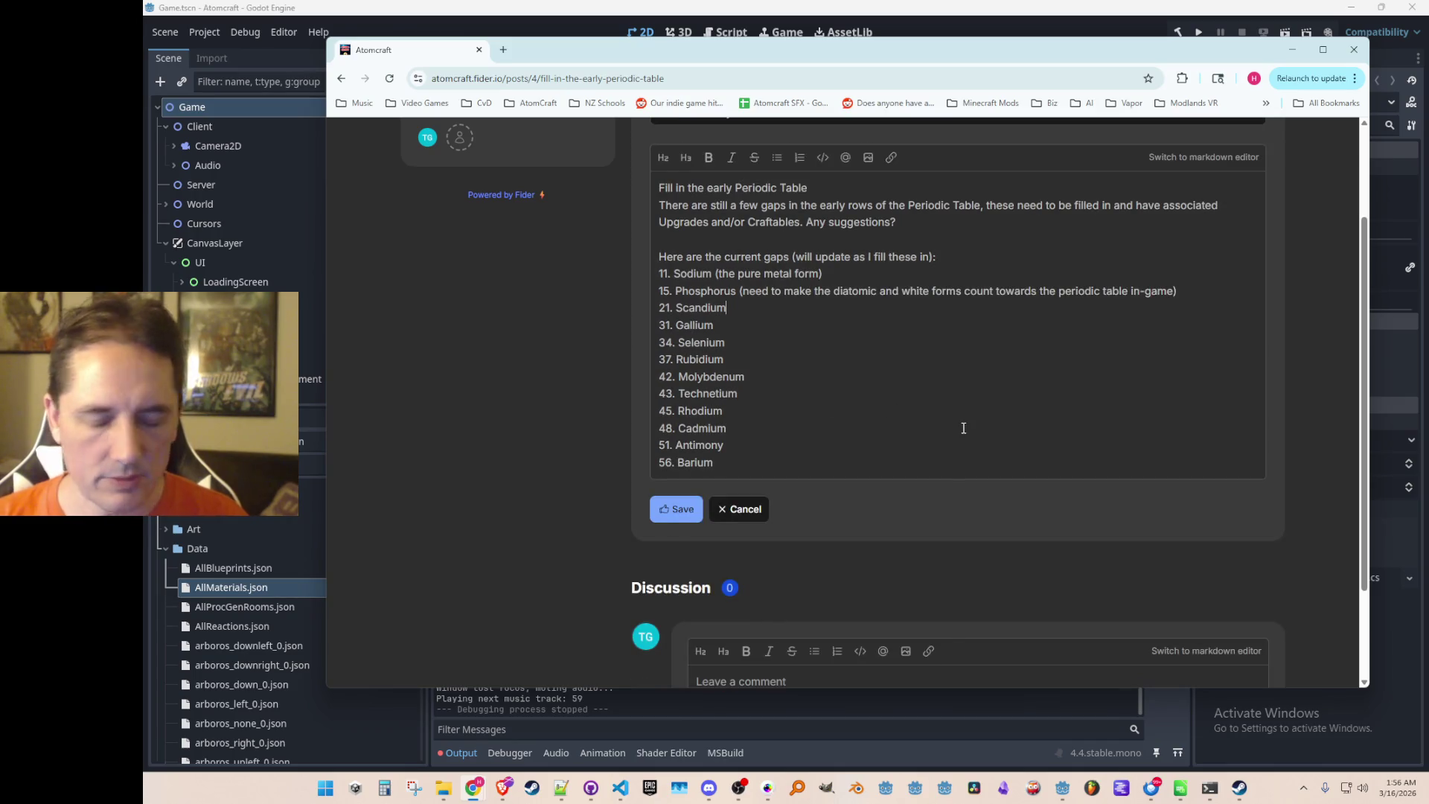
text( - curren)
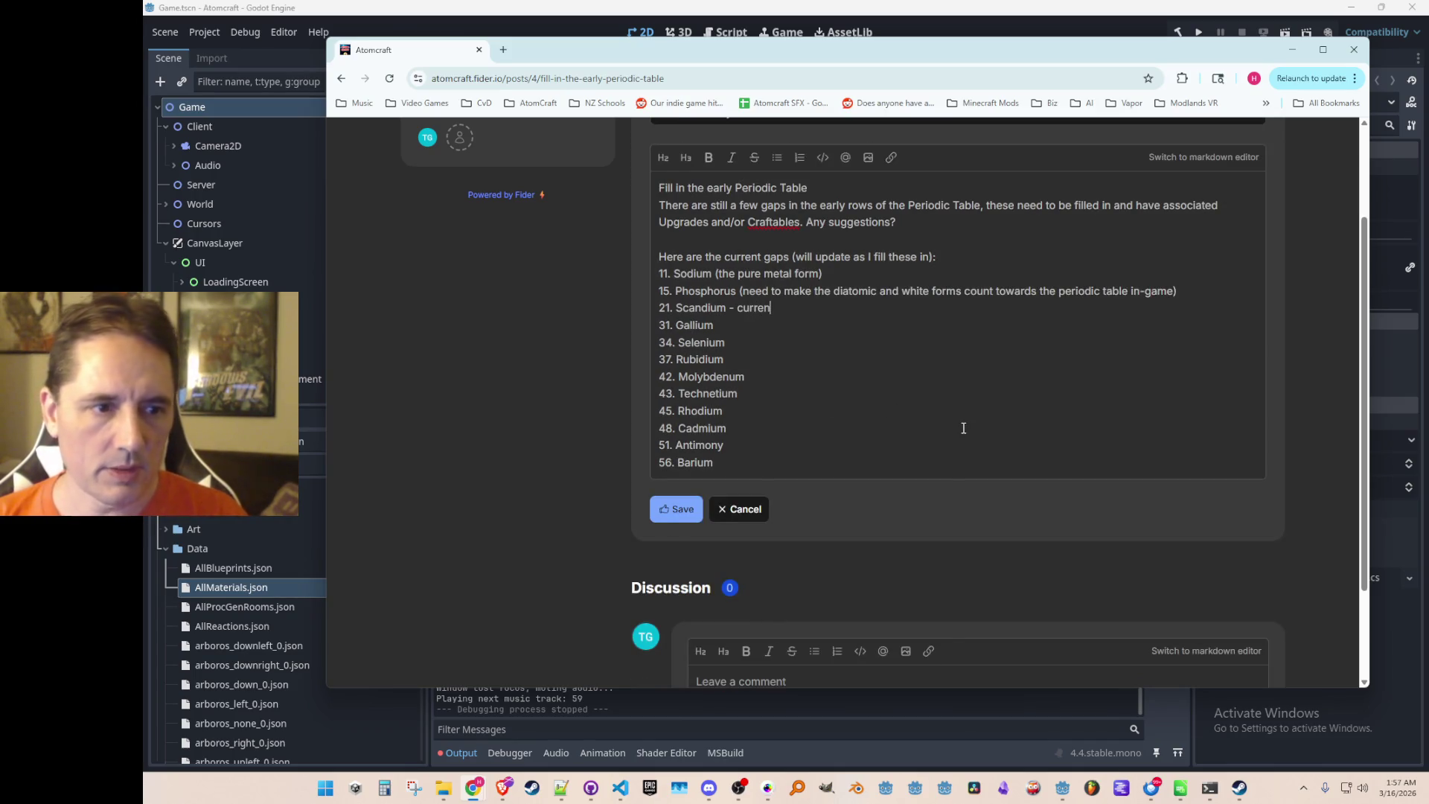
text(t i)
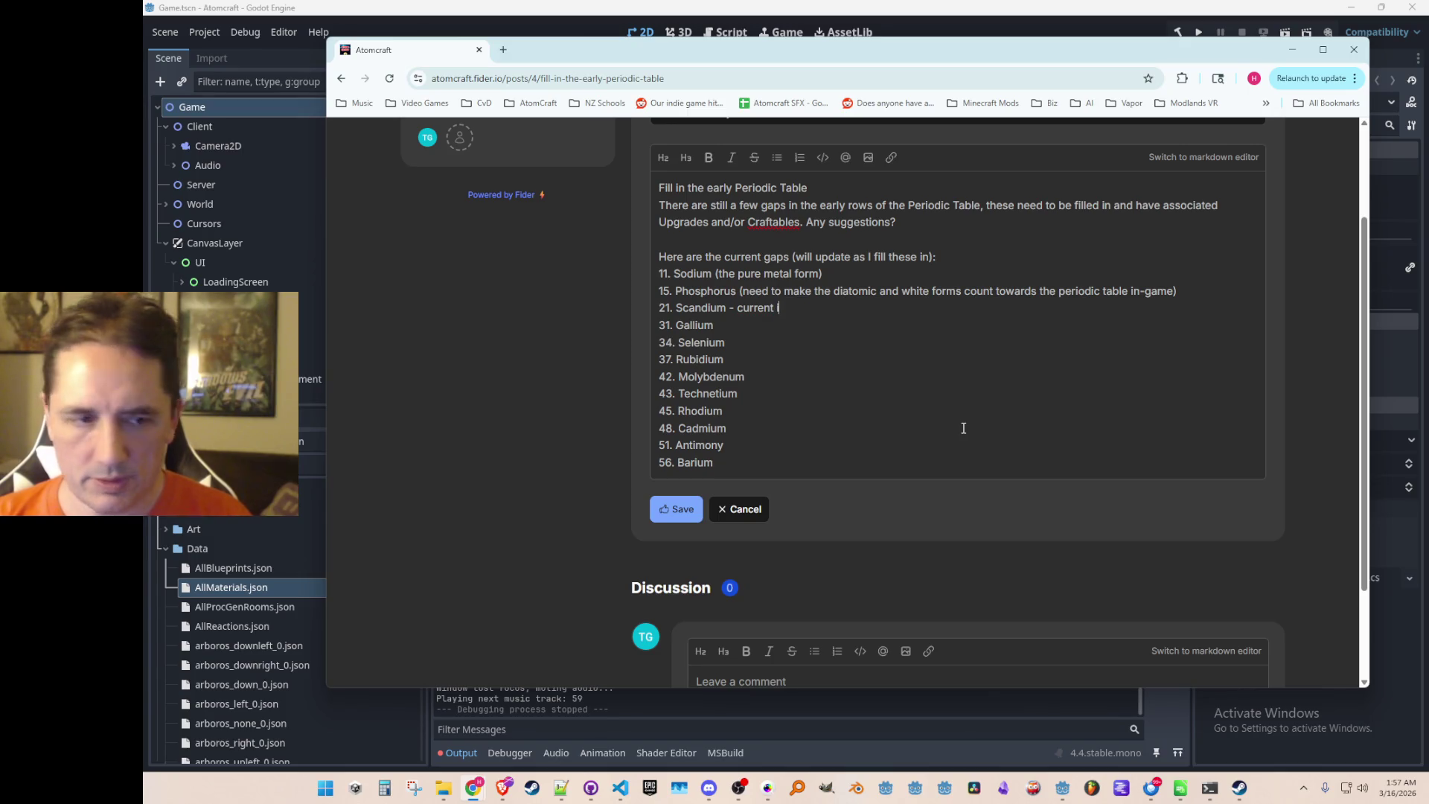
text(dea is S)
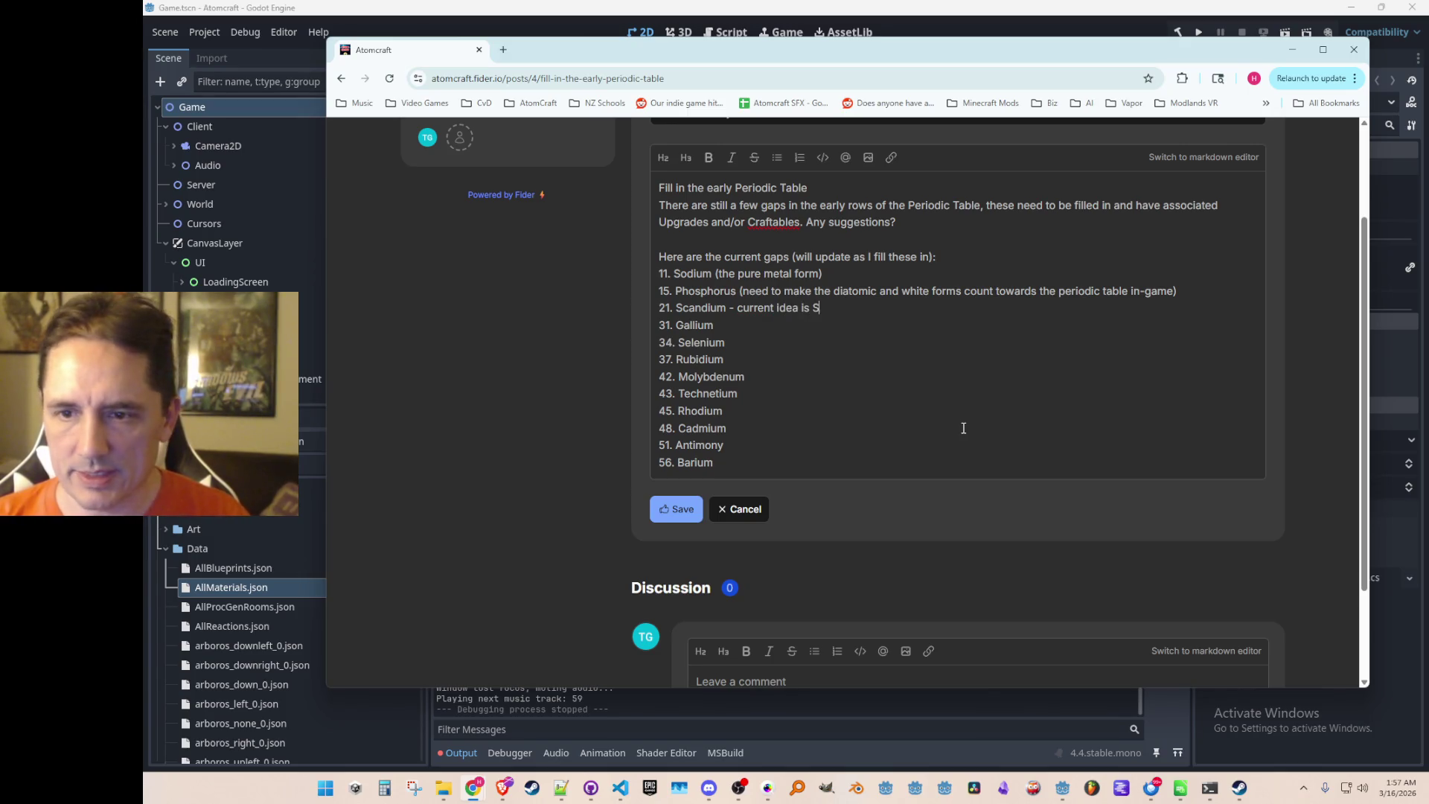
text(candium Iodide )
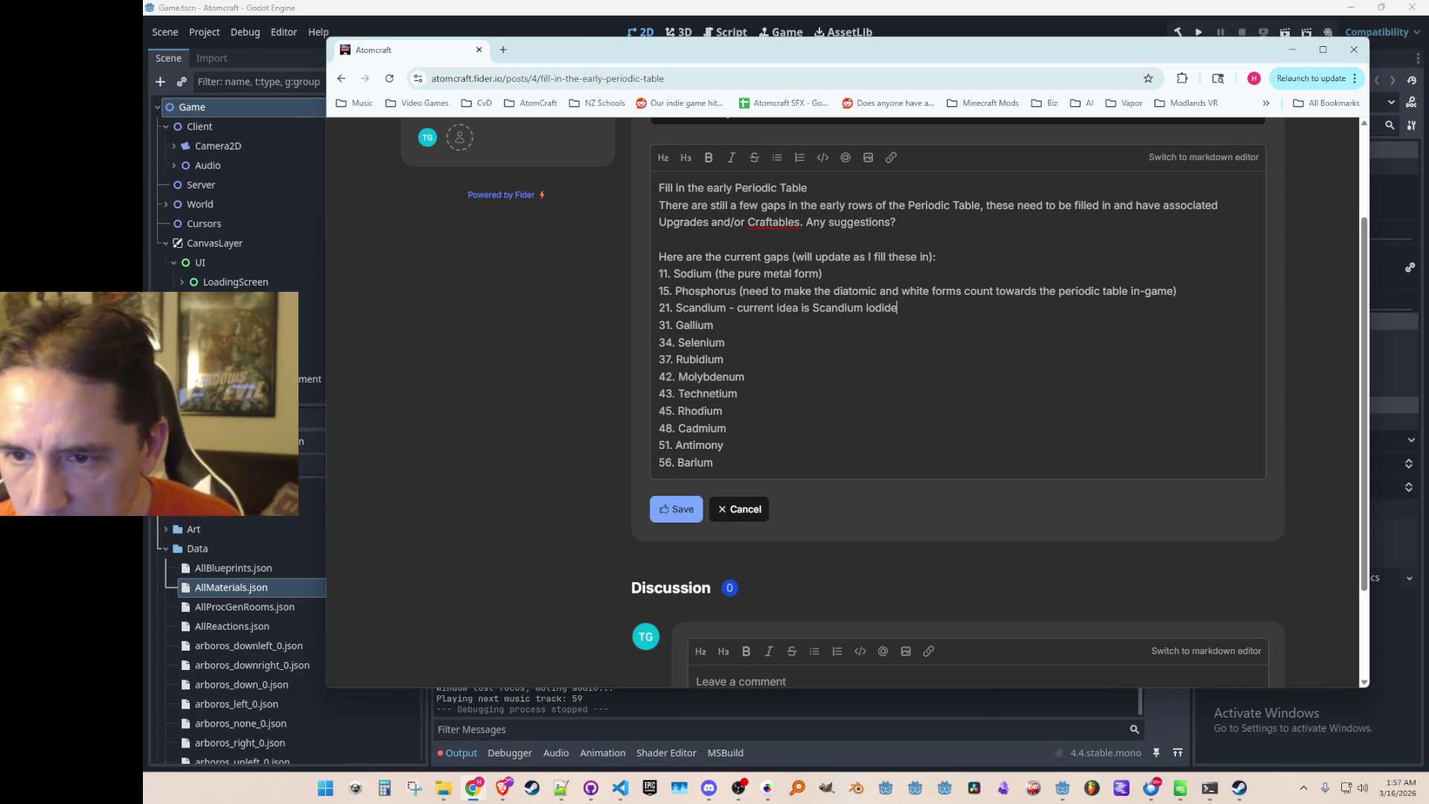
text(()
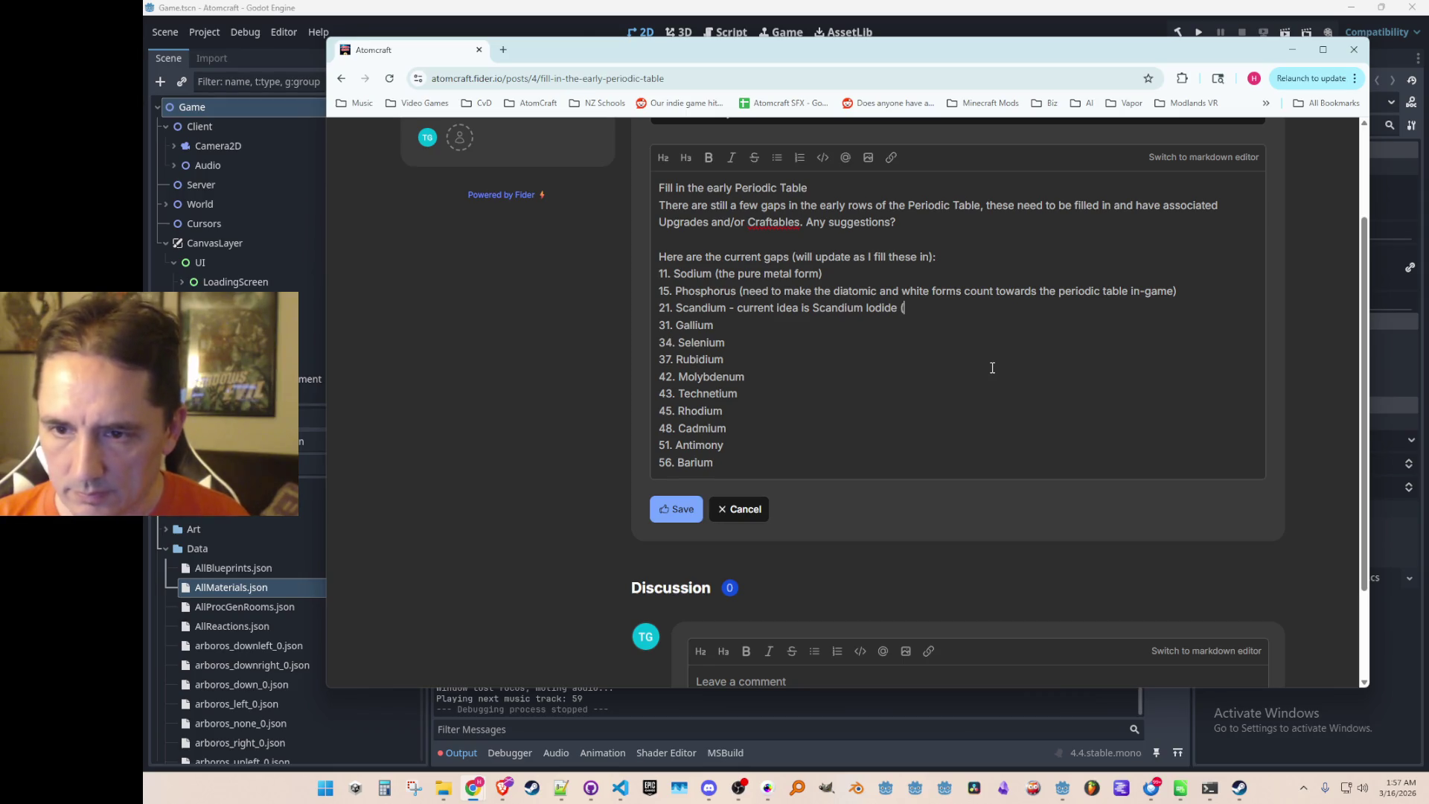
text(ScI3) )
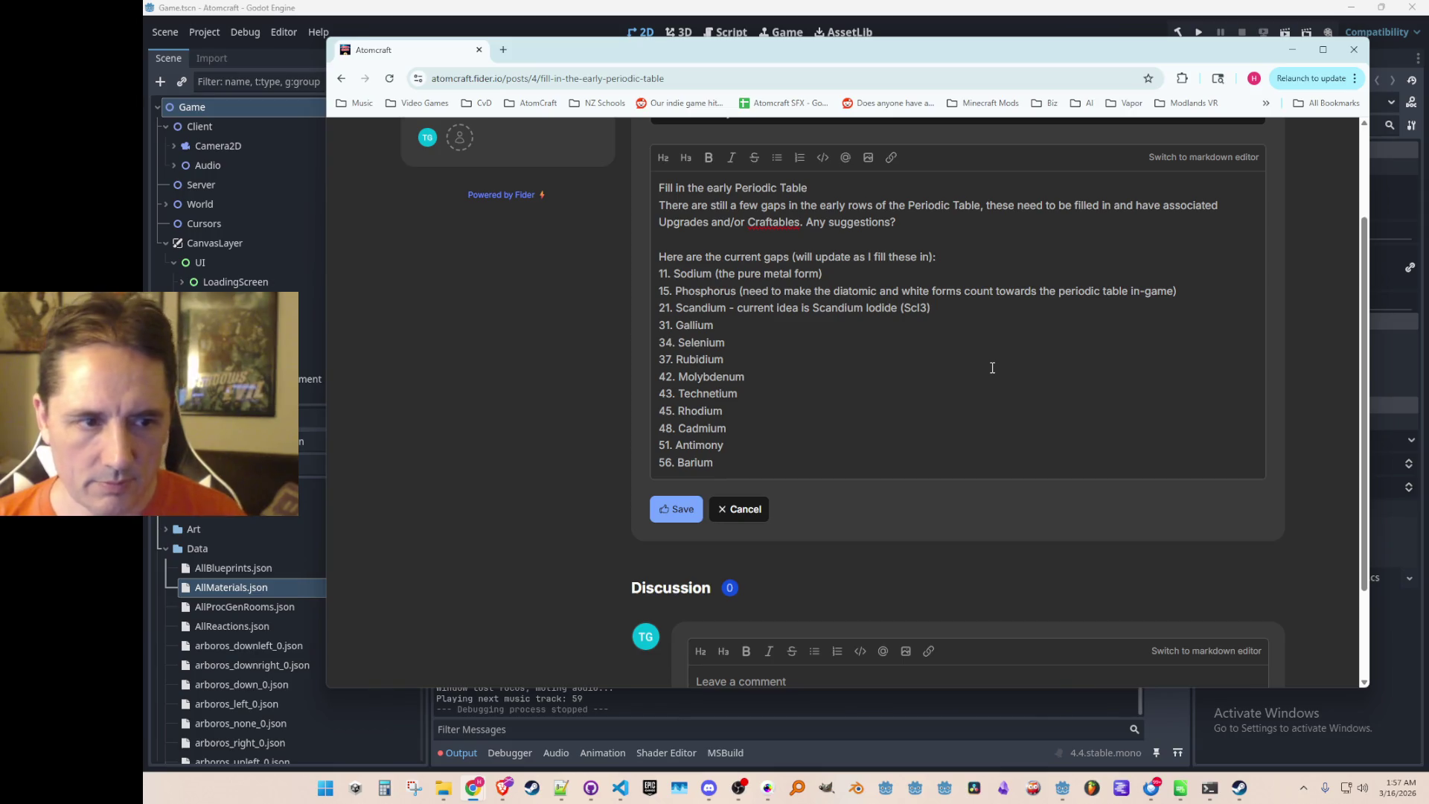
text(could be used for )
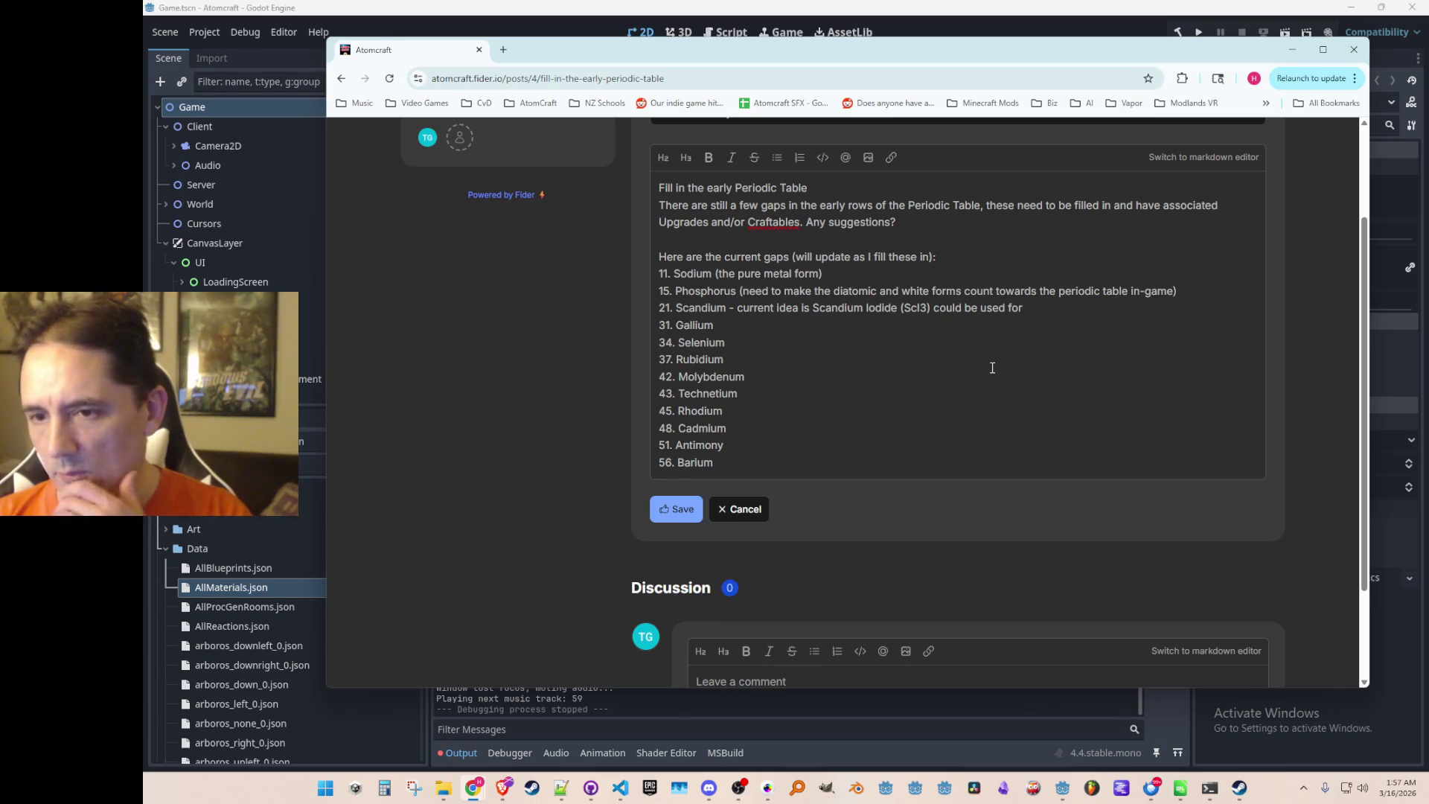
text(Flashlight upgrade (wider, longer beam))
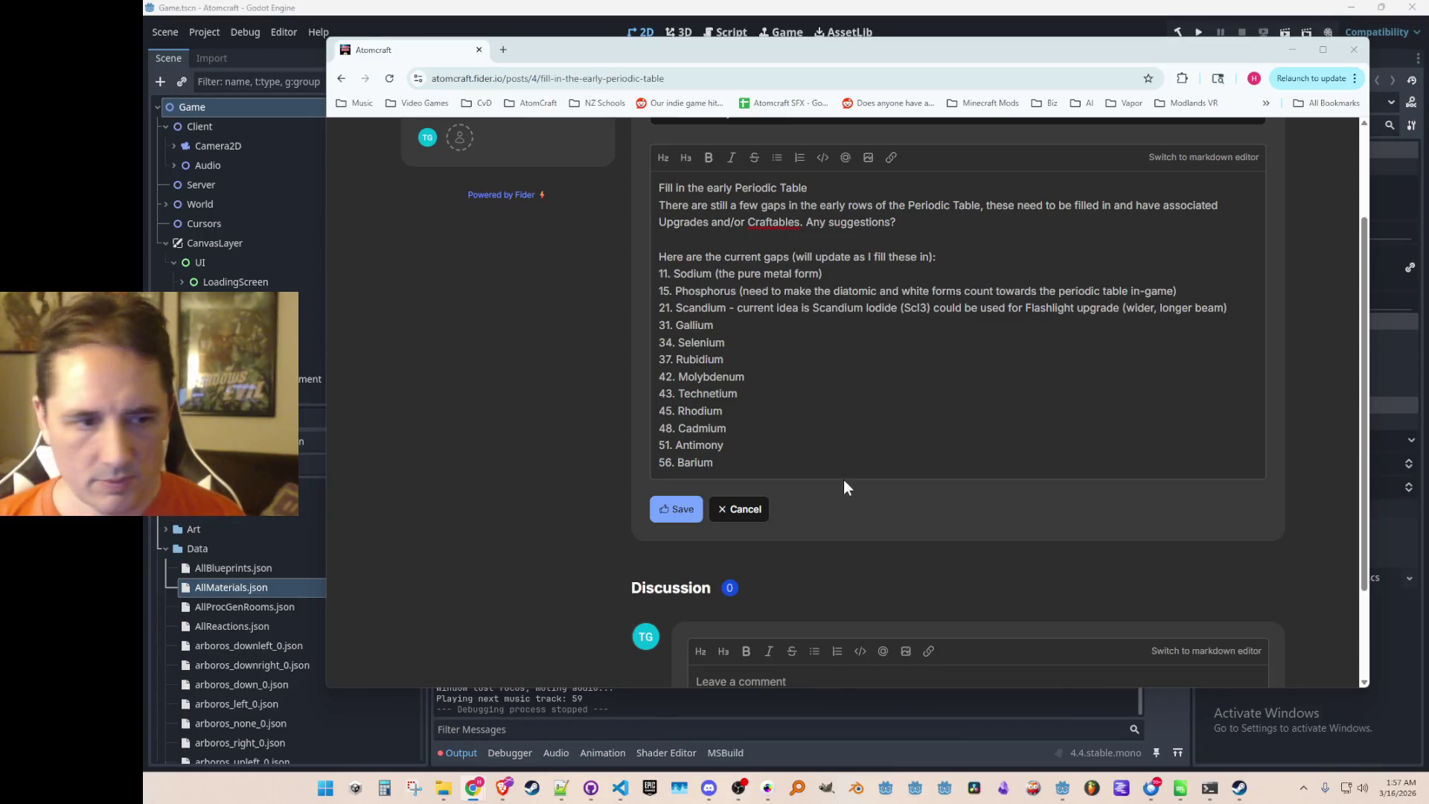
click(893, 344)
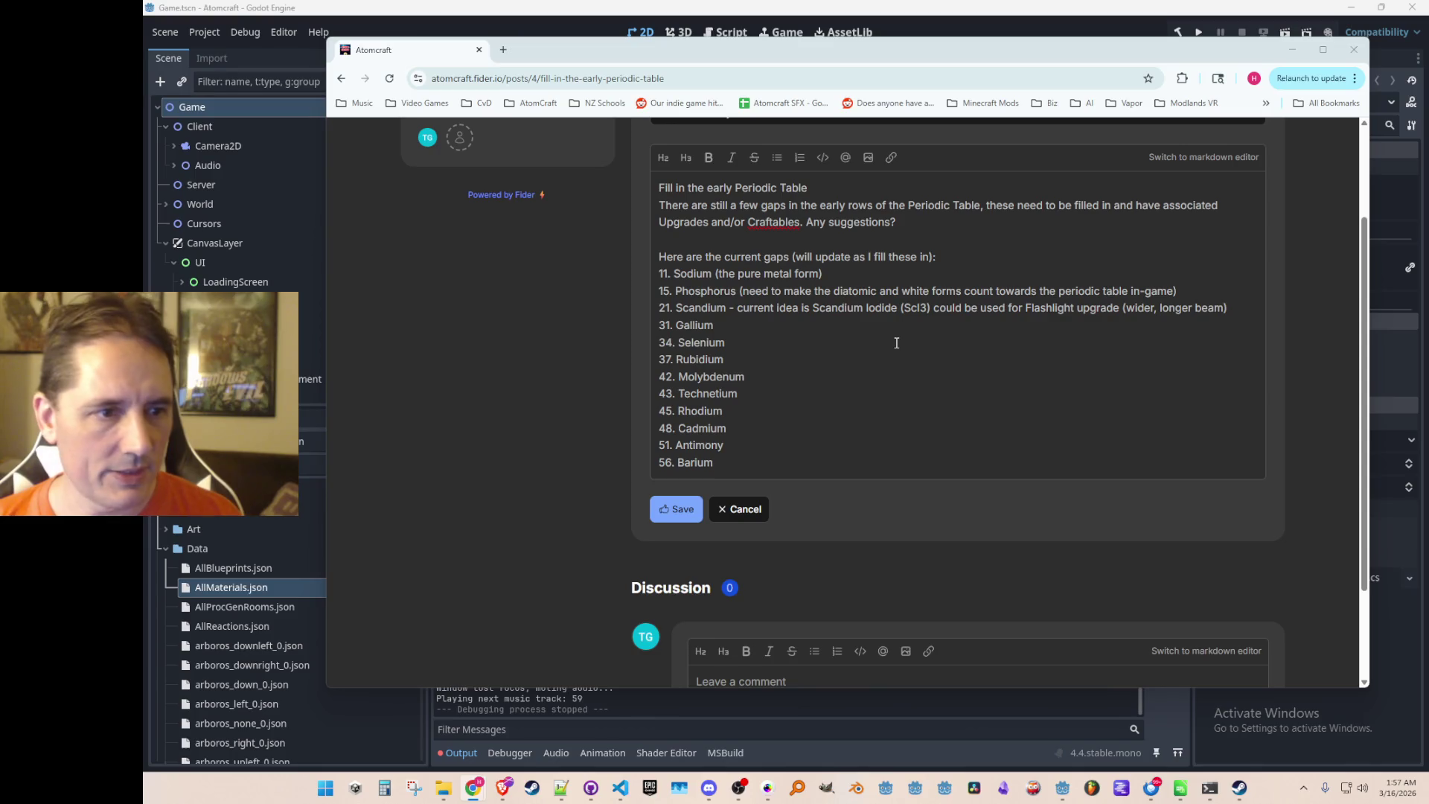
click(878, 367)
click(867, 392)
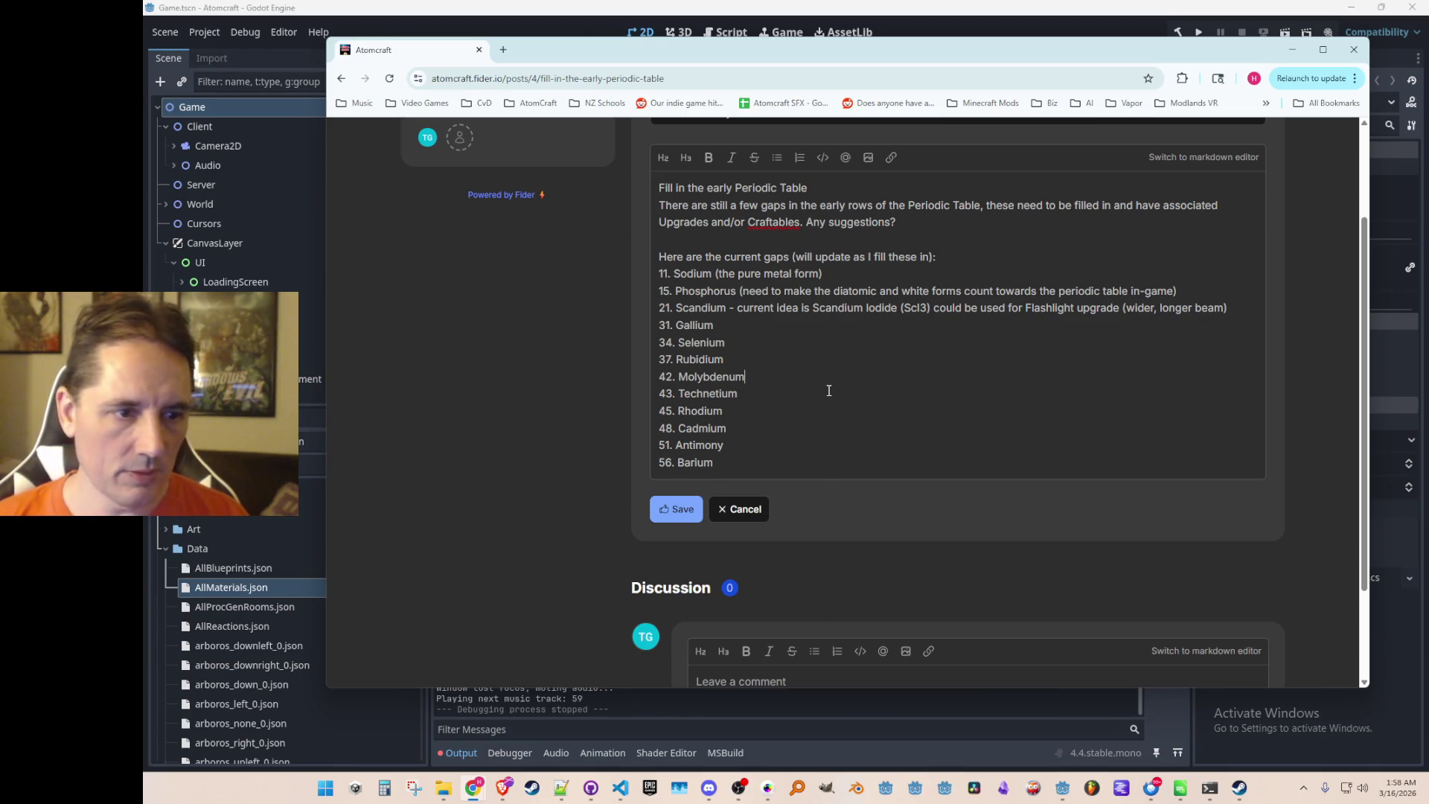
text( - m)
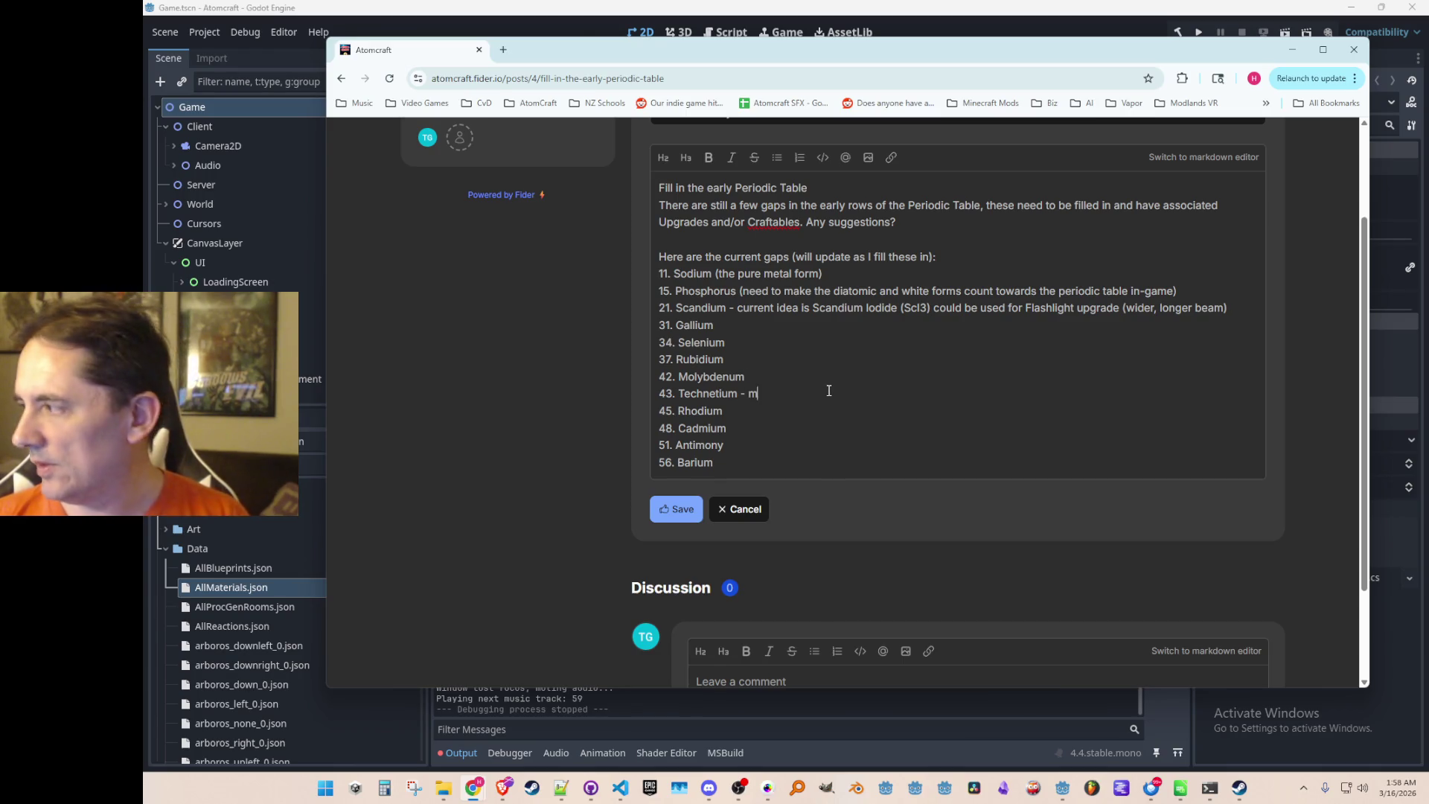
text(aybe use for)
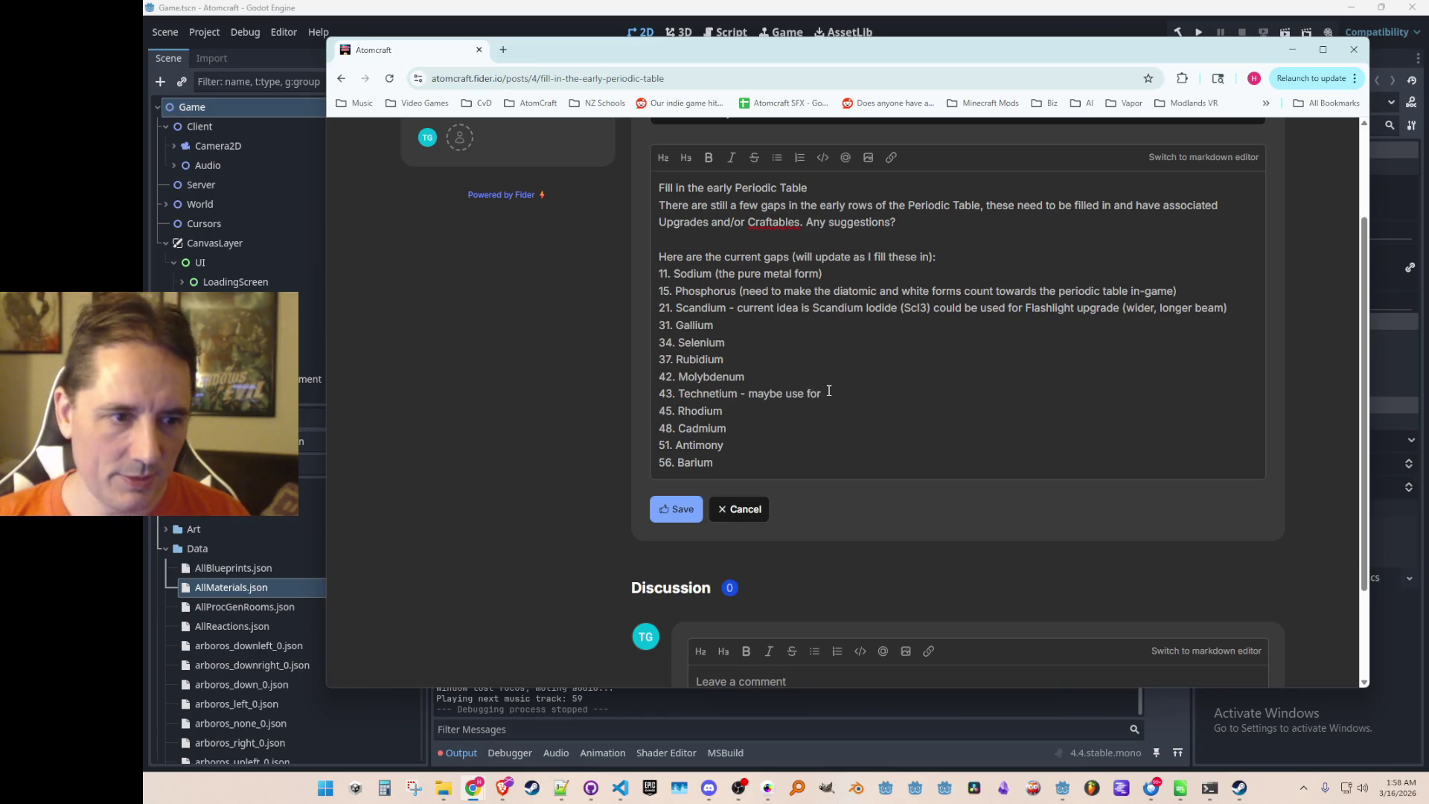
key(BackSpace)
key(BackSpace)
key(BackSpace)
text(- maybe use for)
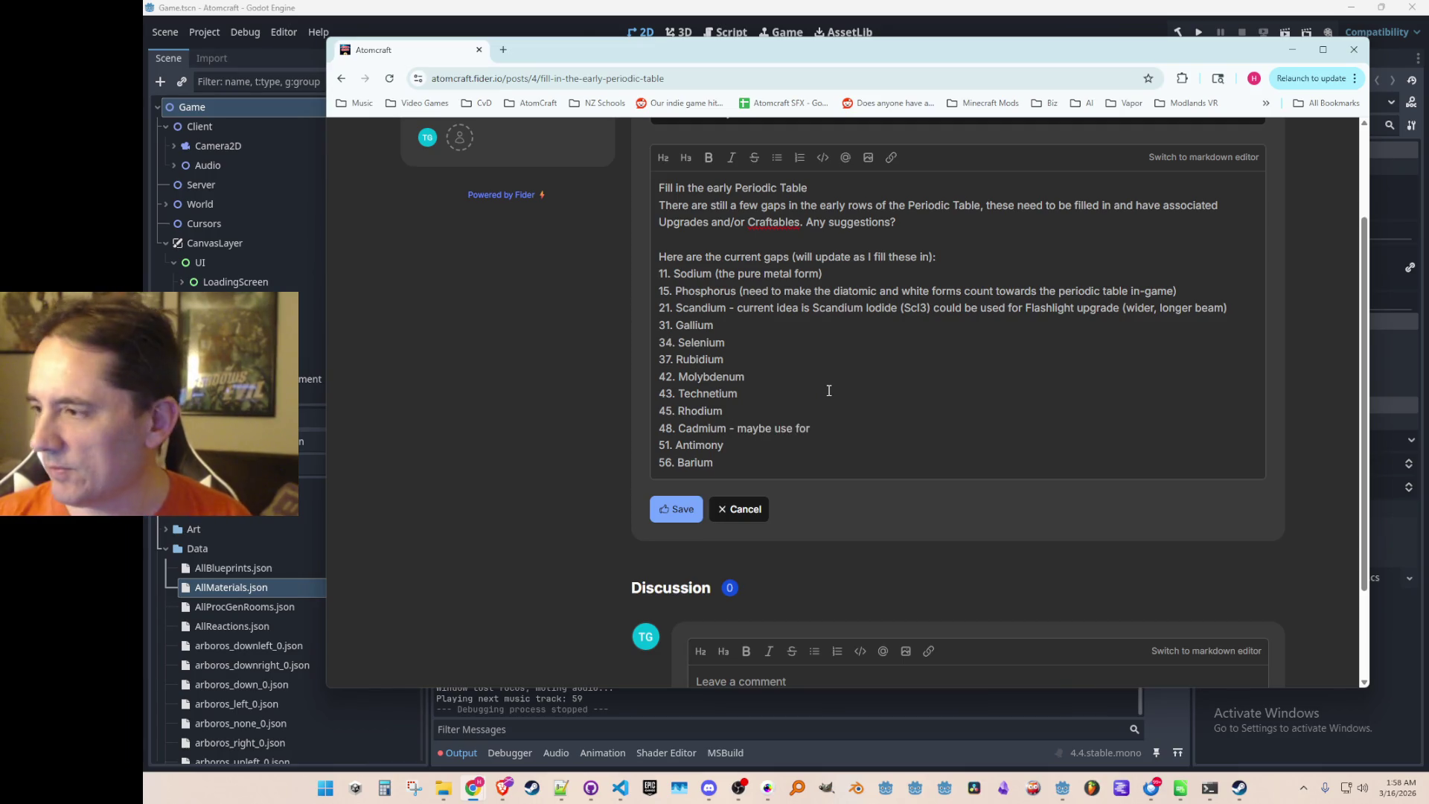
text(Electrolyzer )
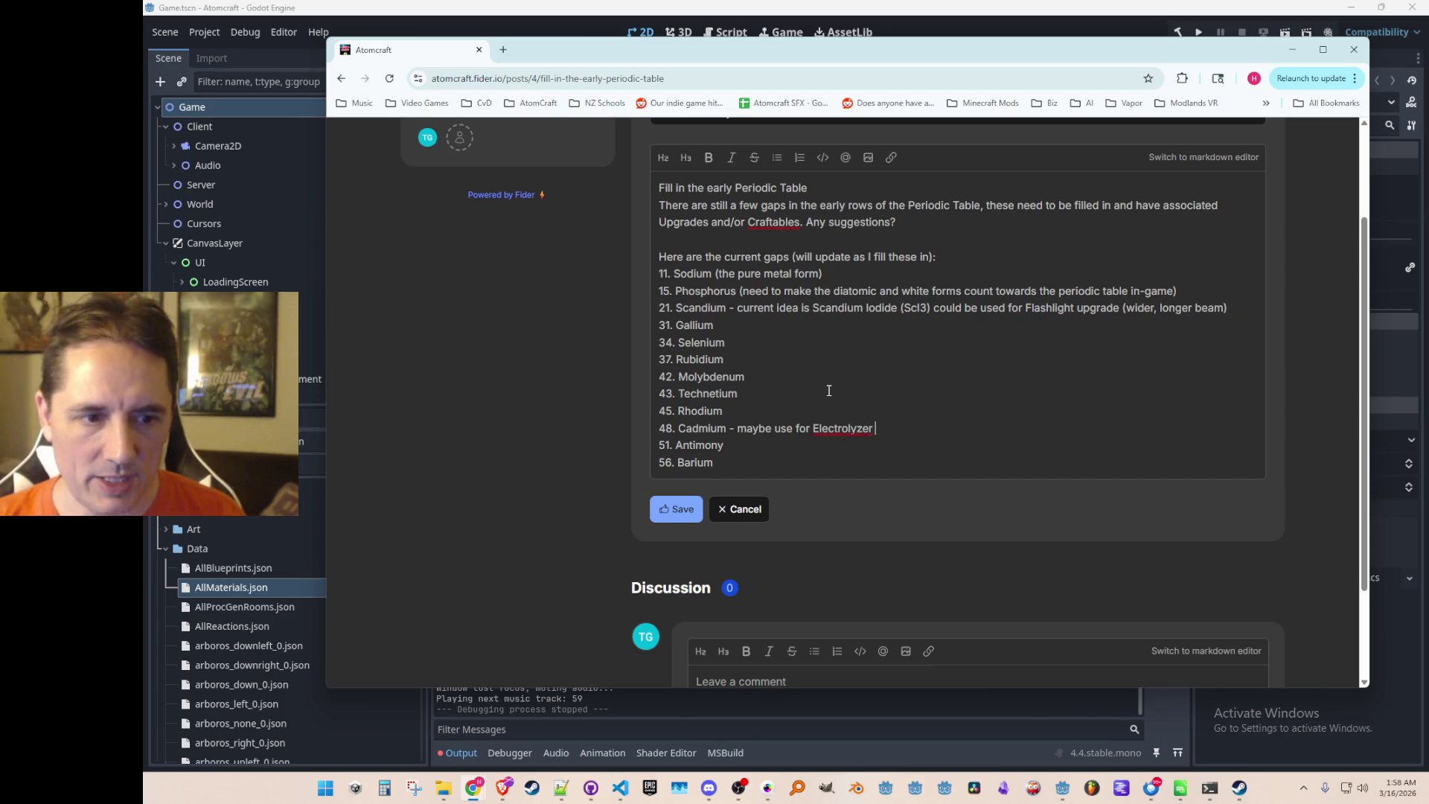
text(upgrade?)
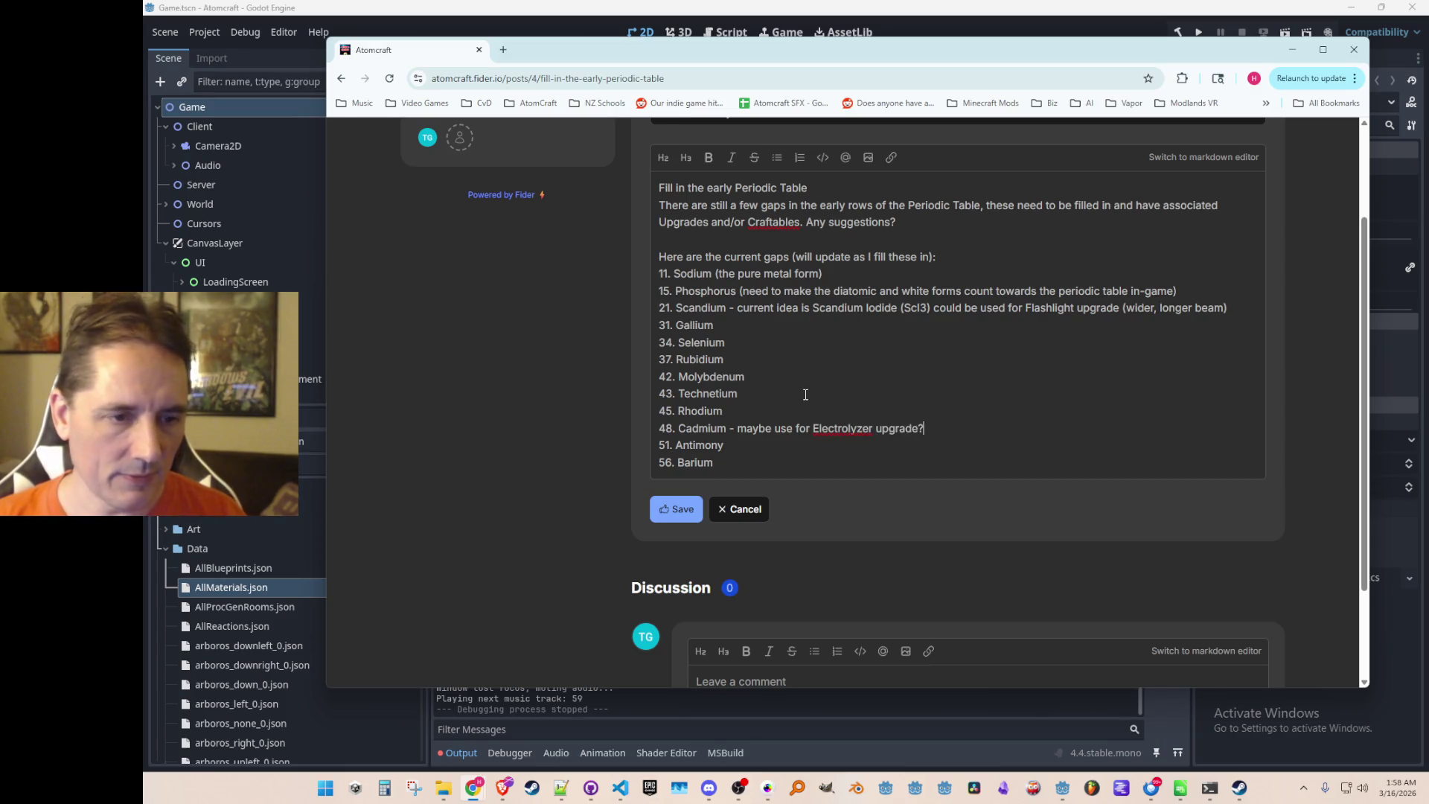
text( (lon)
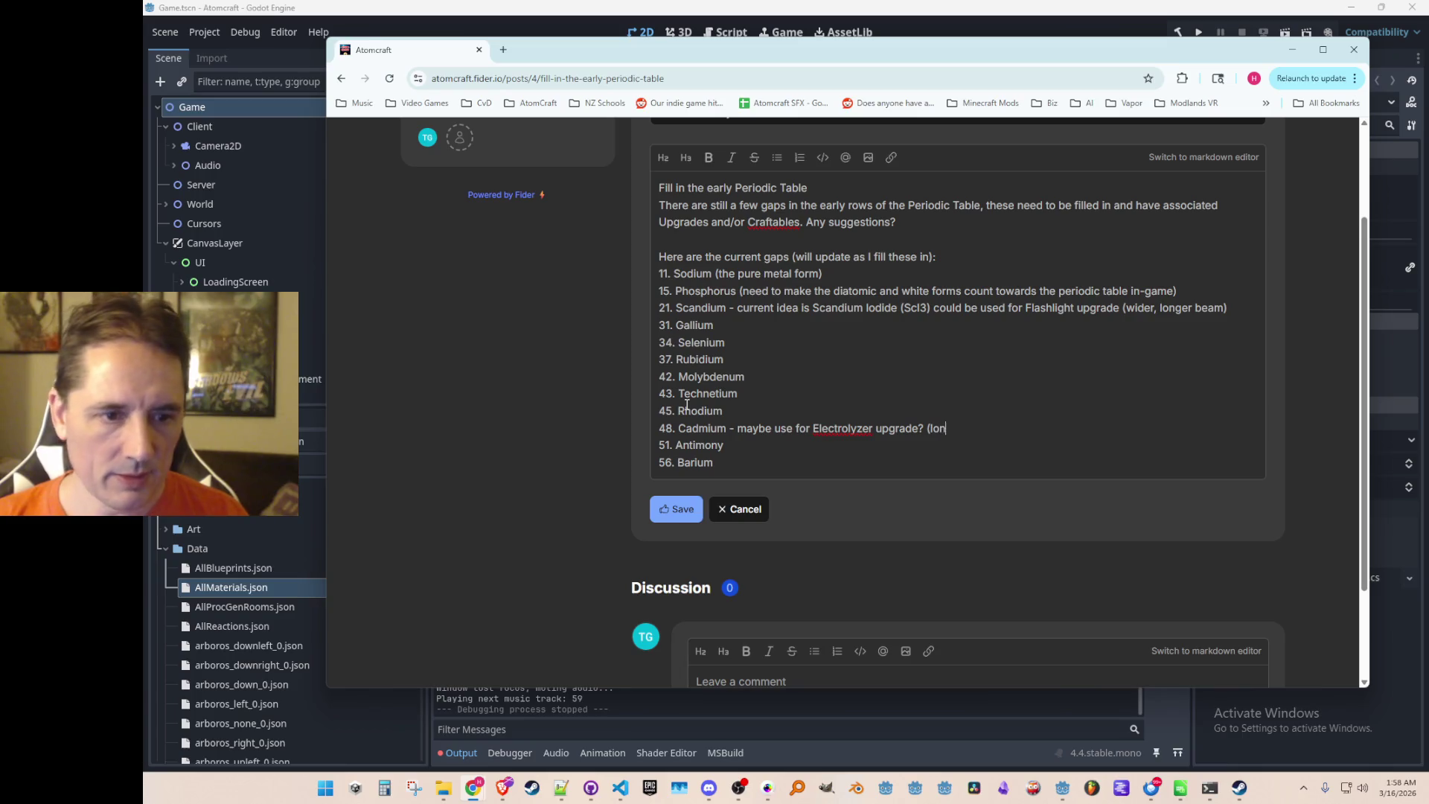
text(ger batte)
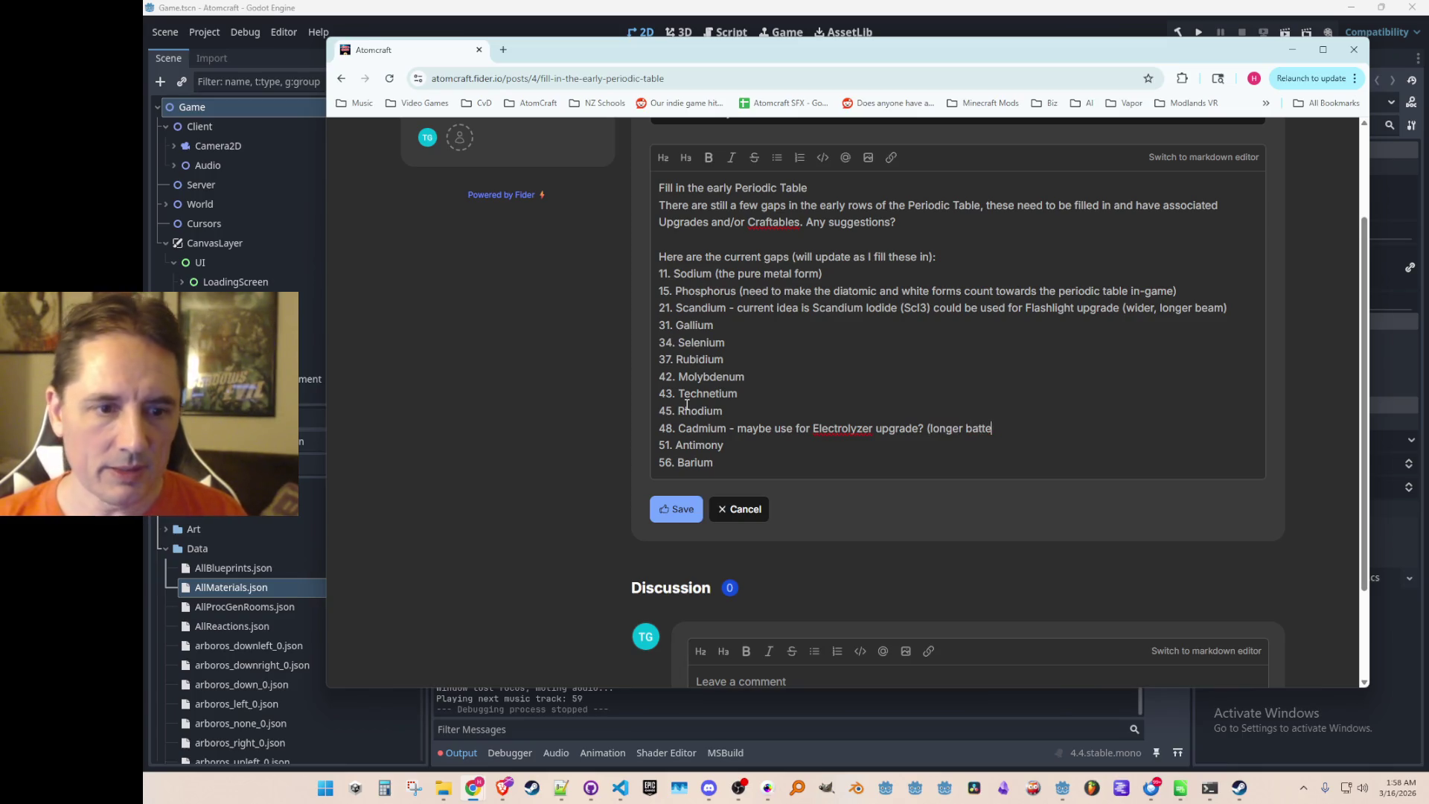
text(ry life)
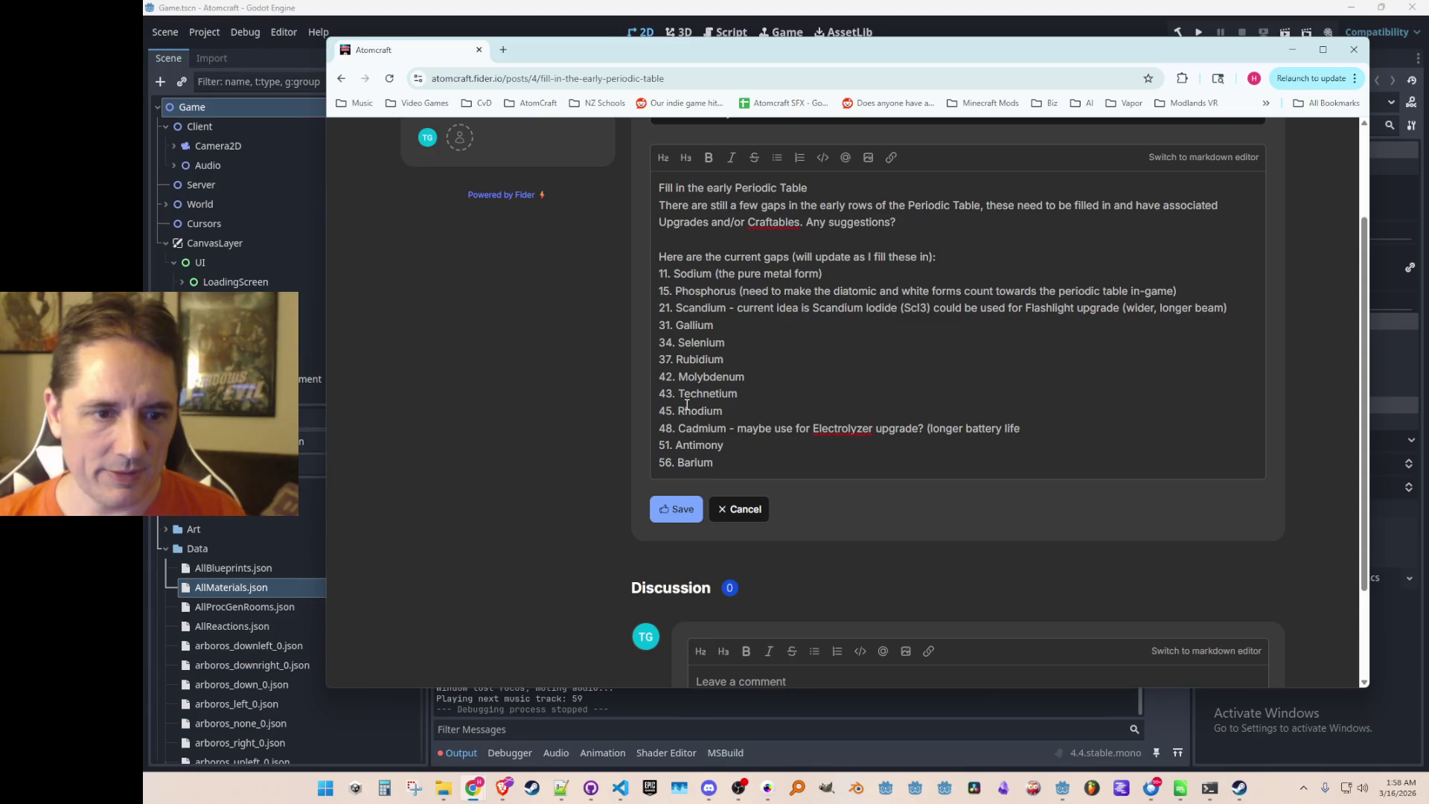
text(/great)
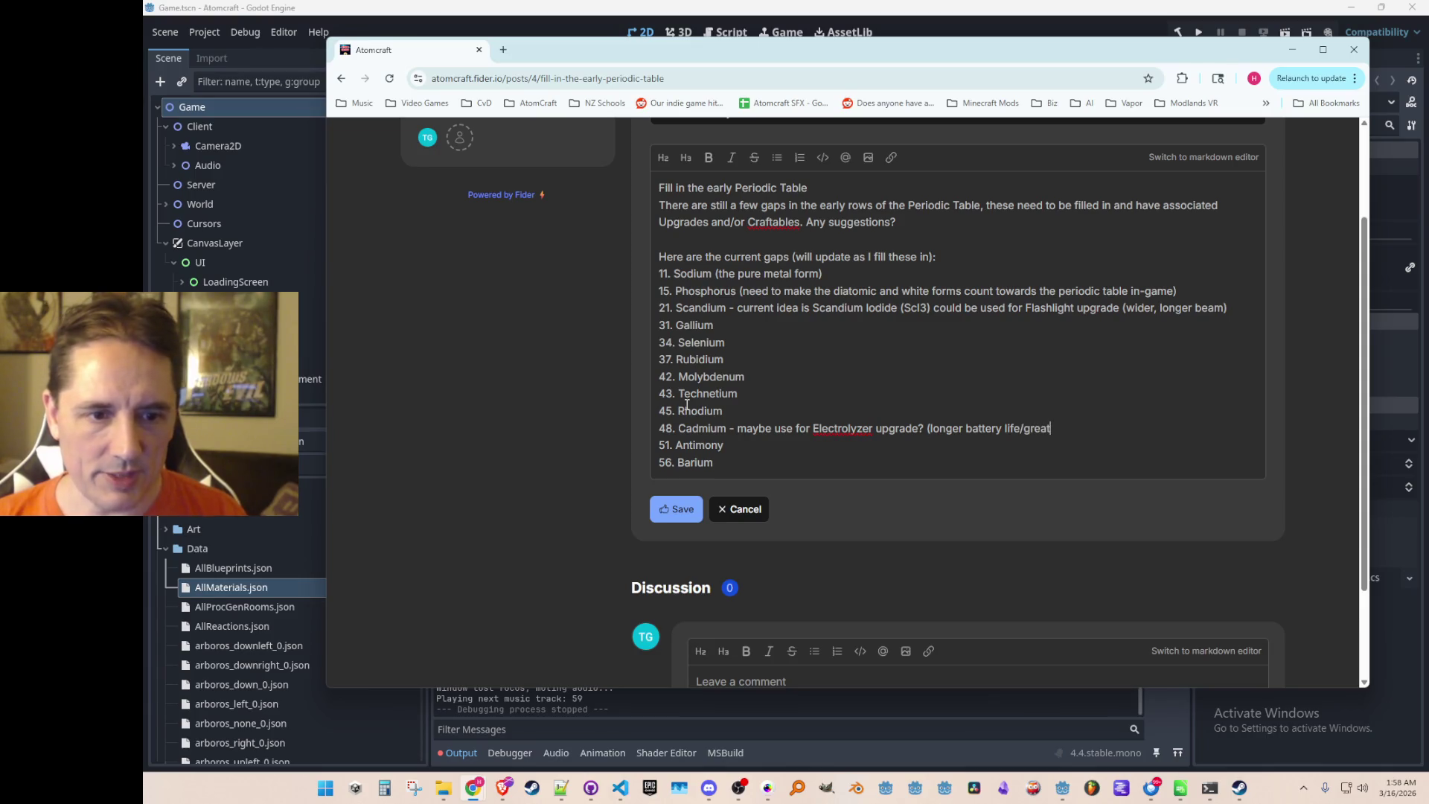
text(er efficiency?))
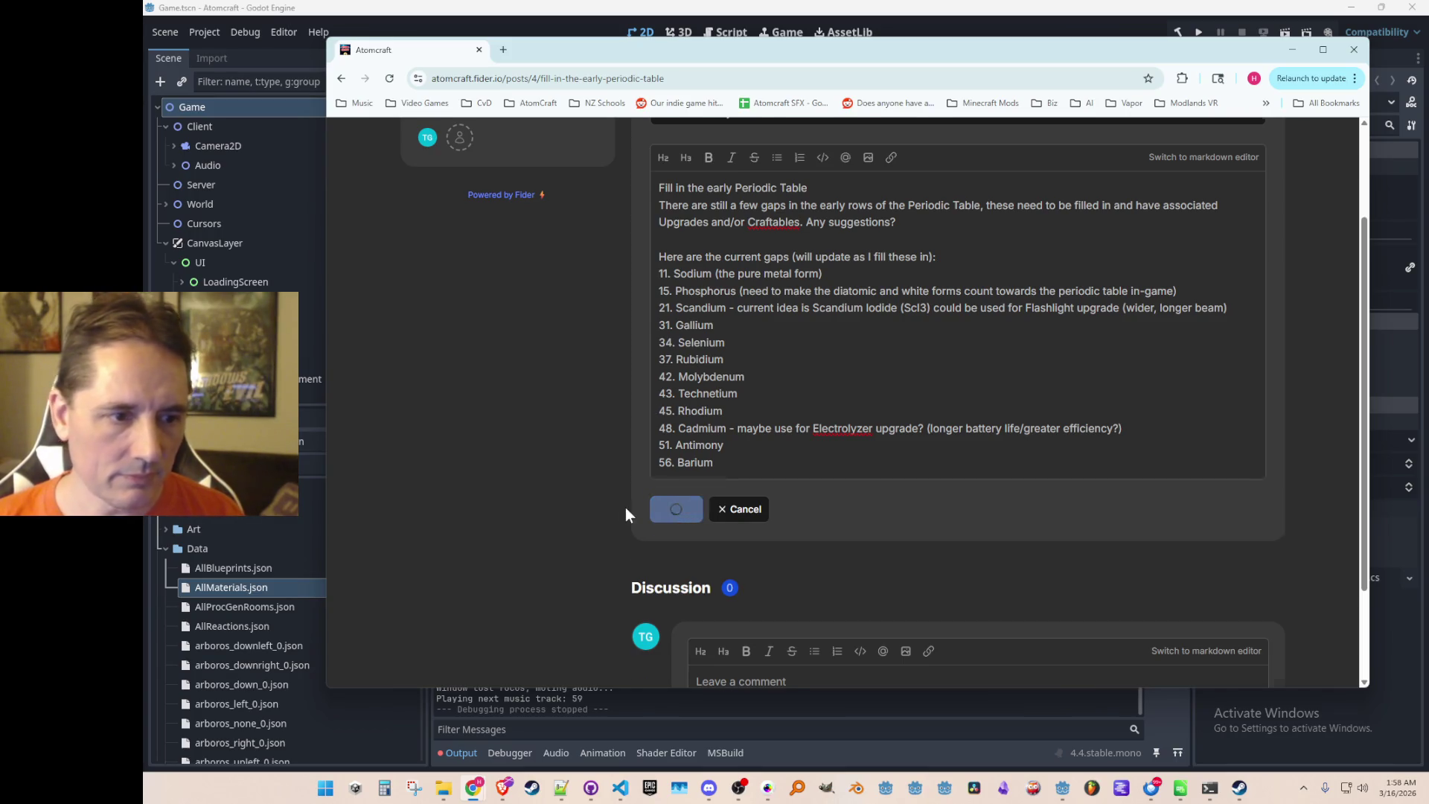
scroll(601, 448, up, 1)
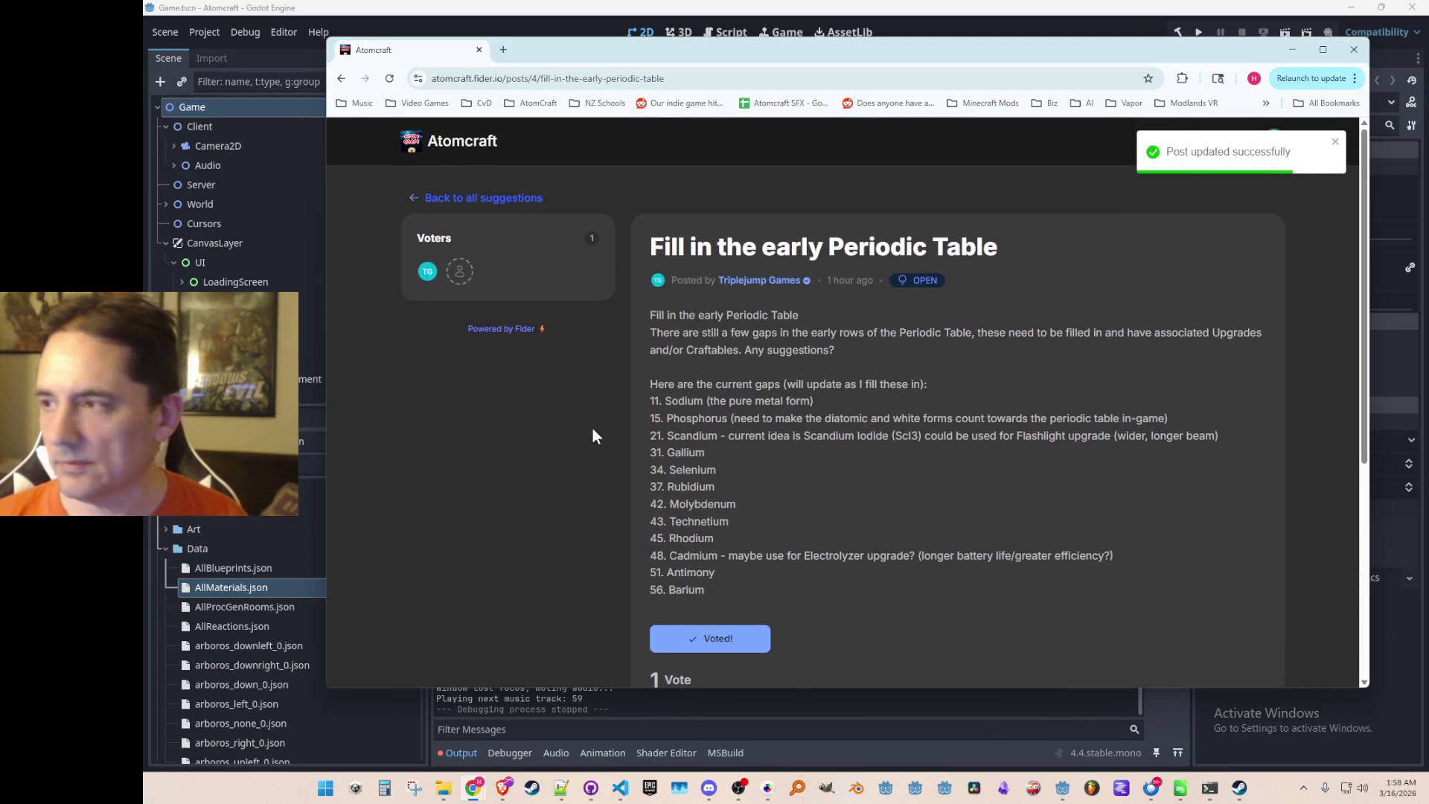
Review the updated Periodic Table post, briefly selecting its gap list down to 56. Barium.
key(alt+Tab)
scroll(893, 476, down, 1)
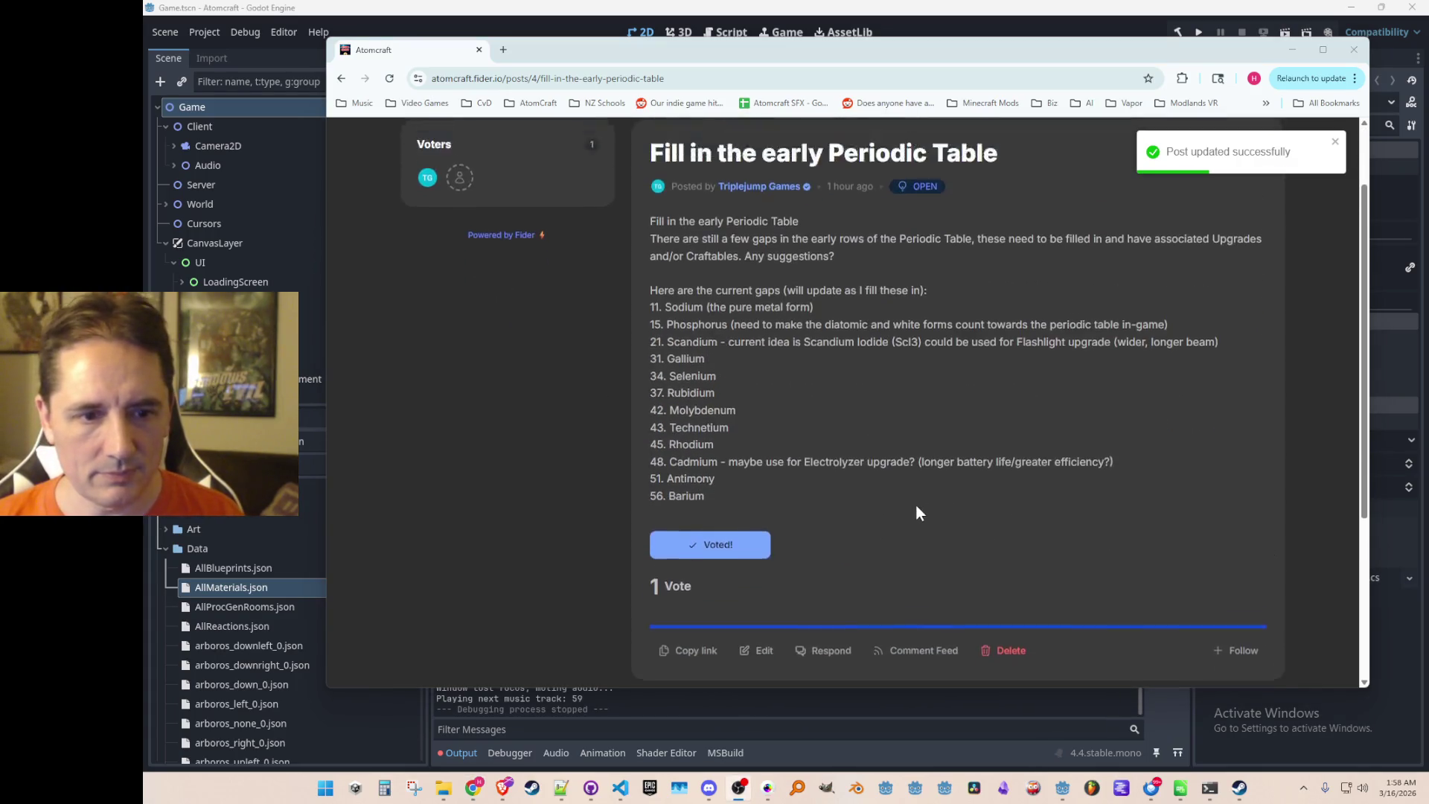
scroll(921, 491, up, 1)
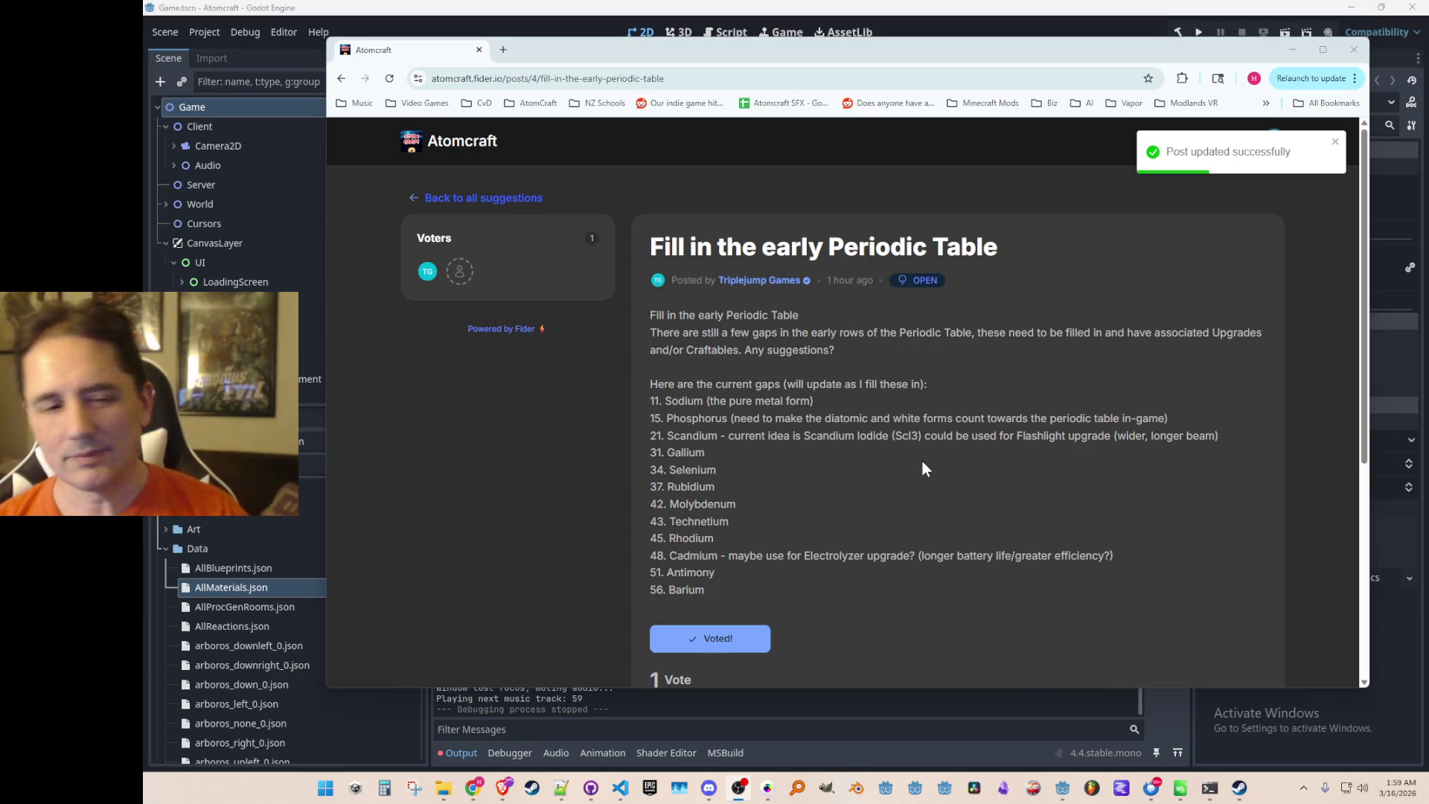
scroll(1012, 364, down, 1)
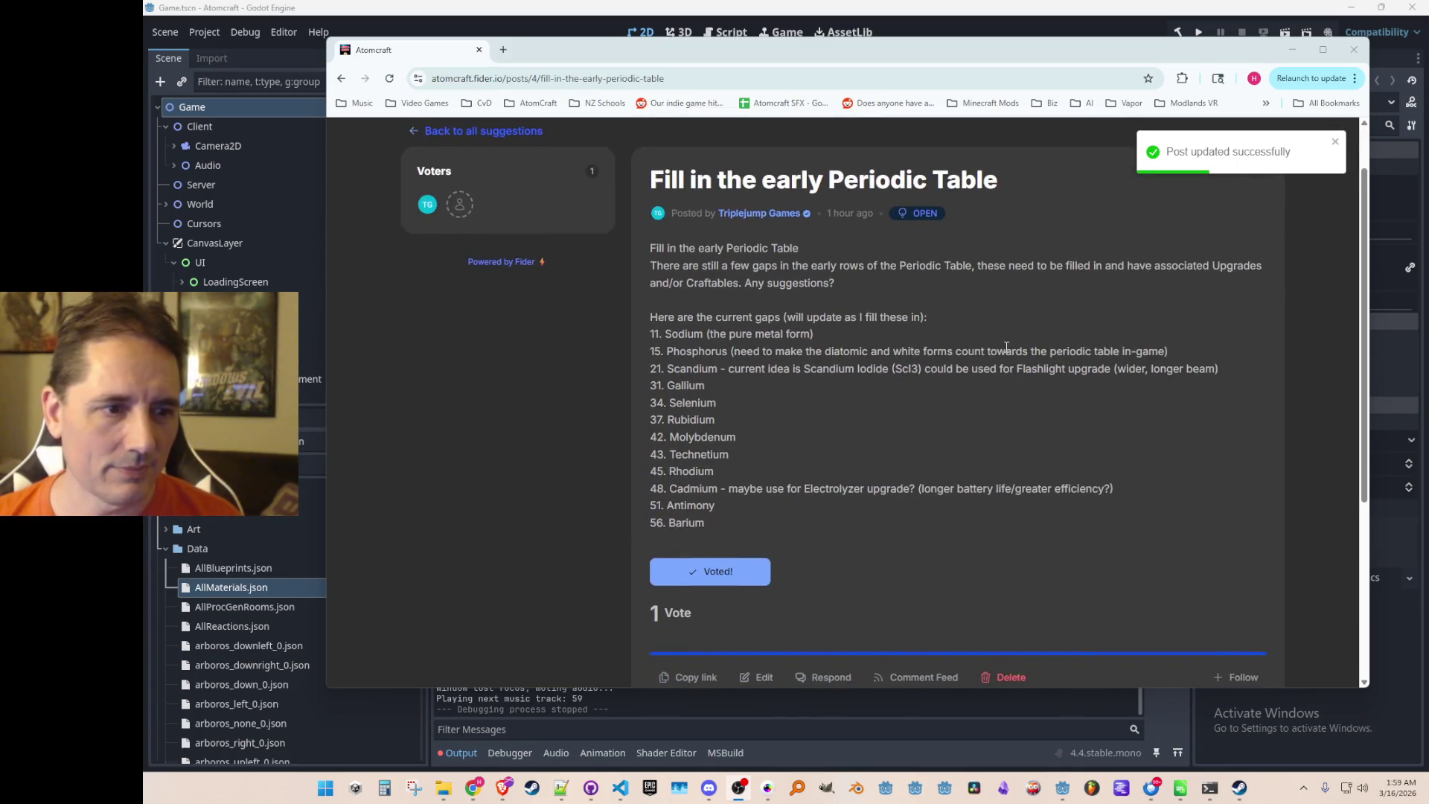
drag(1028, 265, 921, 526)
click(873, 461)
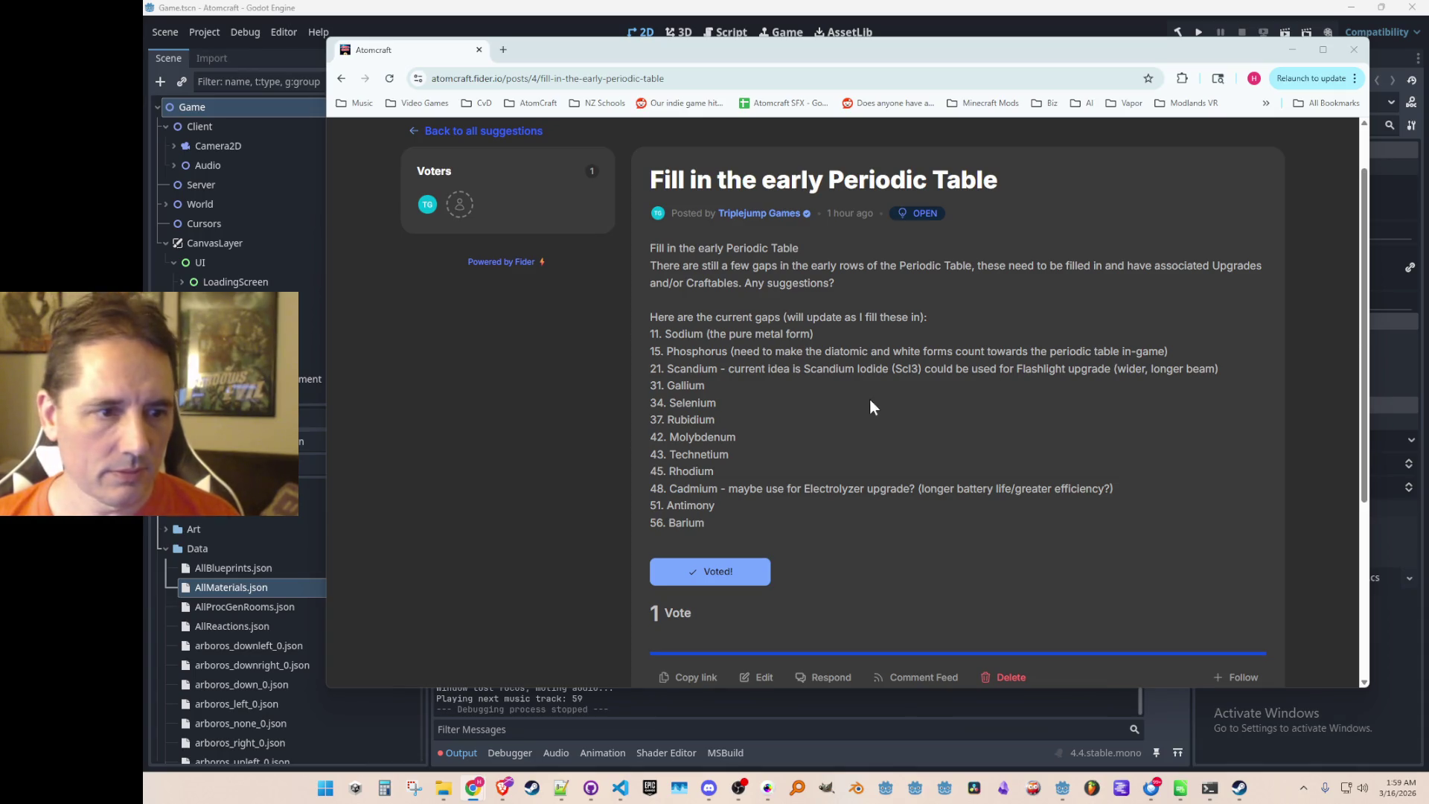
scroll(810, 425, down, 2)
scroll(797, 472, up, 1)
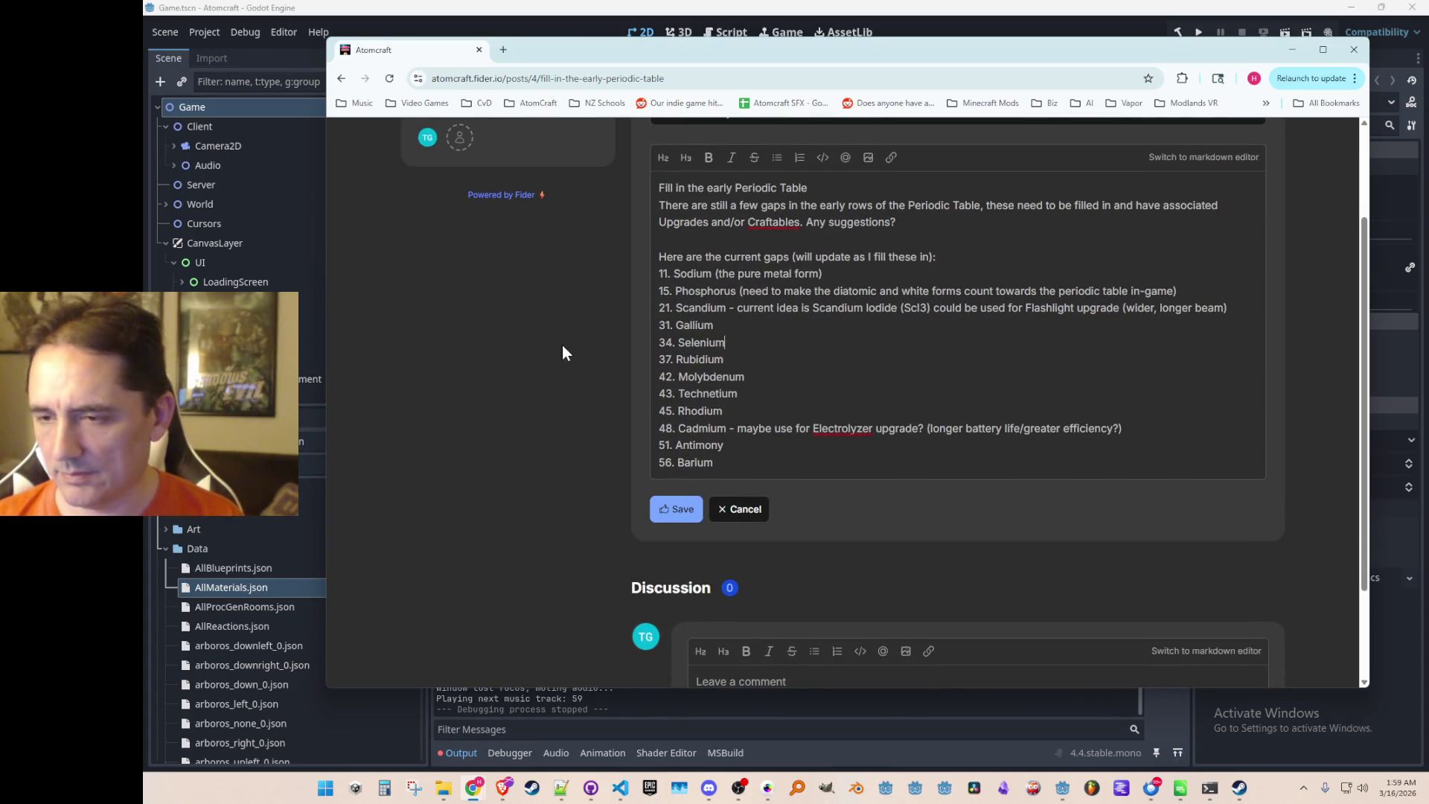
Add '- material scanner (world map upgrade), maybe make an ingredient in Sensor pixels?' after 34. Selenium.
text( -)
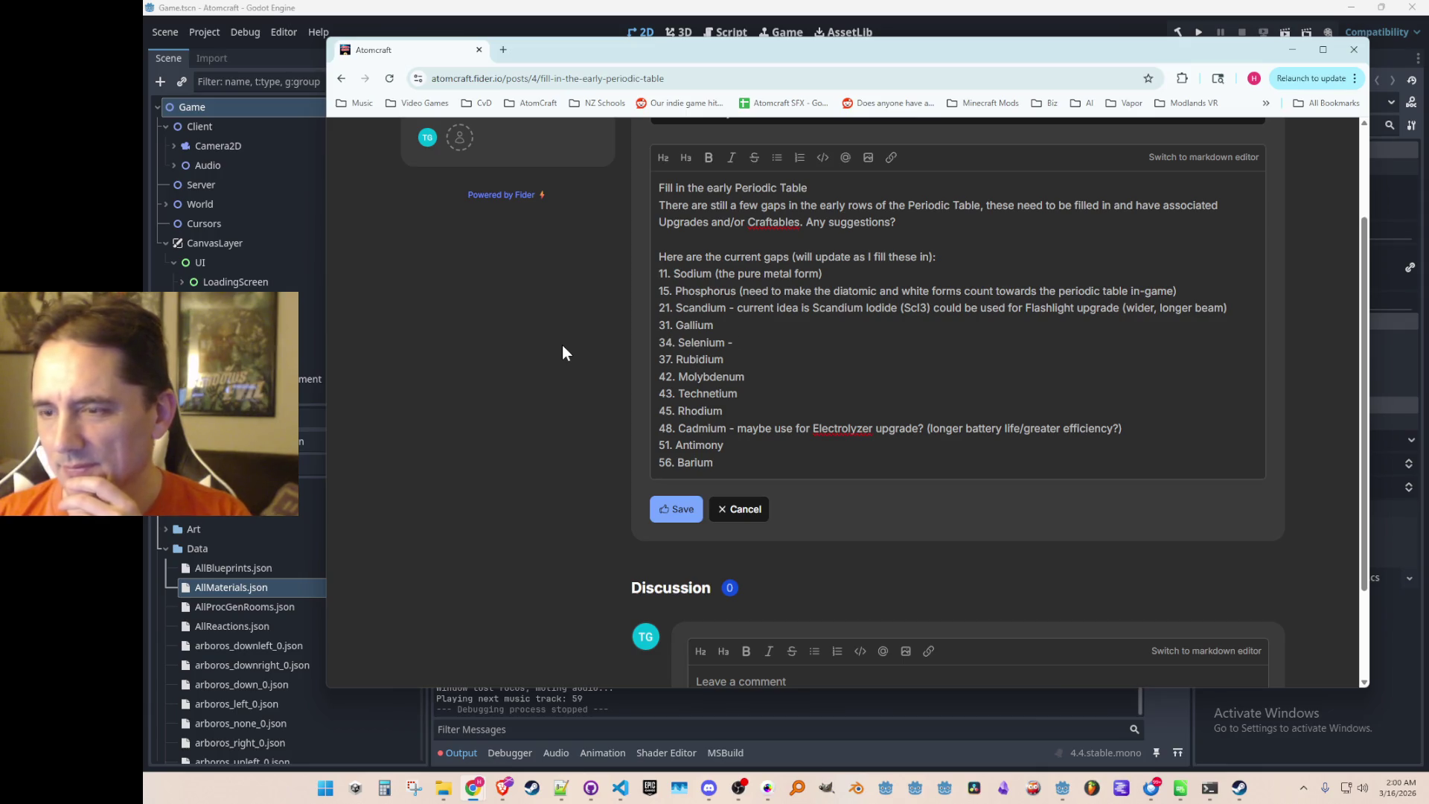
text(ingredient in )
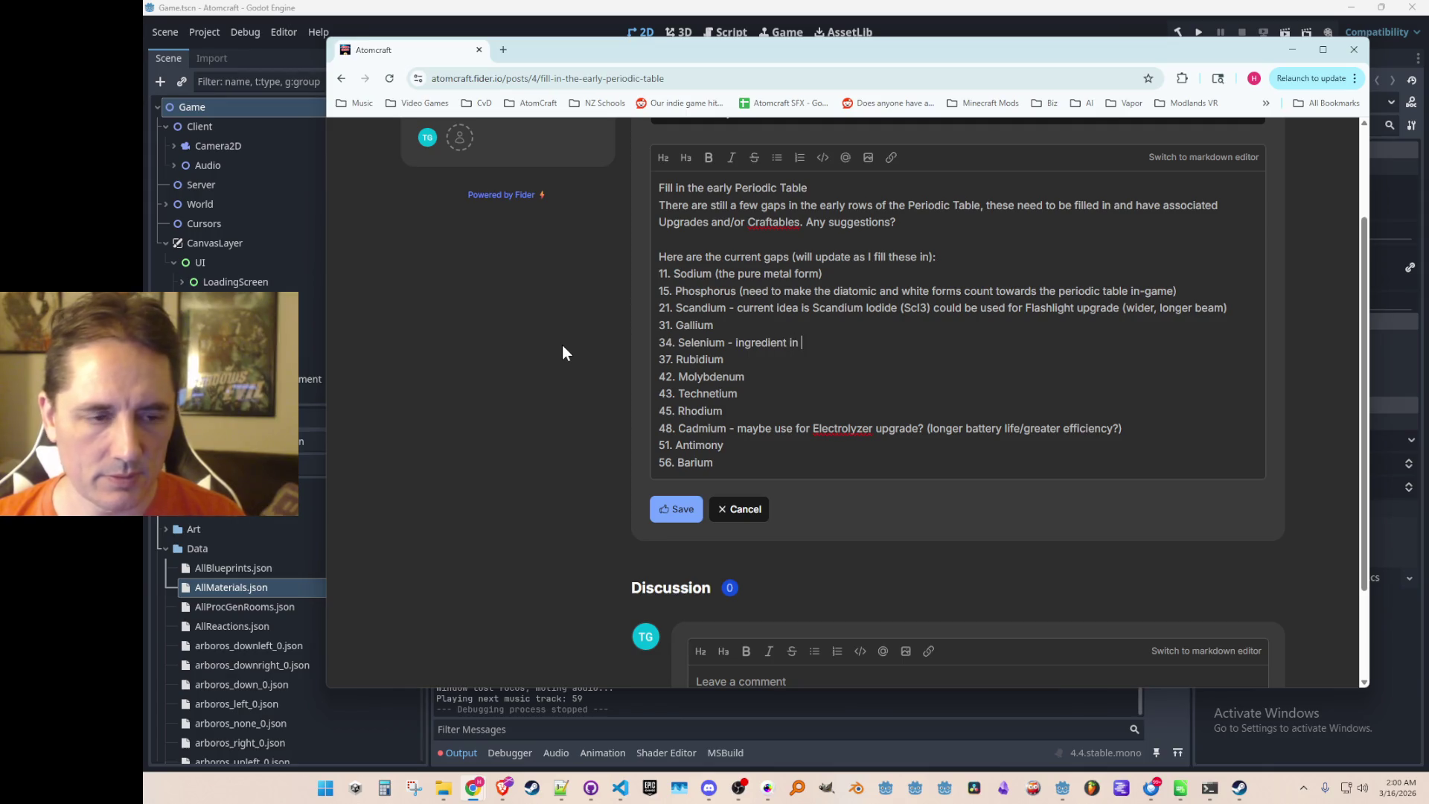
text(Sensor pixels?)
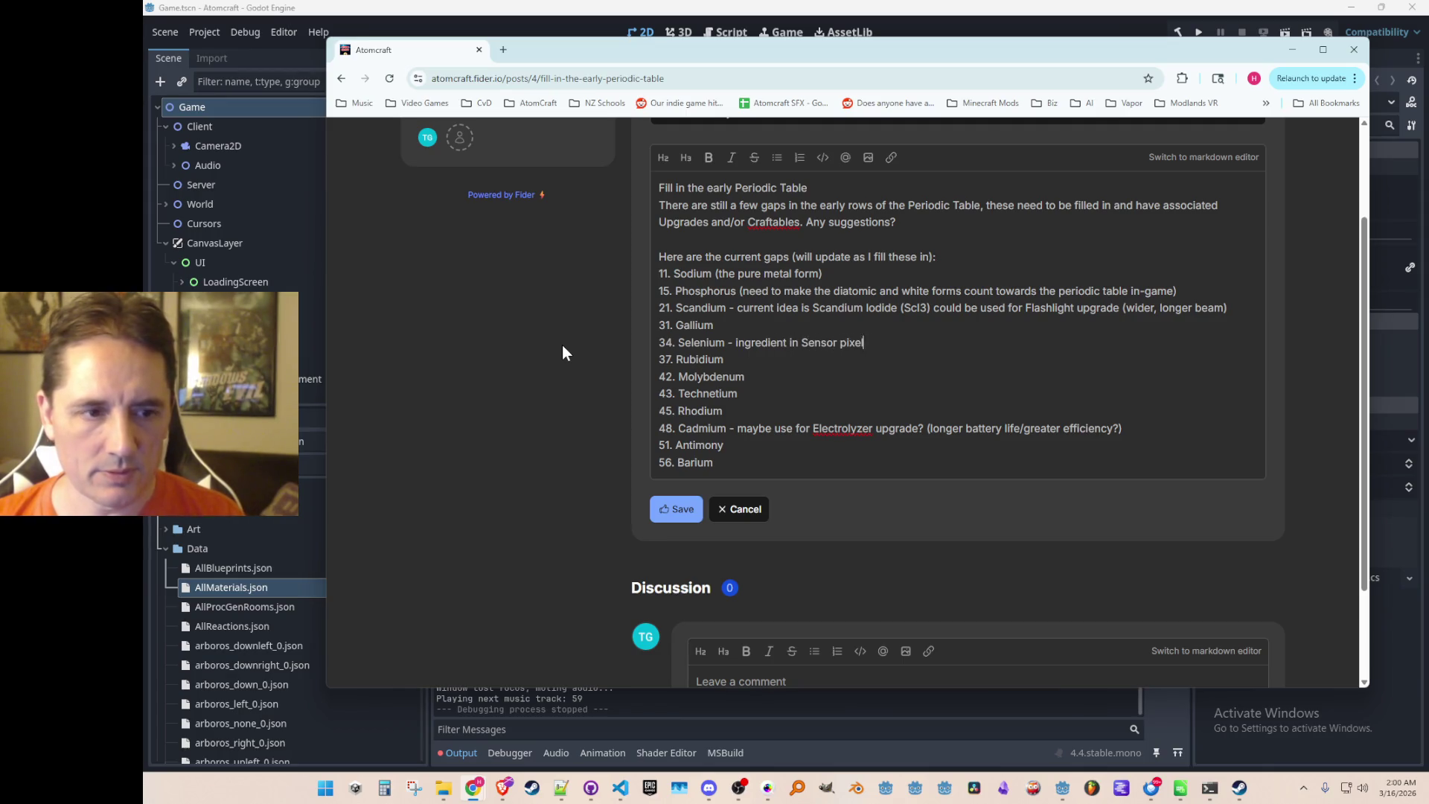
key(ctrl+Left)
key(ctrl+Left)
key(ctrl+Left)
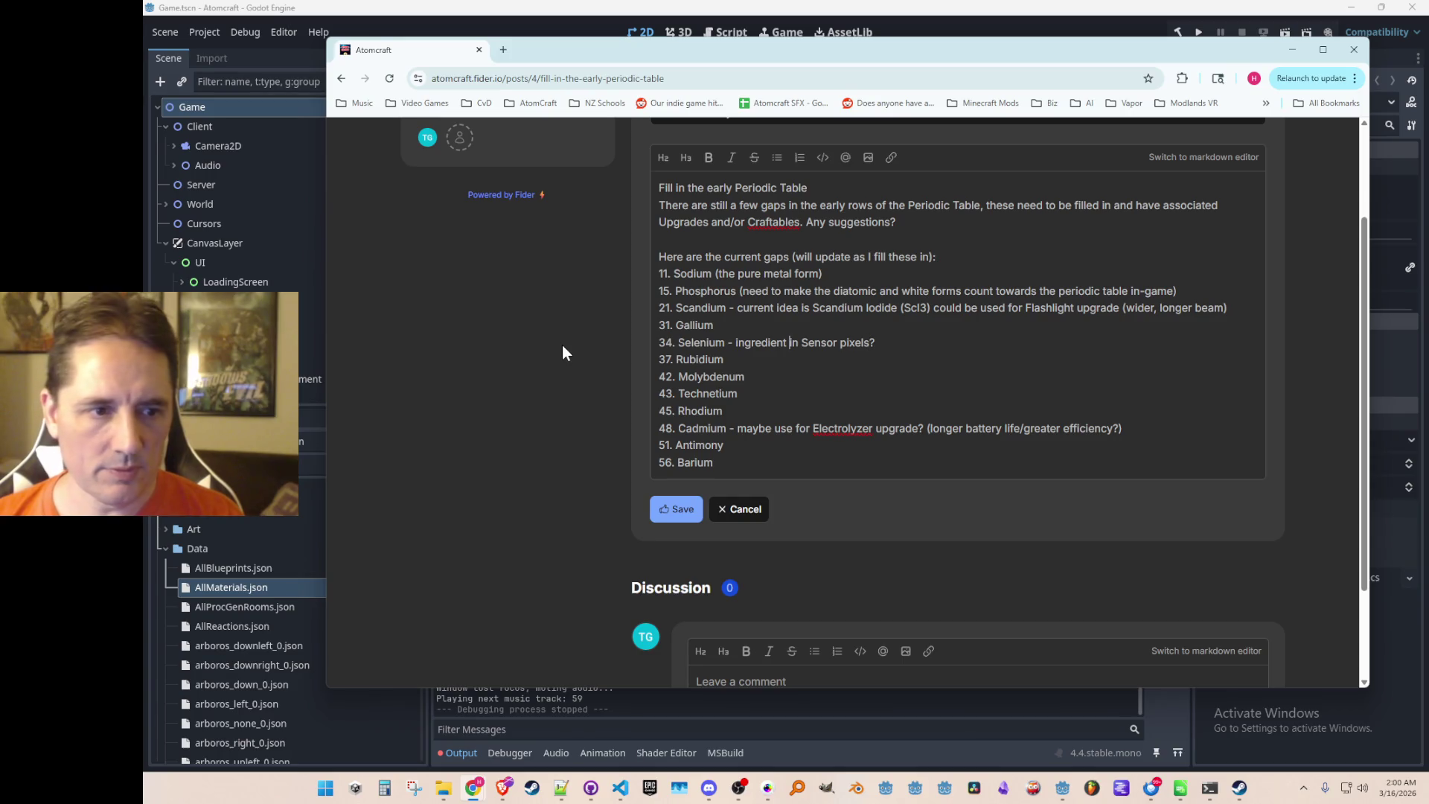
text(maybe make an)
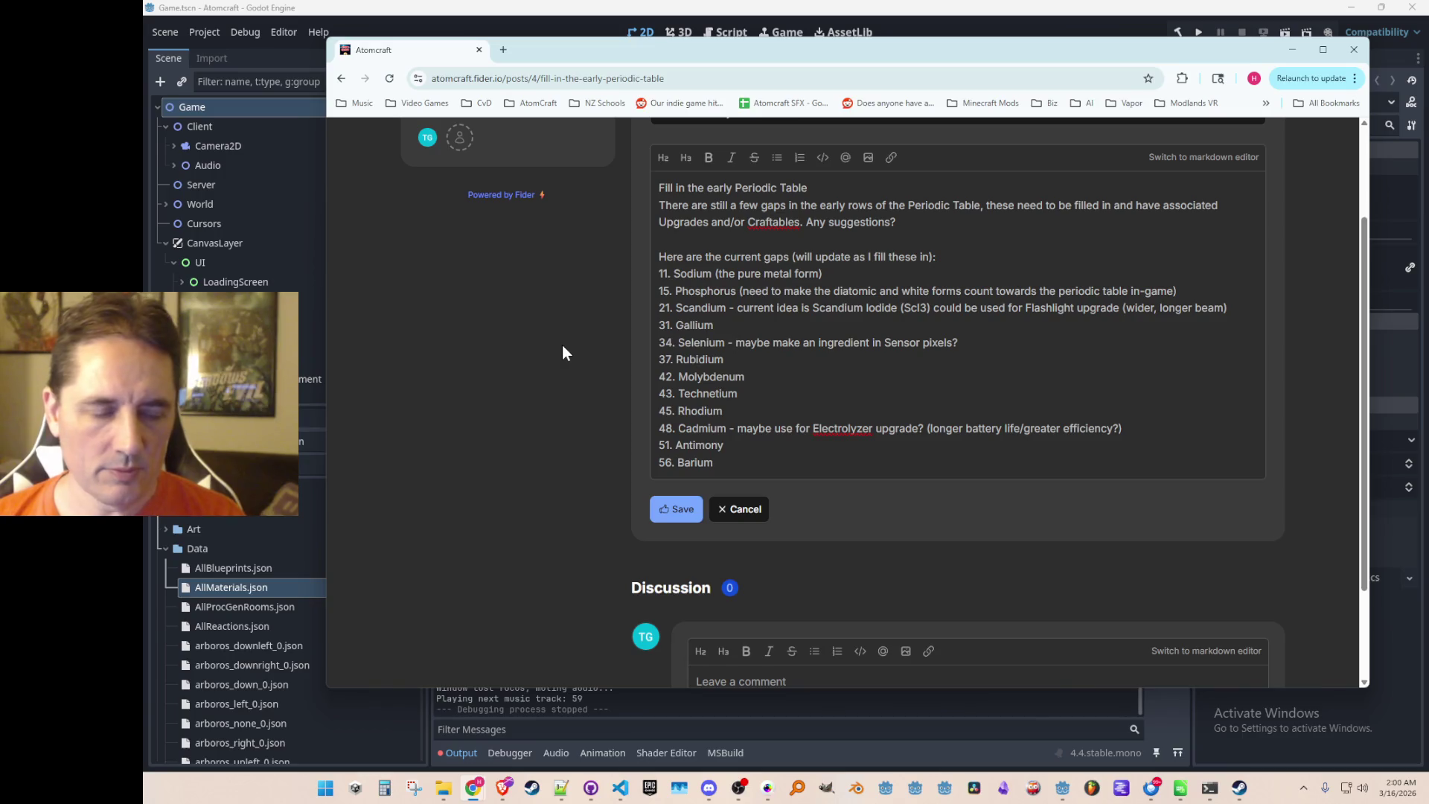
key(ctrl+Left)
key(ctrl+Left)
key(ctrl+Left)
text(material scanner ()
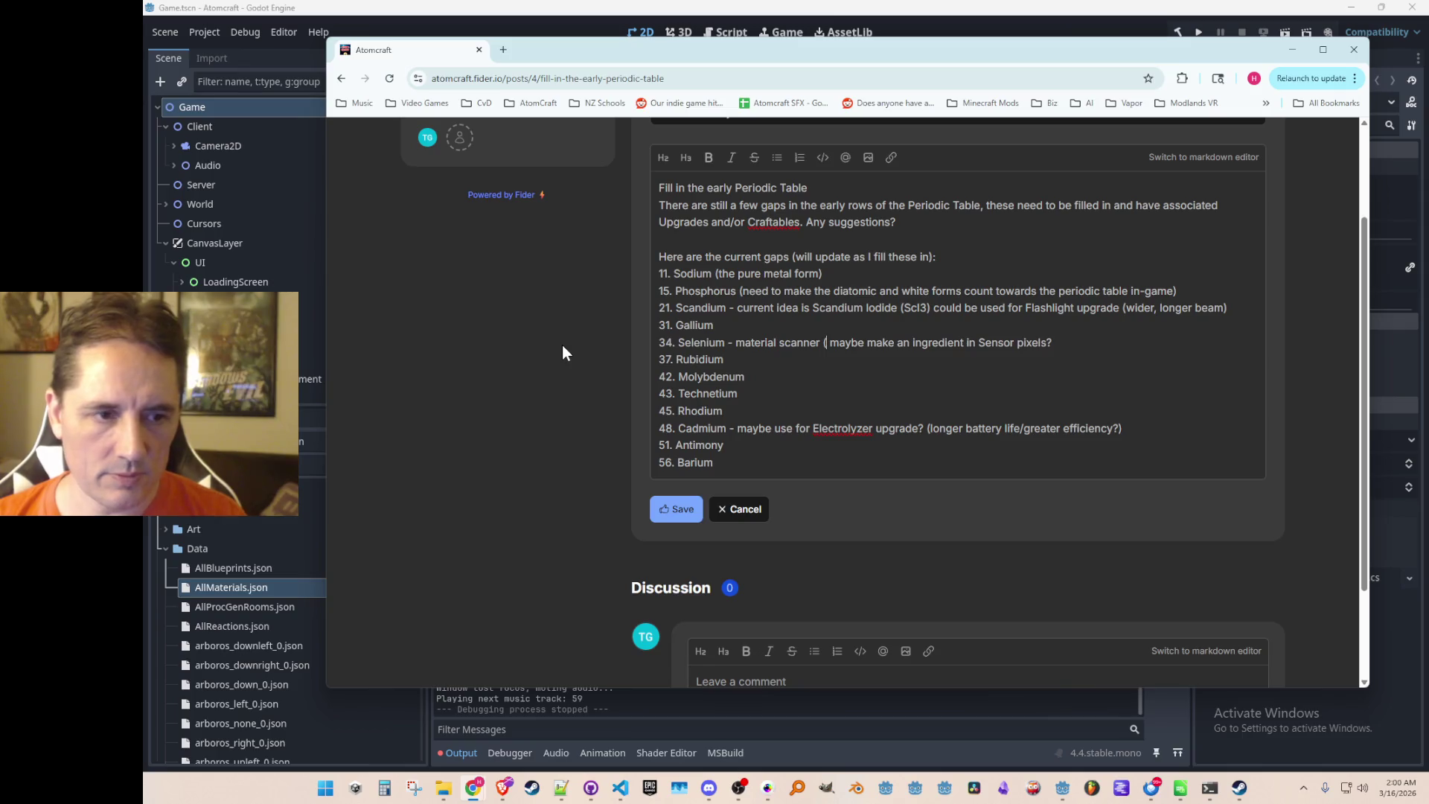
text(highlight elements)
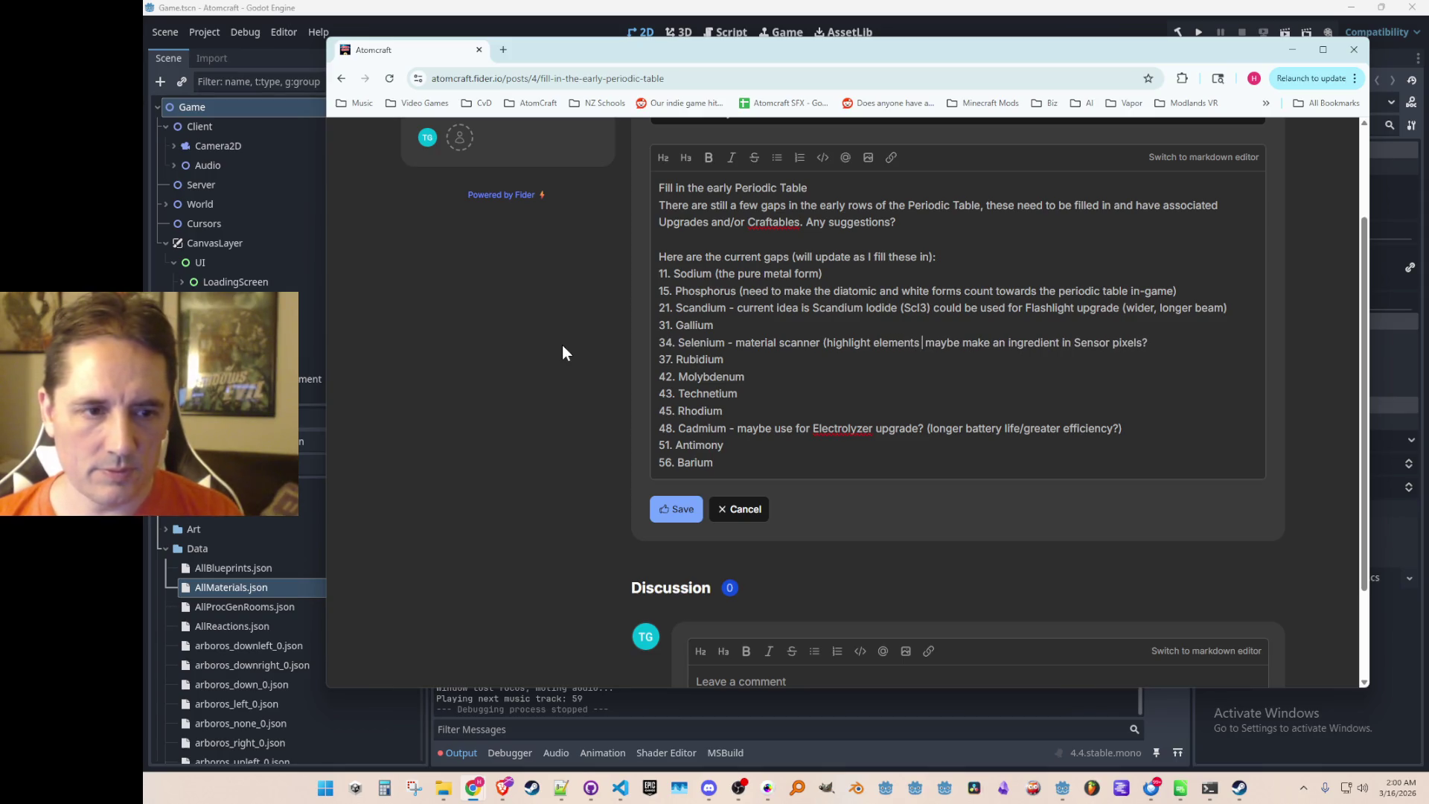
text( in)
key(BackSpace)
key(BackSpace)
key(BackSpace)
key(BackSpace)
key(BackSpace)
key(BackSpace)
text(world map upgrade),)
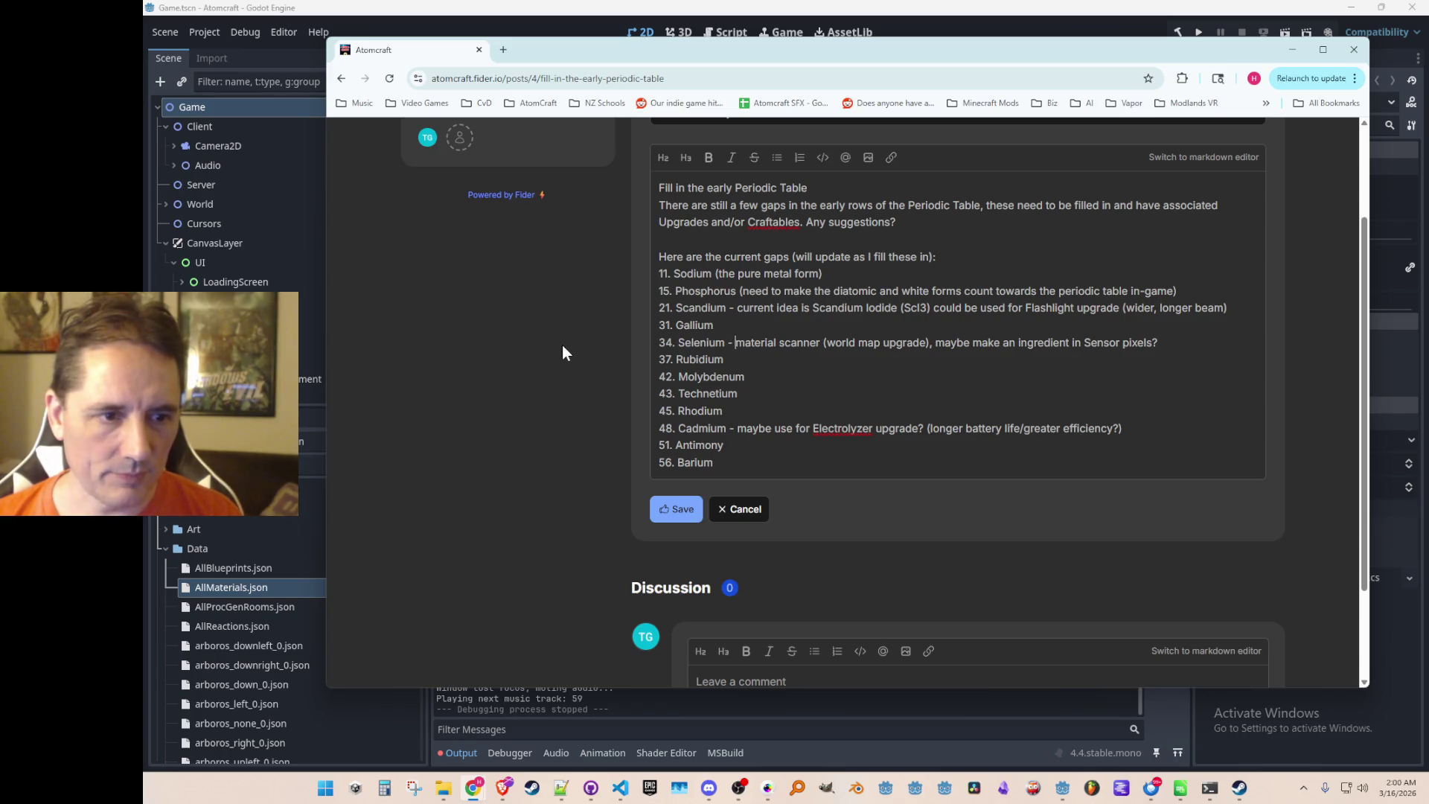
key(Home)
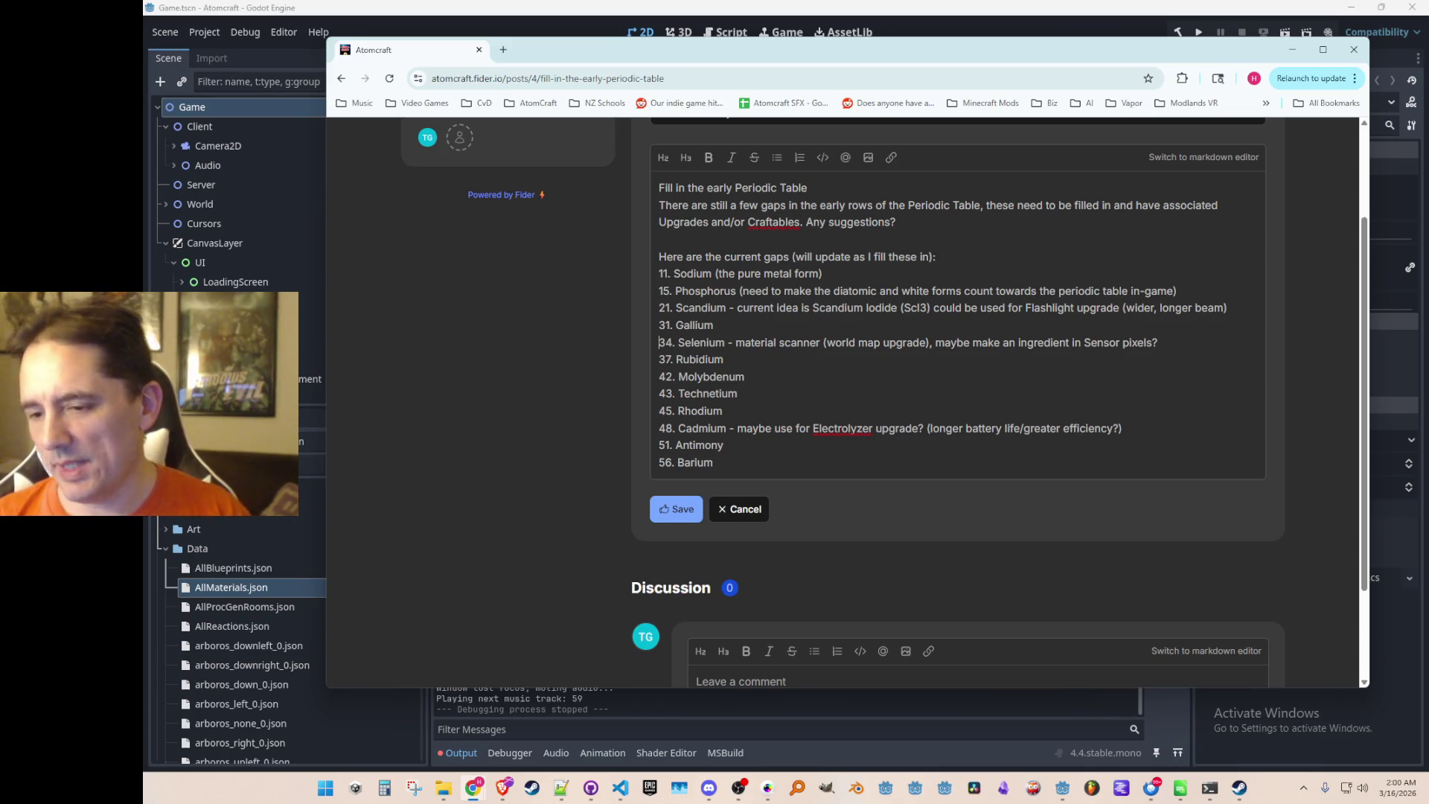
Move the cursor through the Rubidium, Rhodium and Gallium lines of the gap list.
click(935, 356)
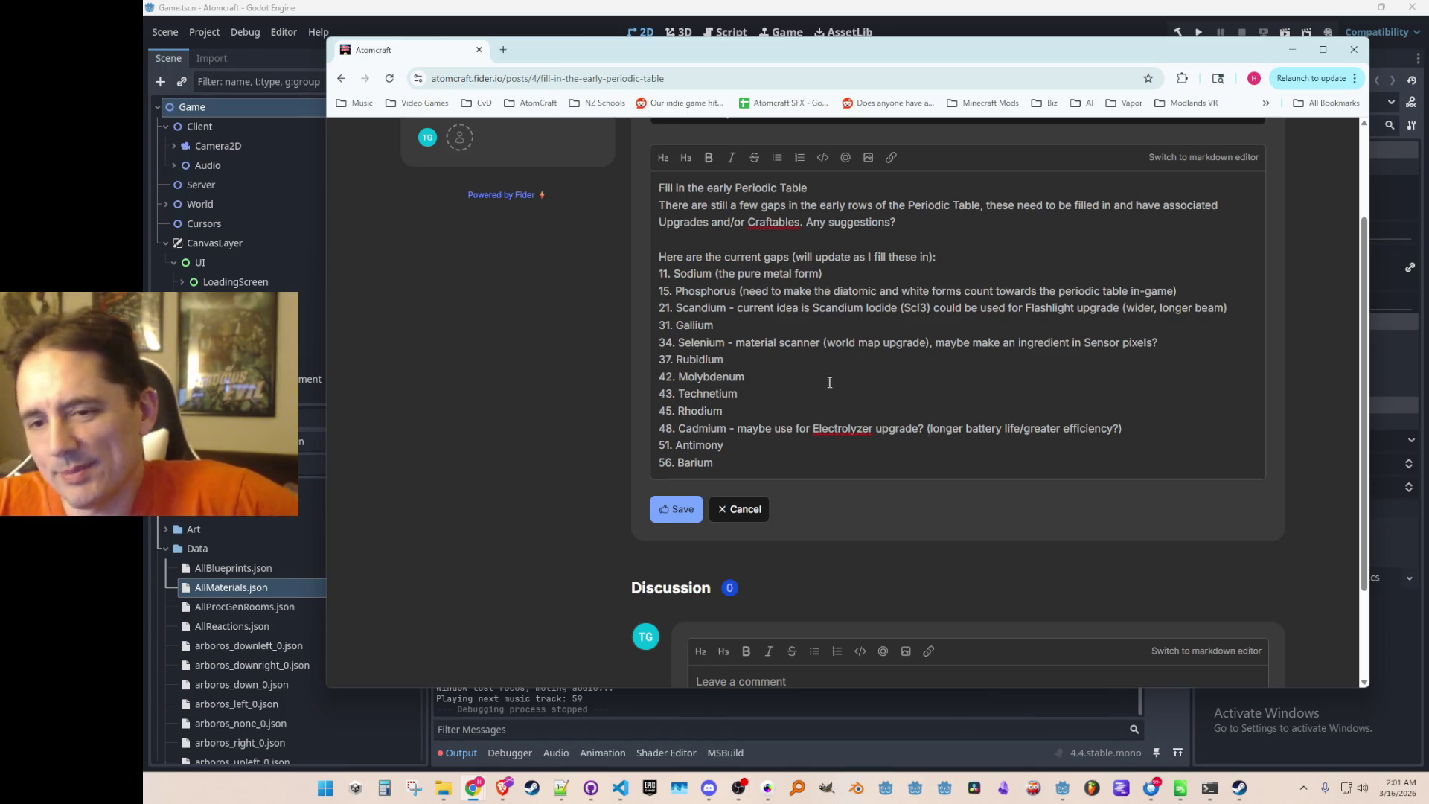
click(774, 417)
click(776, 359)
click(791, 328)
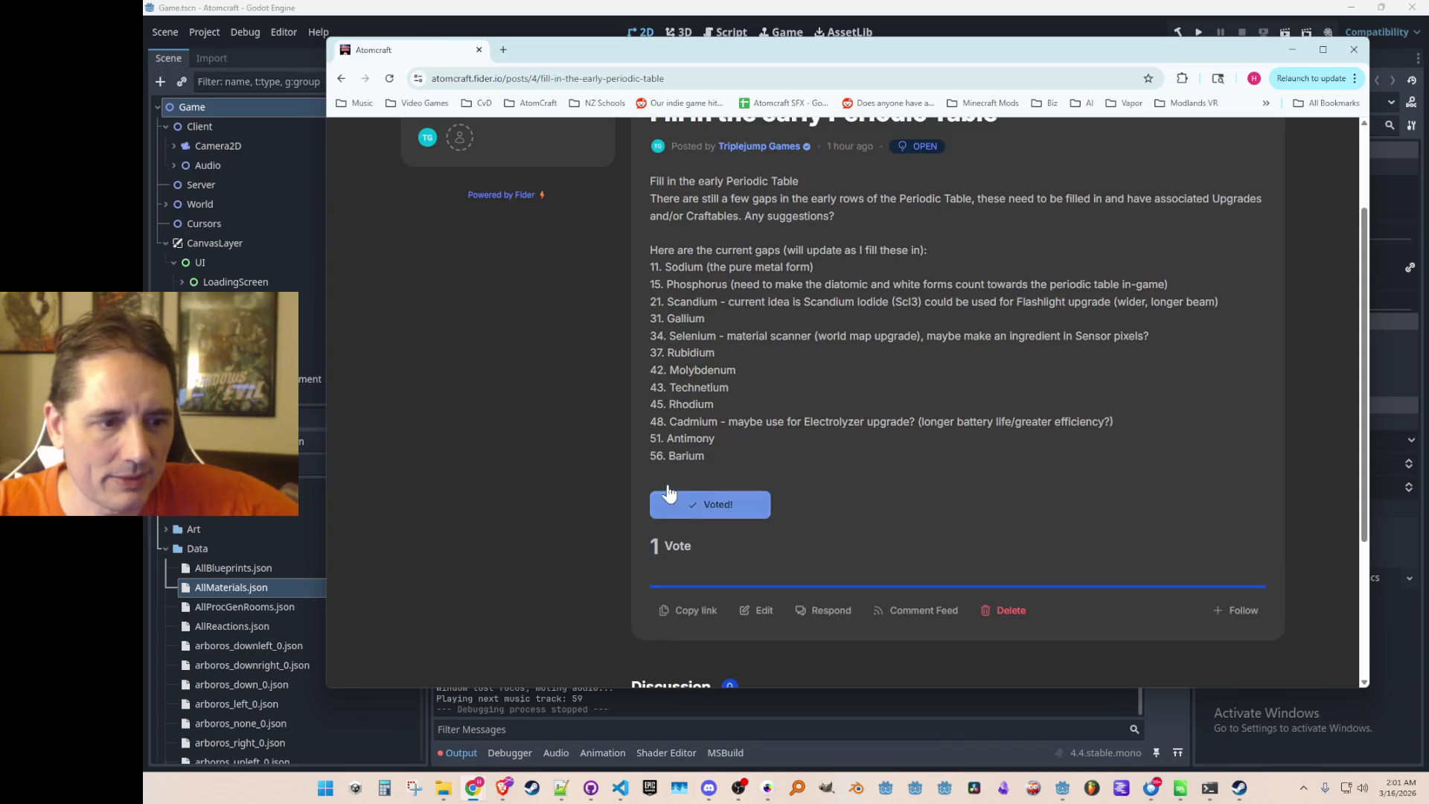
Review the saved post with its new Selenium note and reopen it for editing.
scroll(592, 416, down, 2)
scroll(599, 439, up, 3)
scroll(604, 450, down, 2)
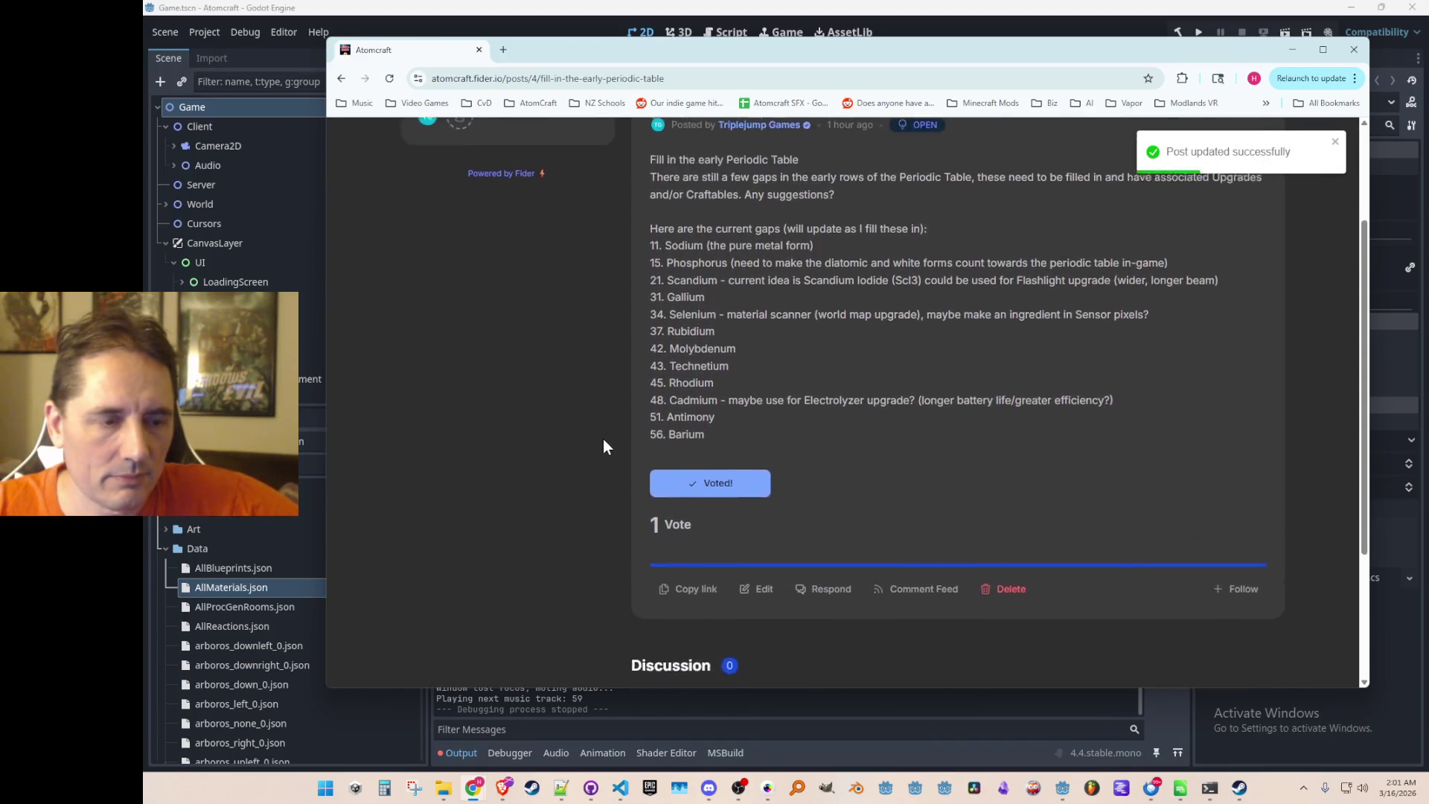
scroll(603, 439, up, 2)
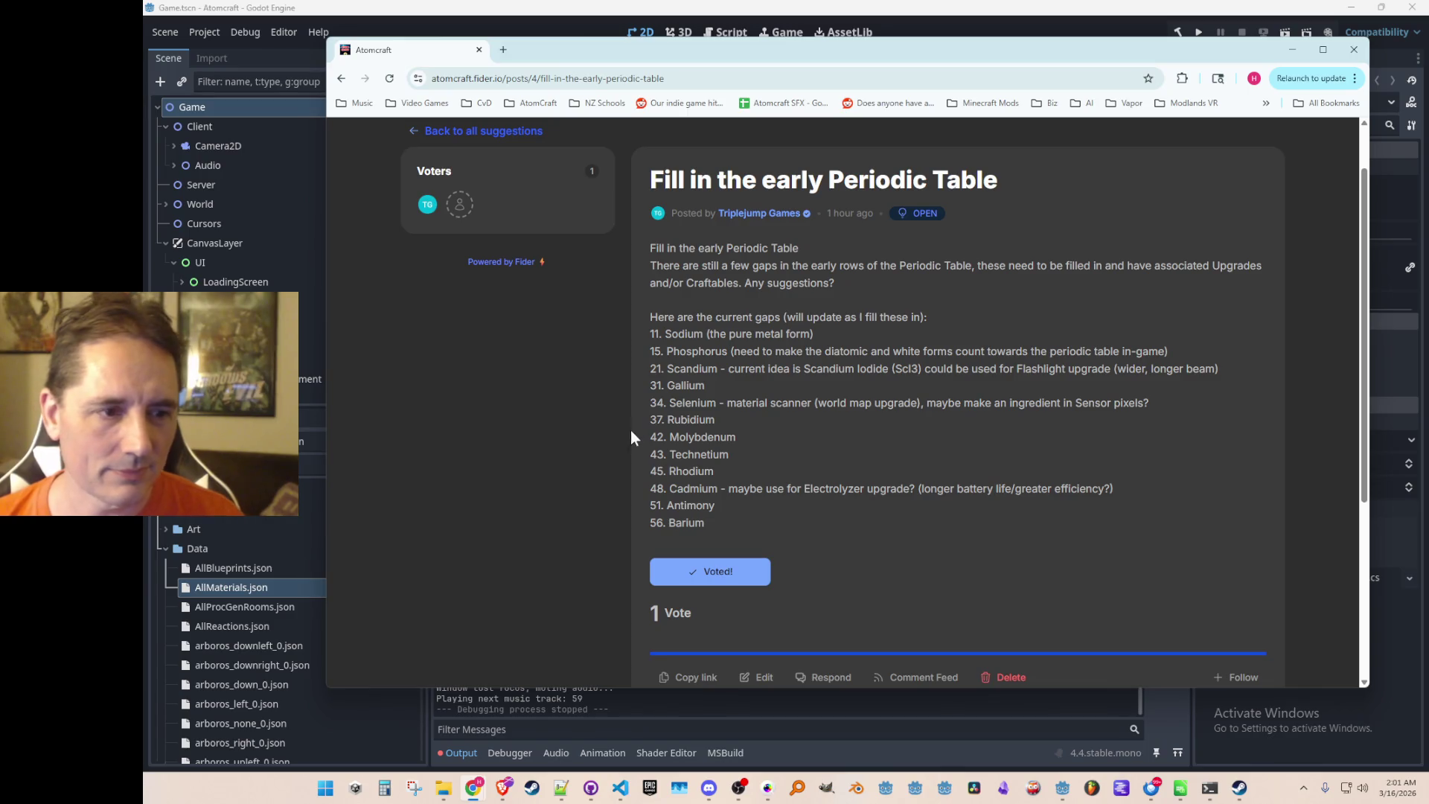
scroll(625, 384, down, 1)
scroll(618, 392, up, 1)
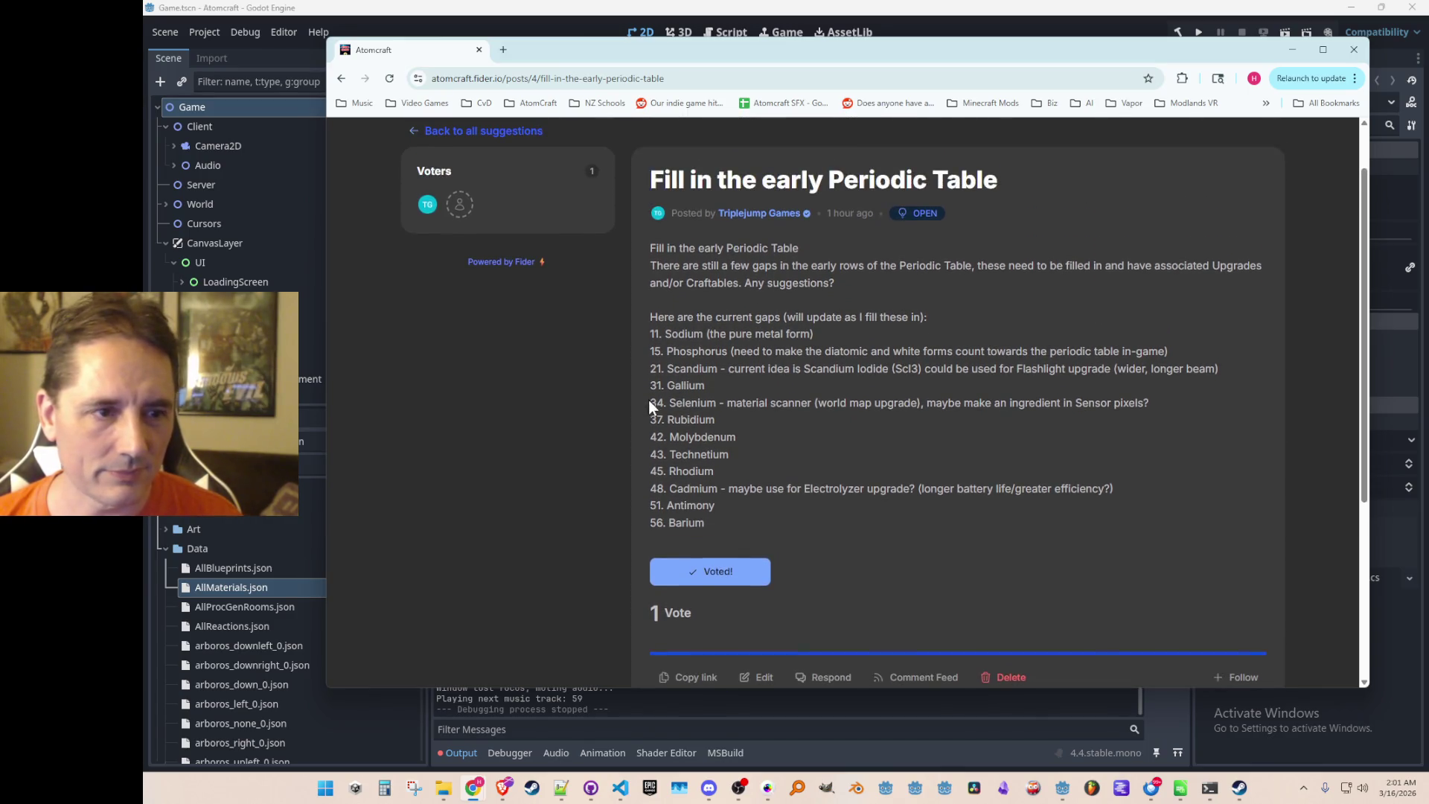
scroll(672, 426, down, 2)
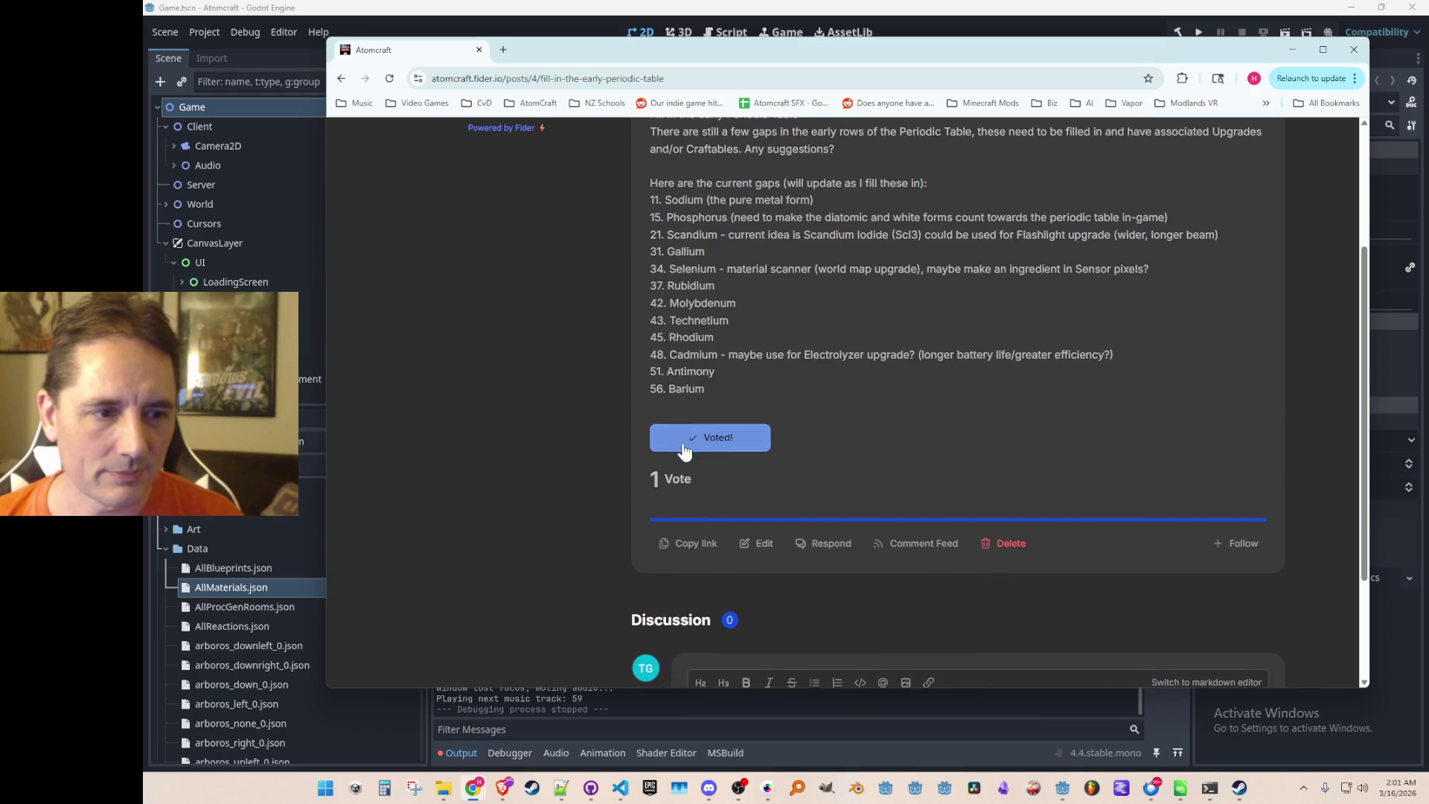
scroll(684, 450, up, 1)
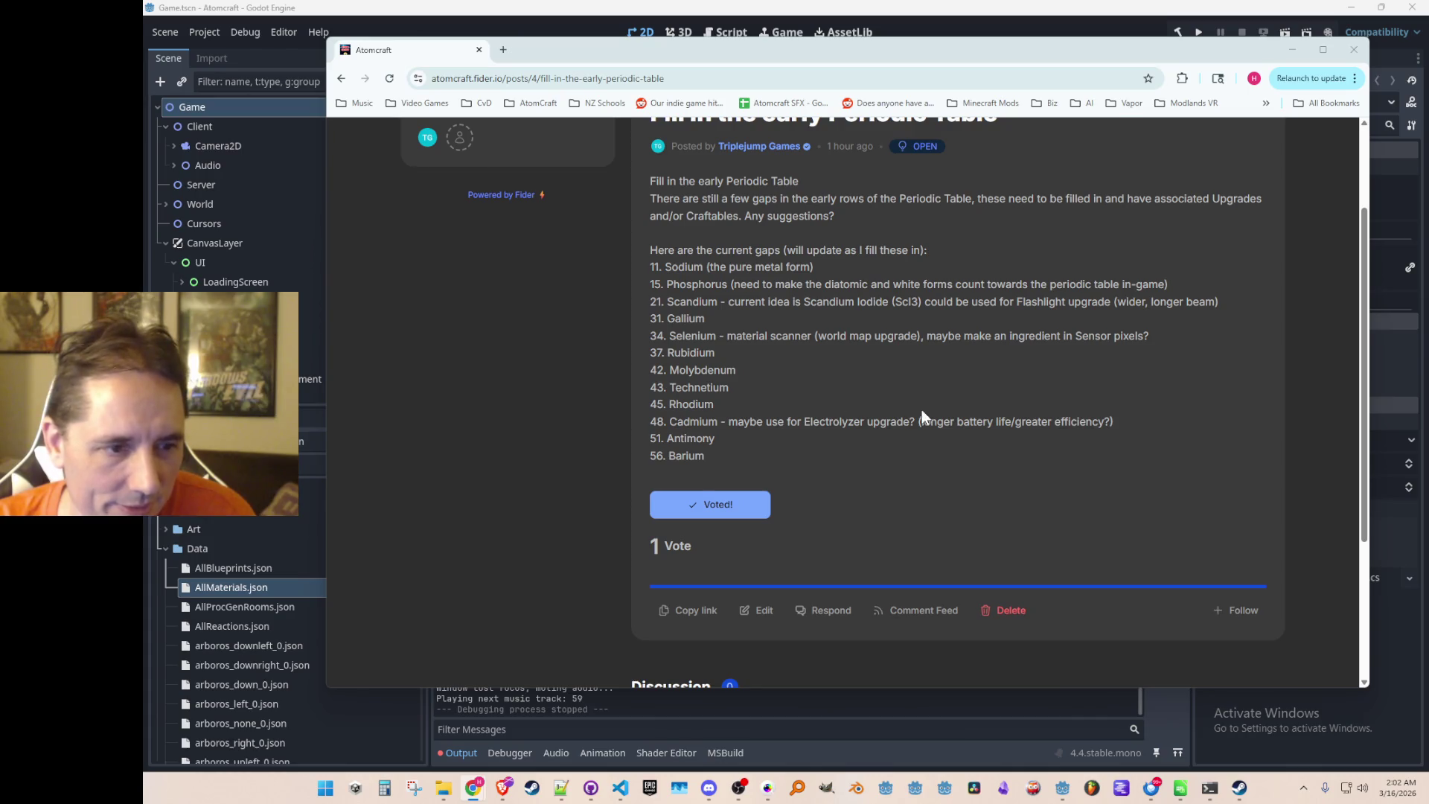
scroll(882, 422, down, 1)
scroll(694, 466, up, 1)
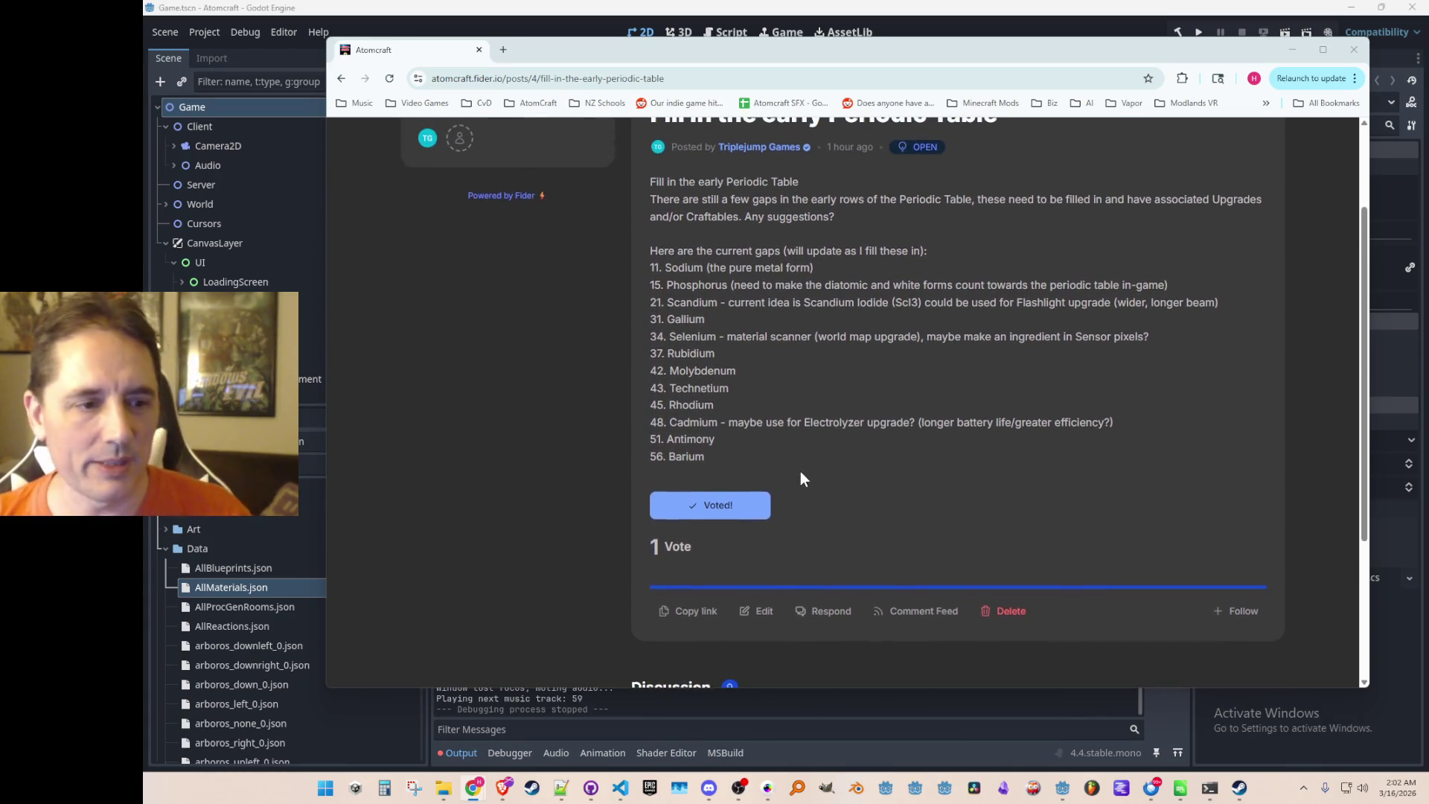
scroll(801, 473, up, 1)
scroll(771, 382, down, 1)
click(757, 604)
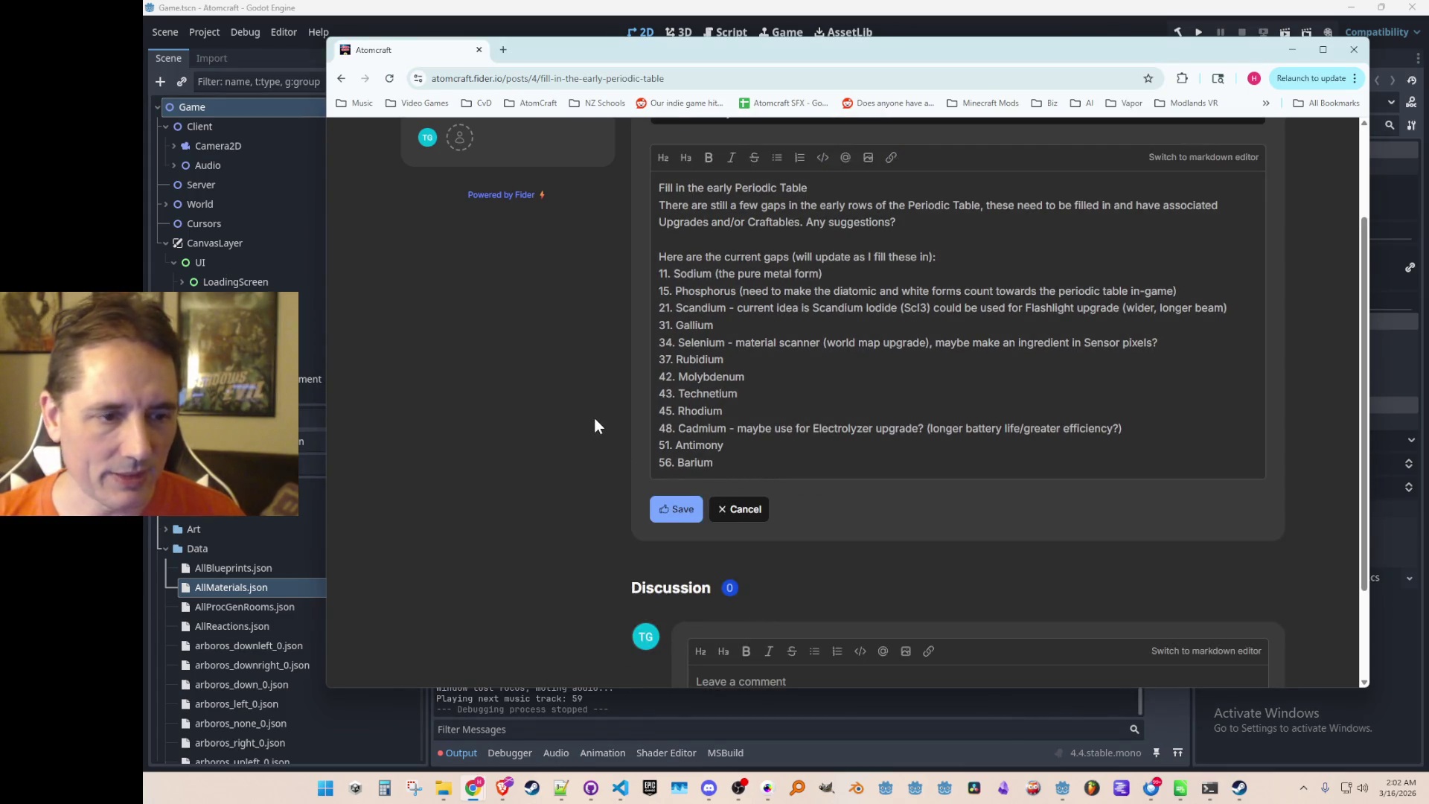
Append '- part of Automatic (slow) Healing Upgrade for suit?' to 56. Barium and save.
text( - )
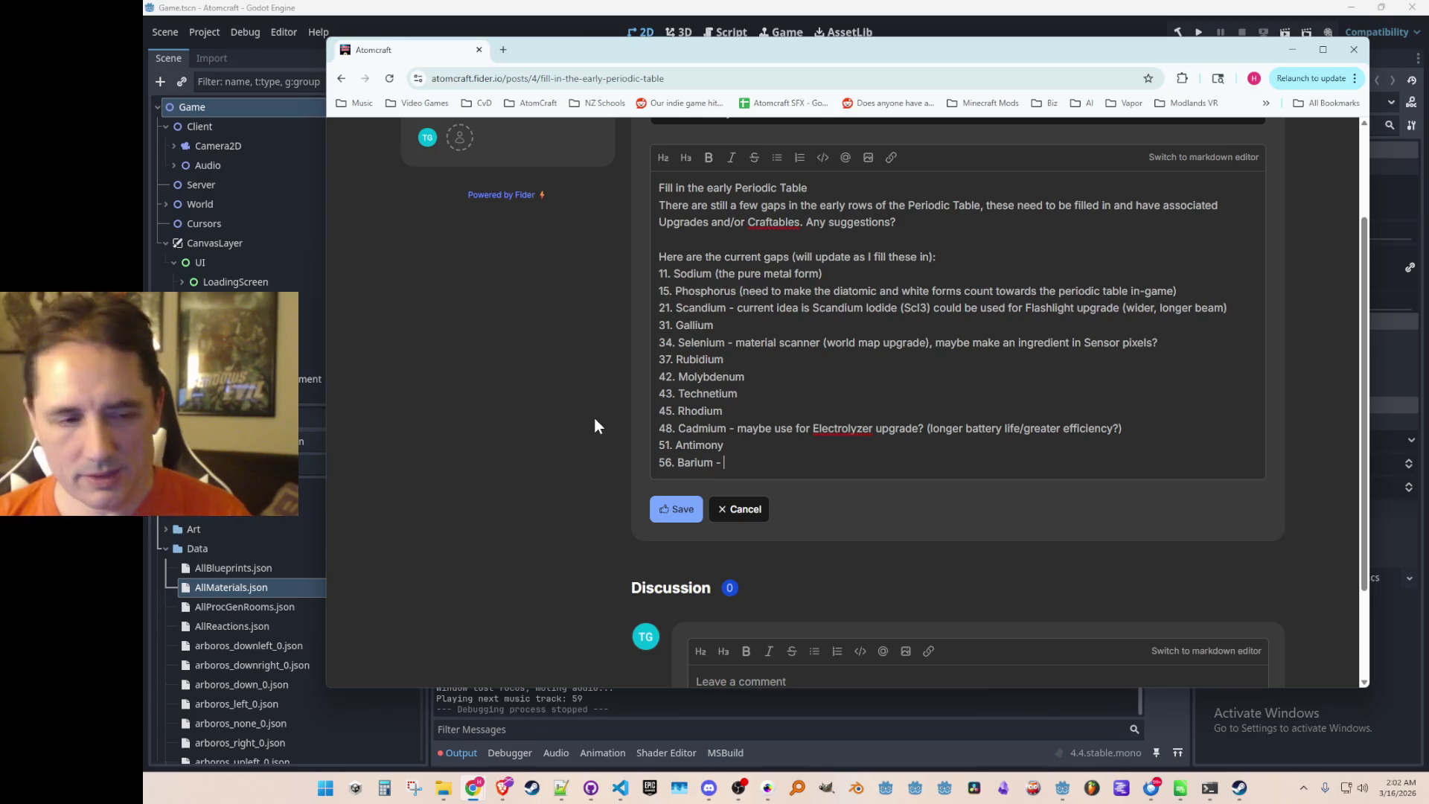
text(part of automatic)
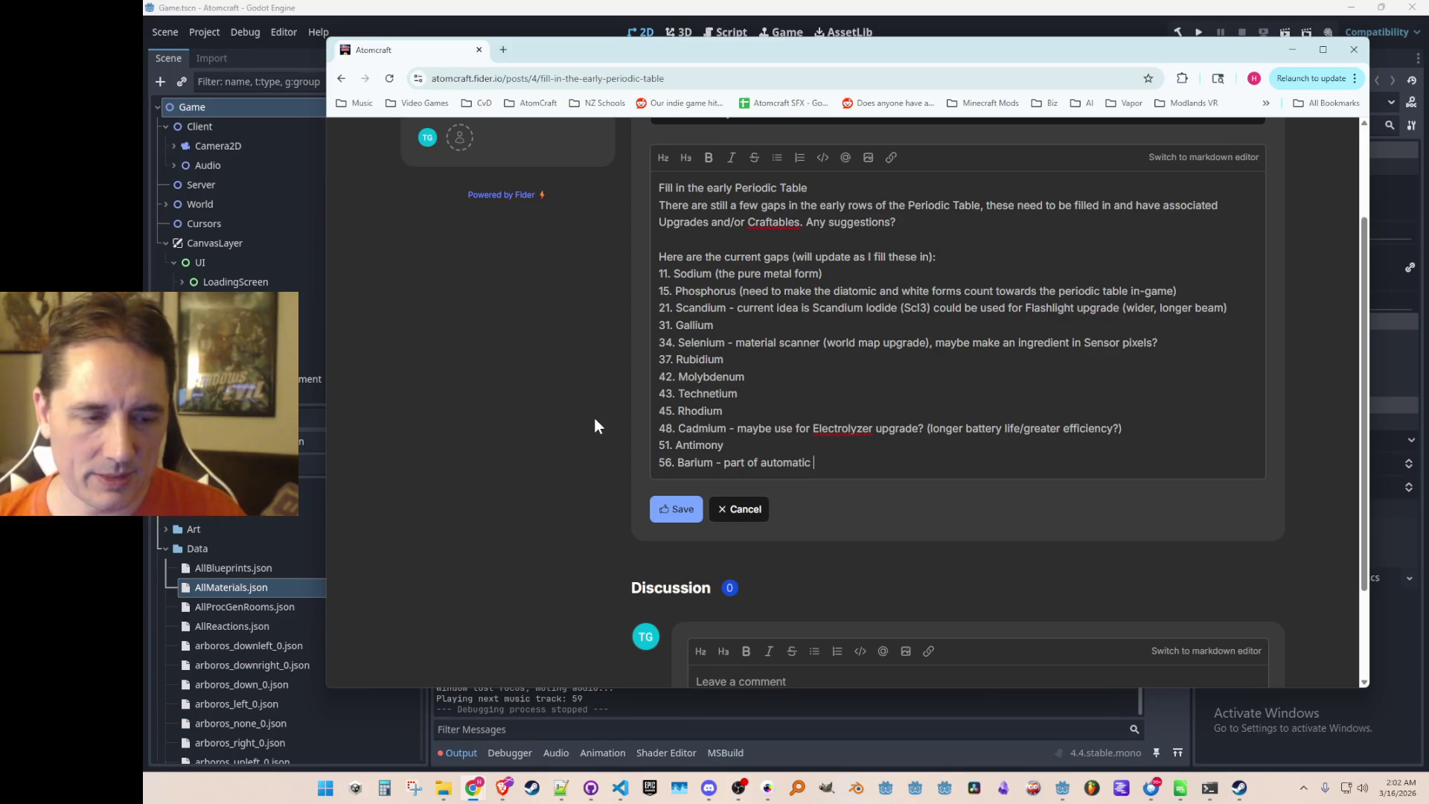
text( (slow) )
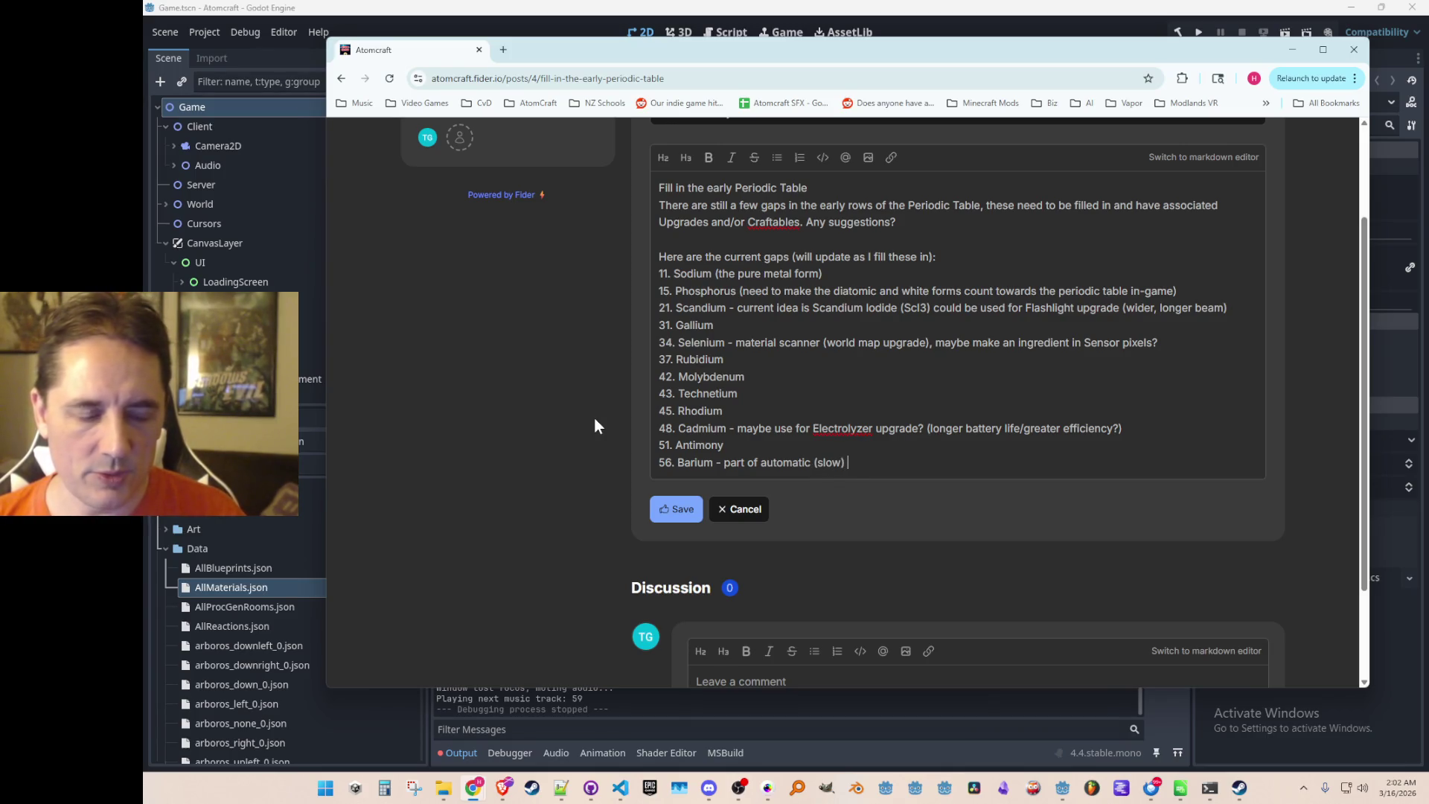
text(Healing)
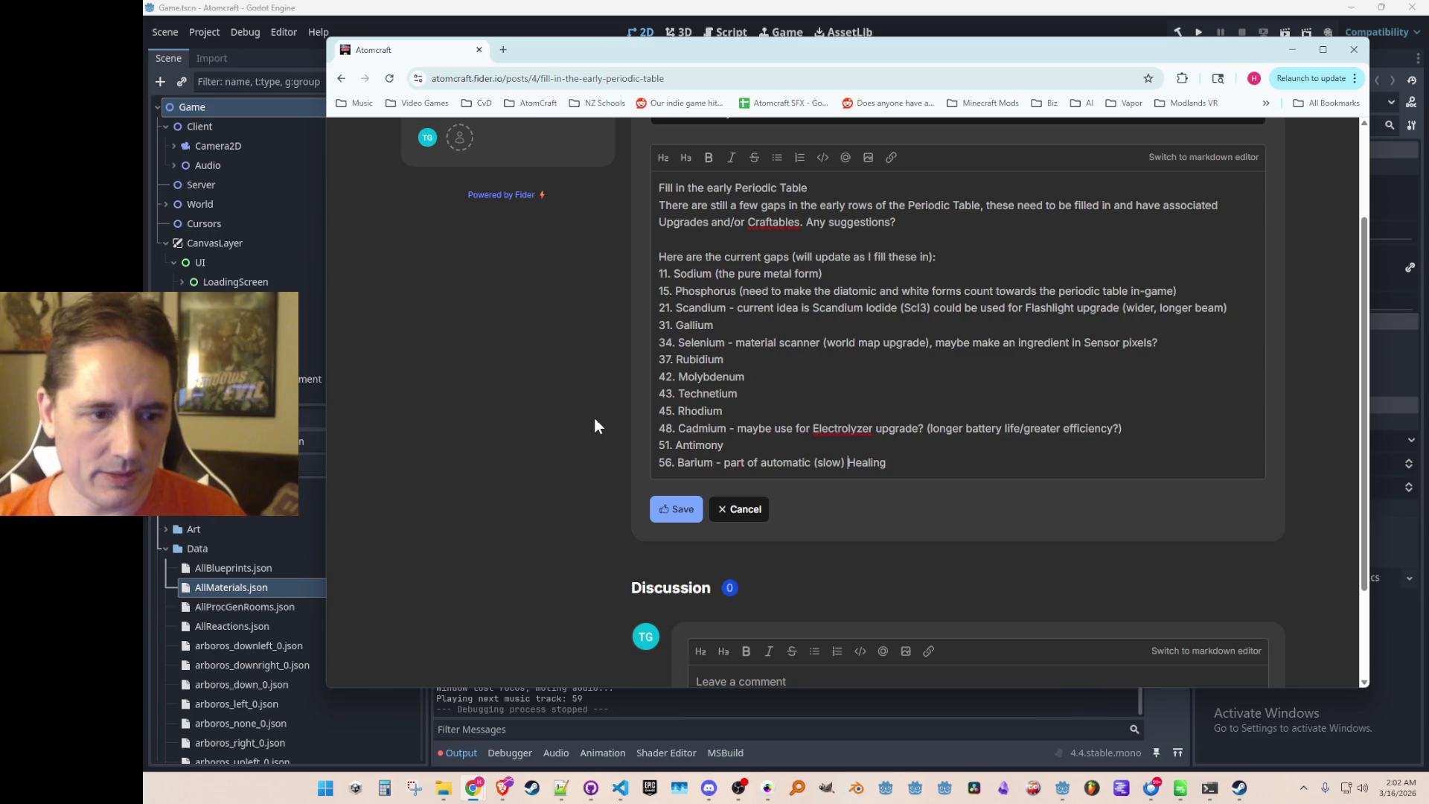
key(ctrl+Left)
key(ctrl+Left)
key(Delete)
text(A)
key(End)
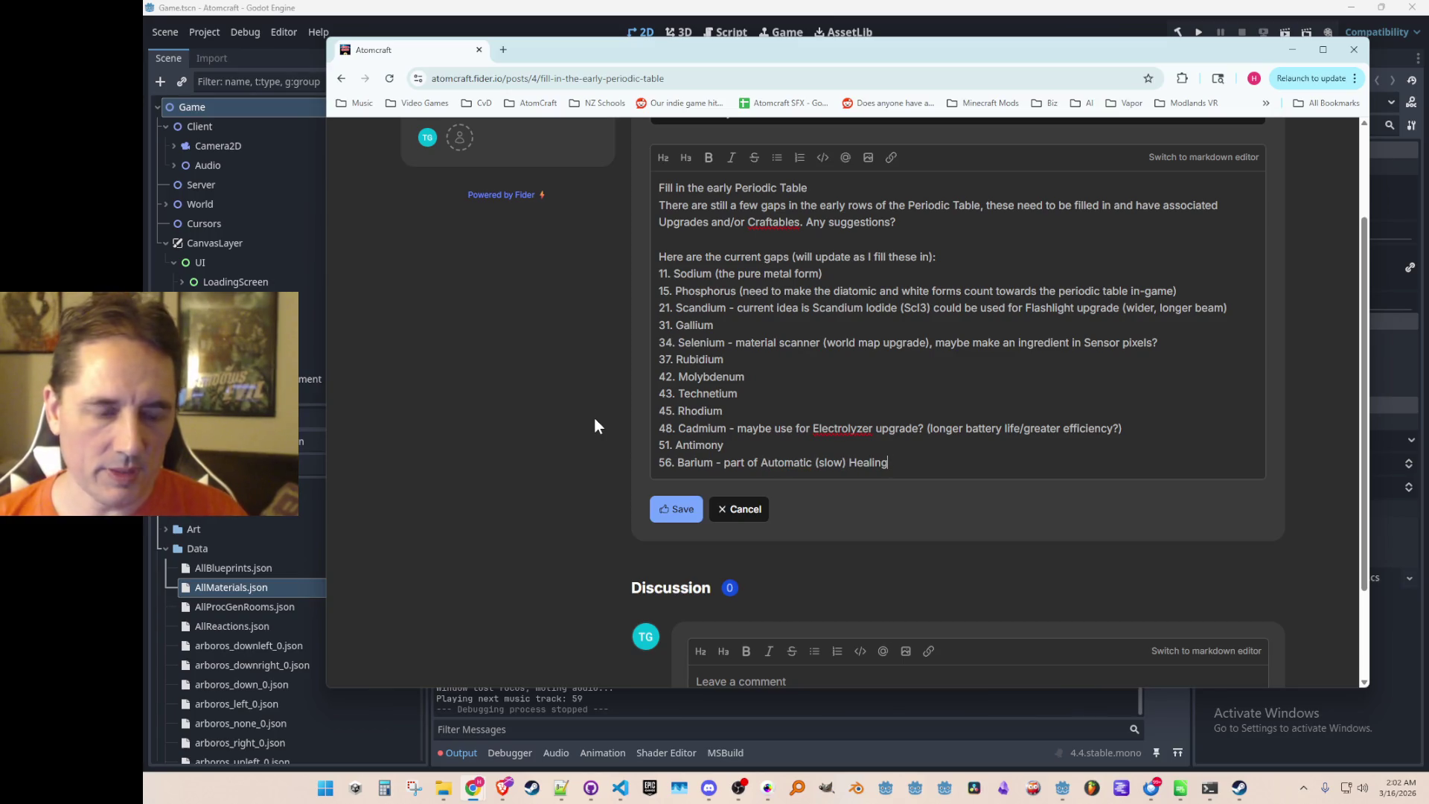
text(Upgrade )
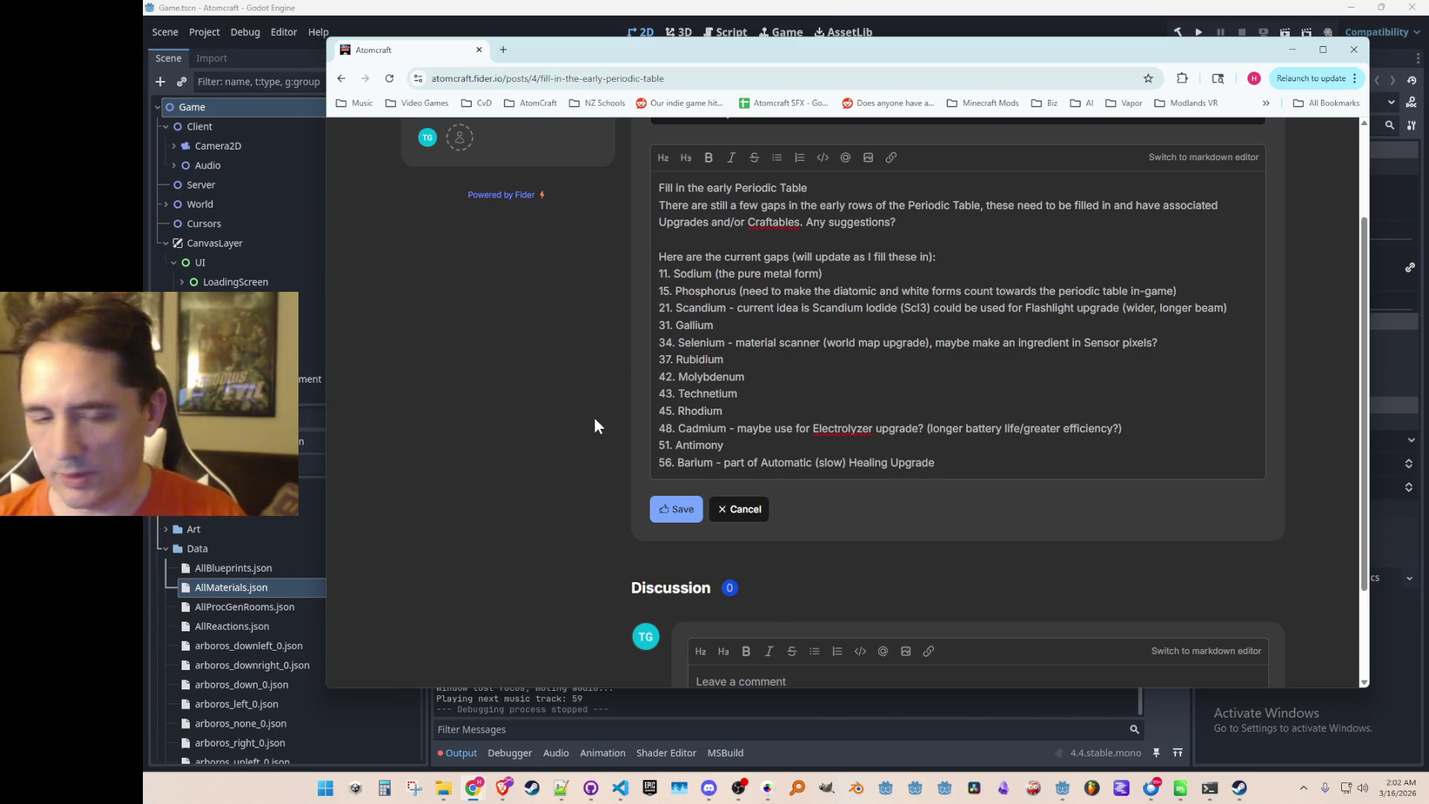
text(for suit?)
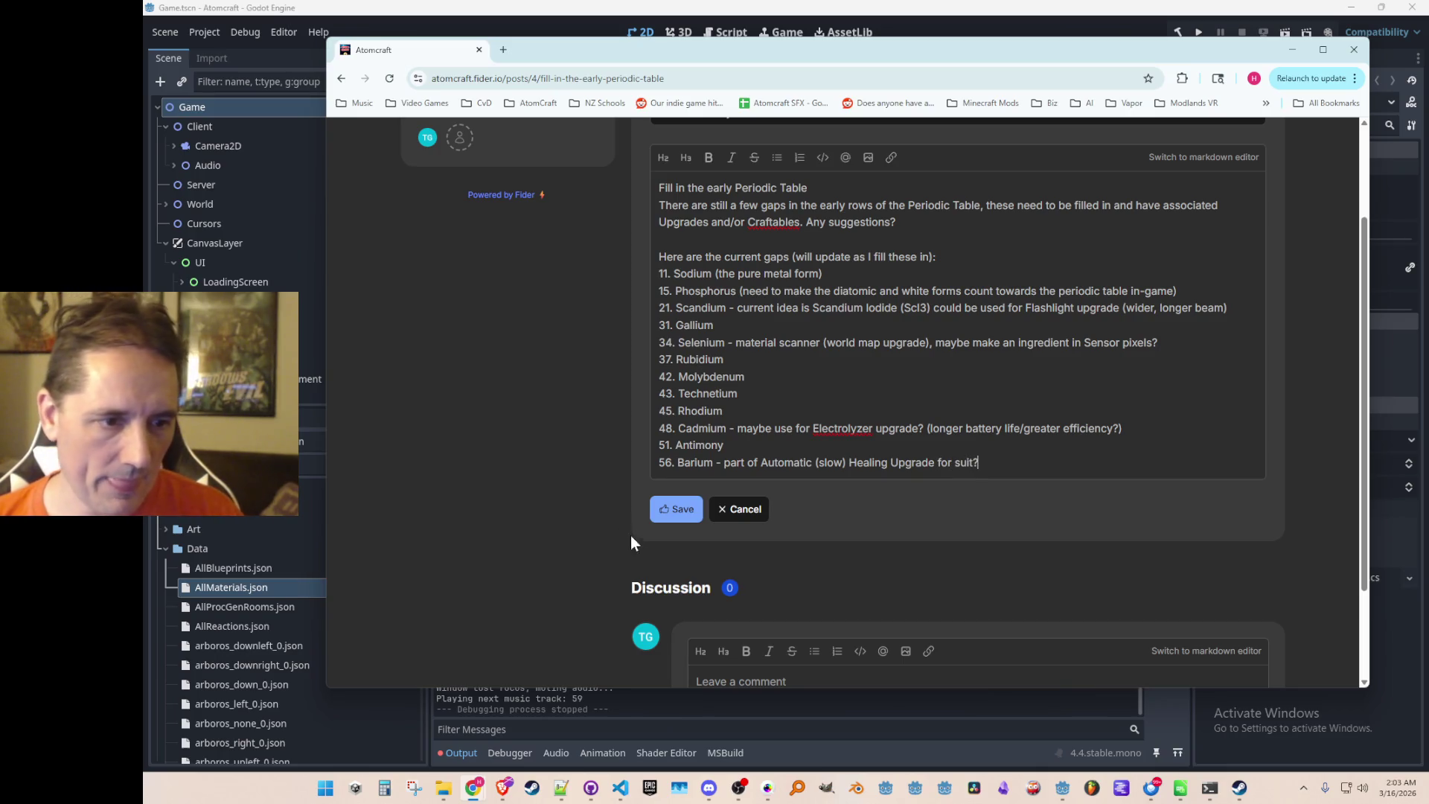
click(683, 521)
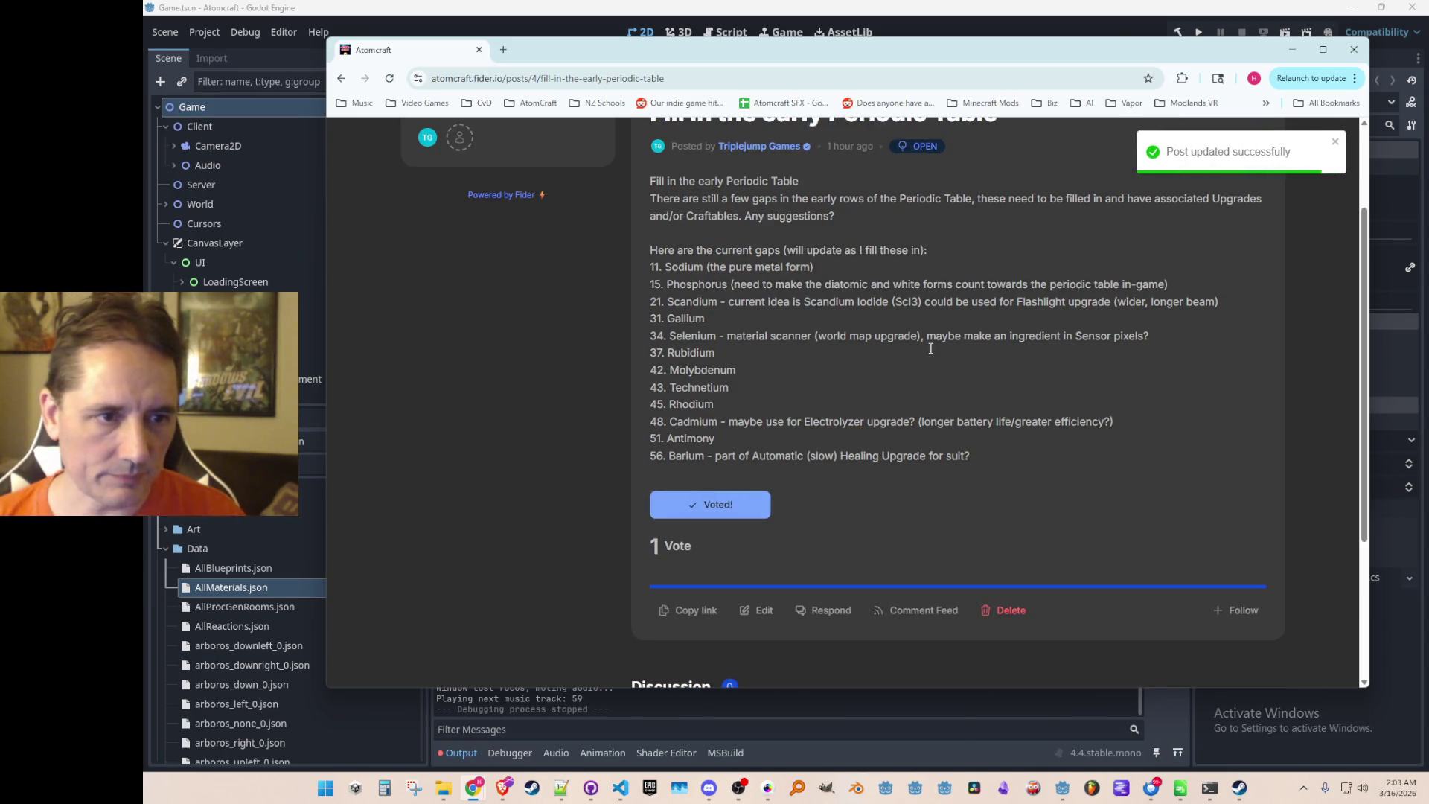
Return to the browser, scroll through the saved Periodic Table post, and go back to all suggestions.
scroll(847, 445, up, 1)
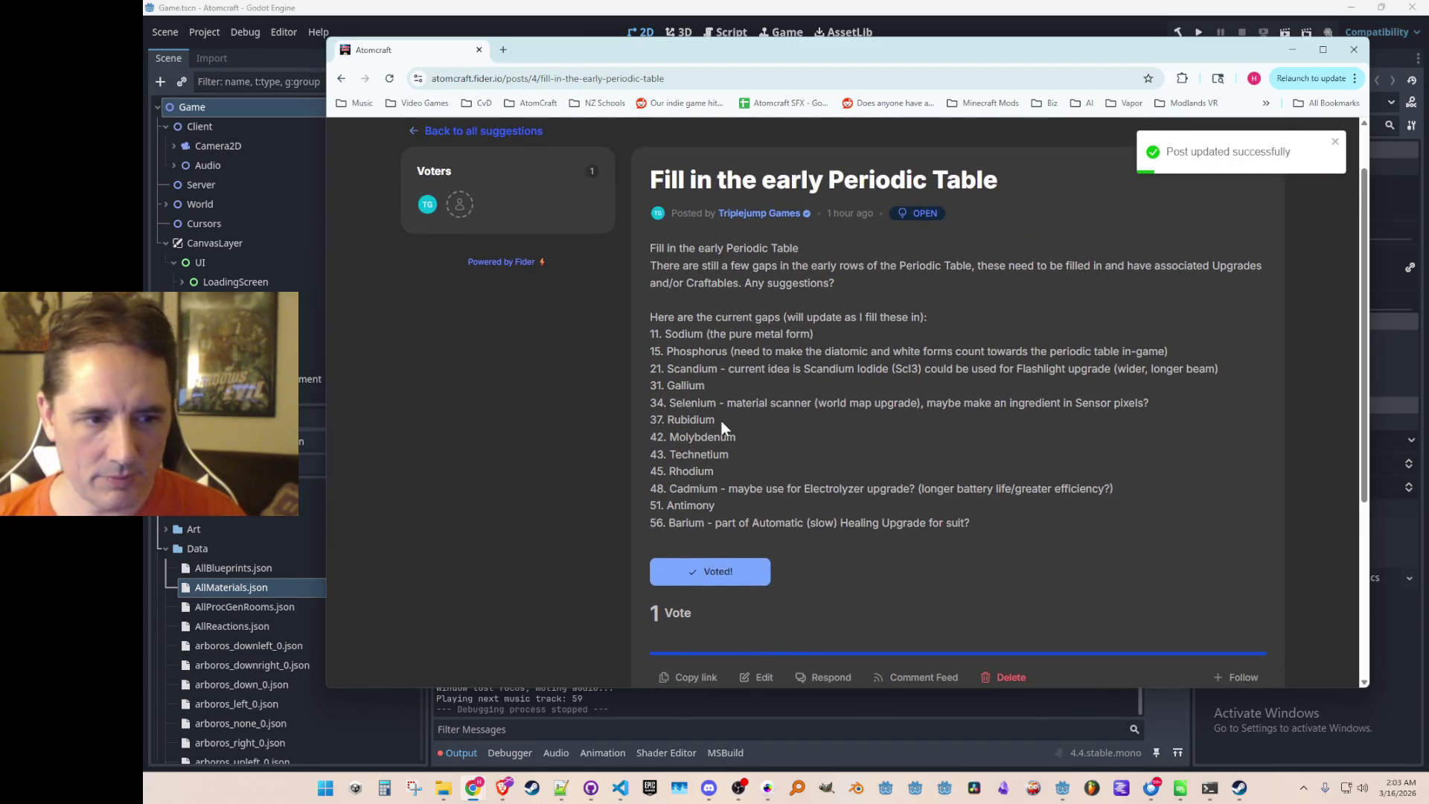
key(alt+Tab)
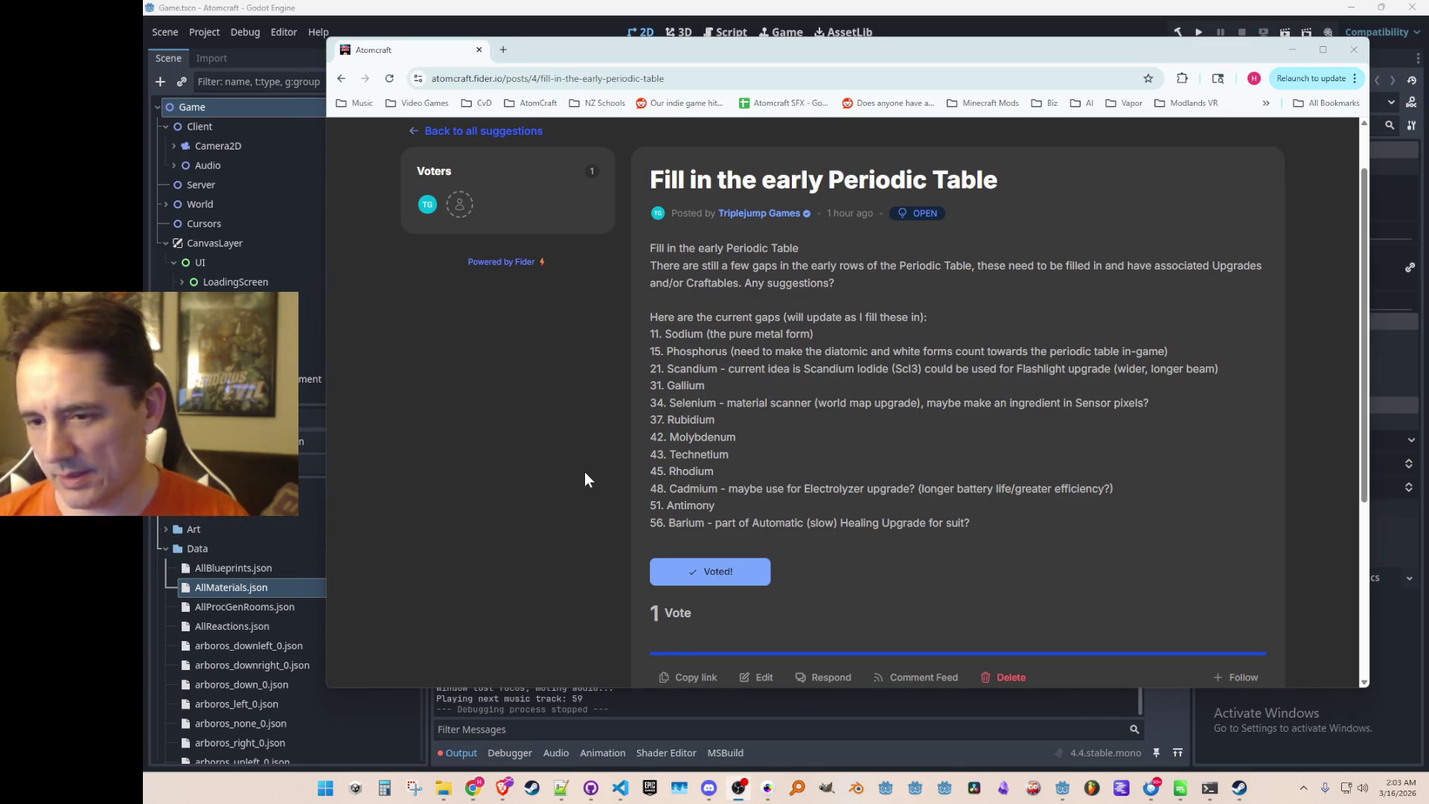
click(775, 453)
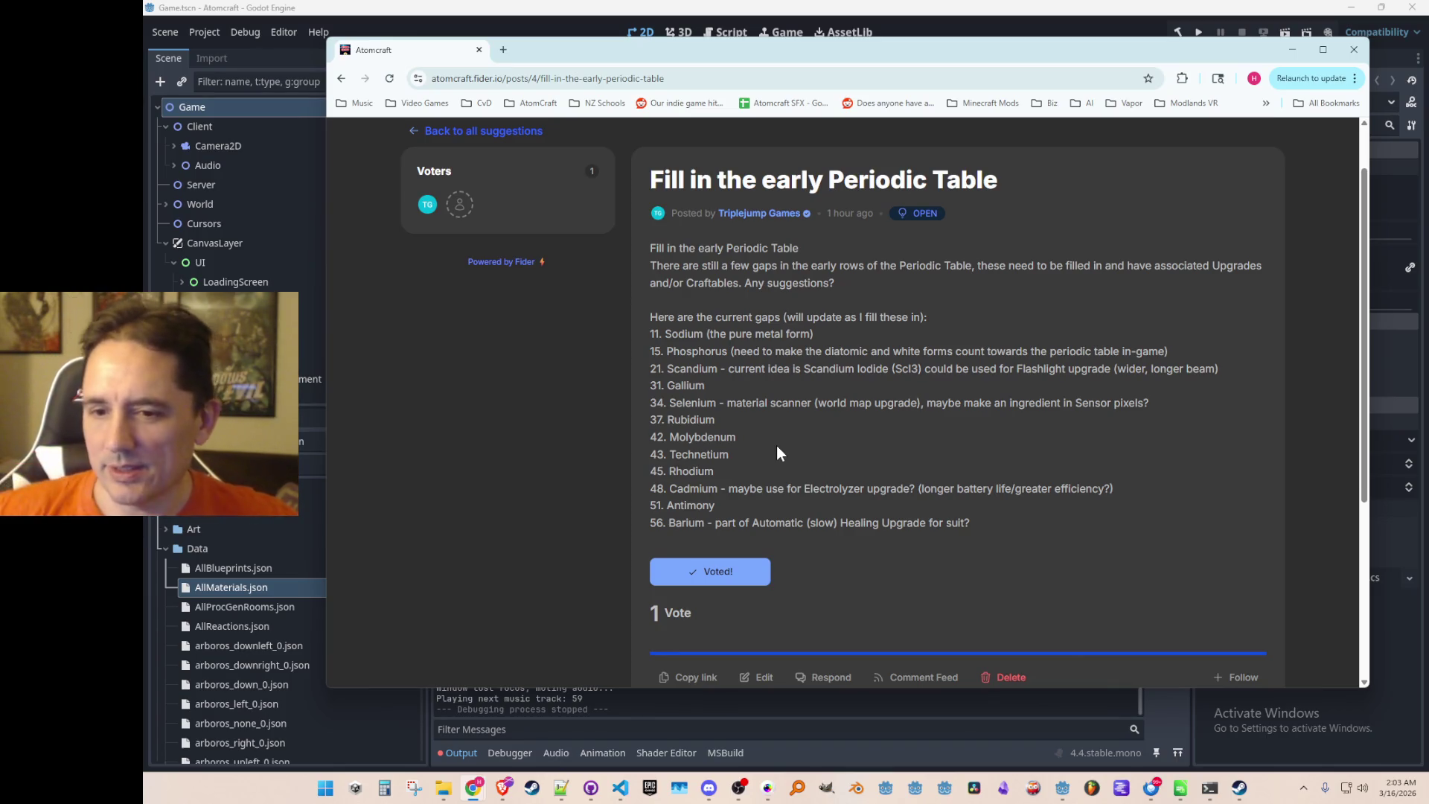
scroll(849, 397, down, 3)
scroll(863, 372, up, 4)
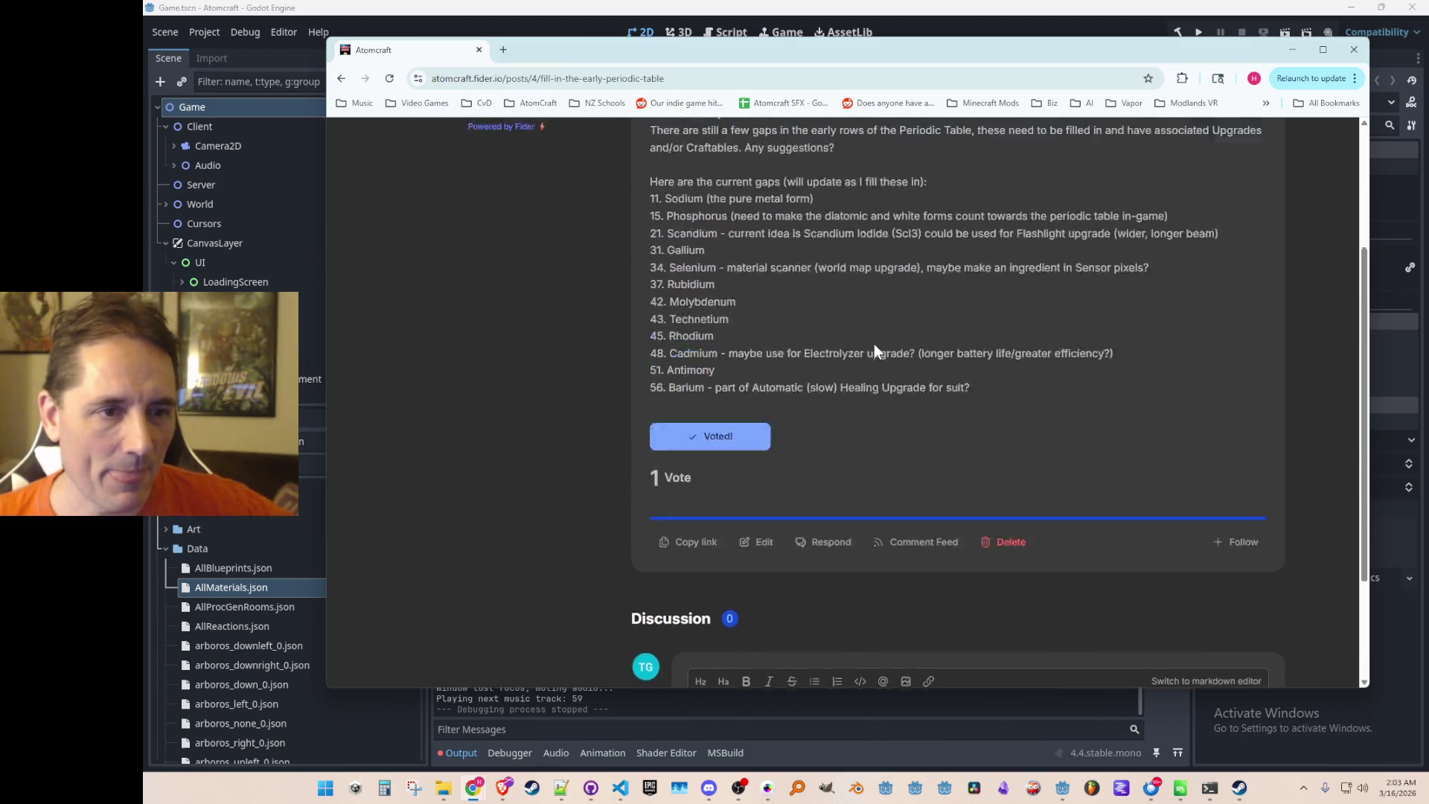
scroll(819, 391, down, 1)
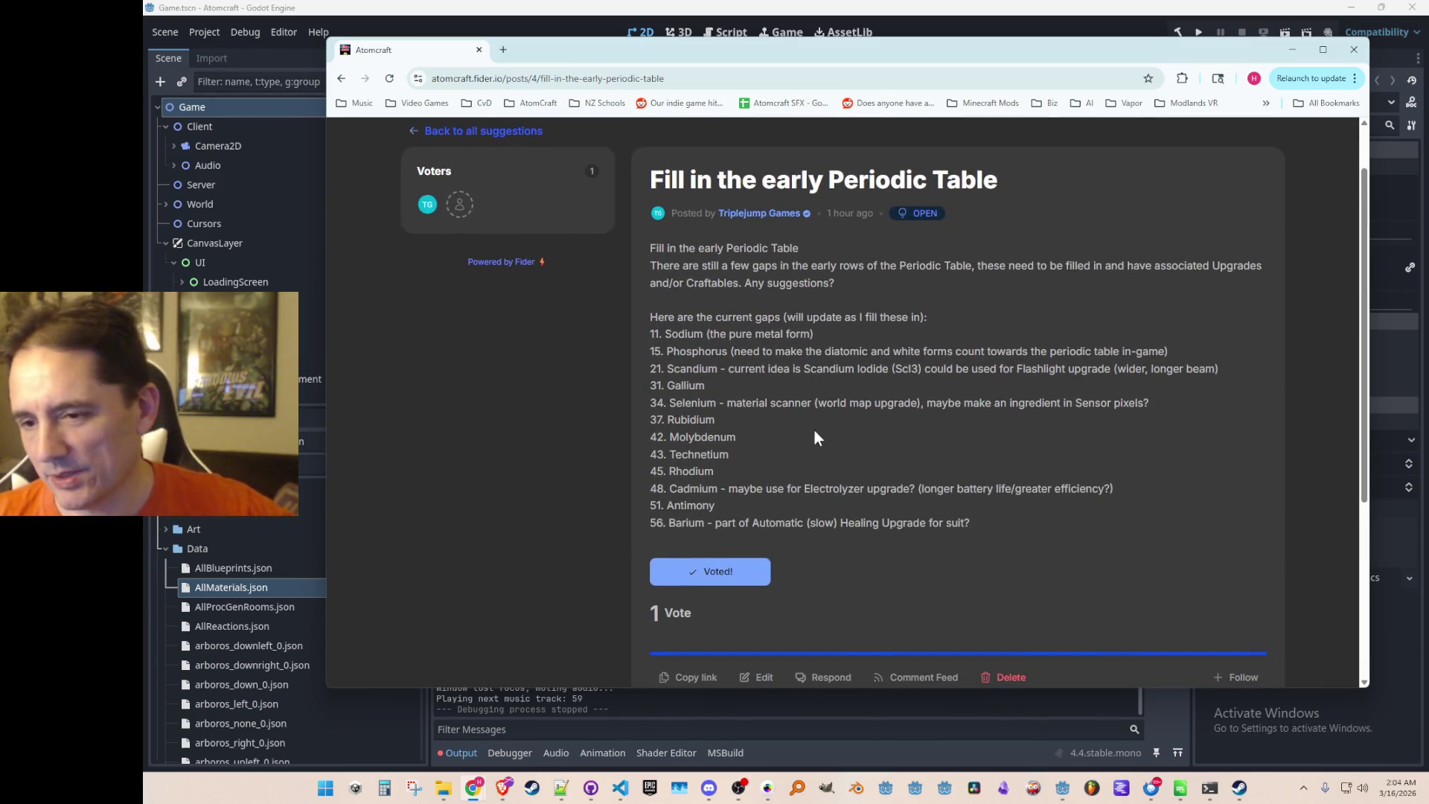
scroll(740, 549, down, 4)
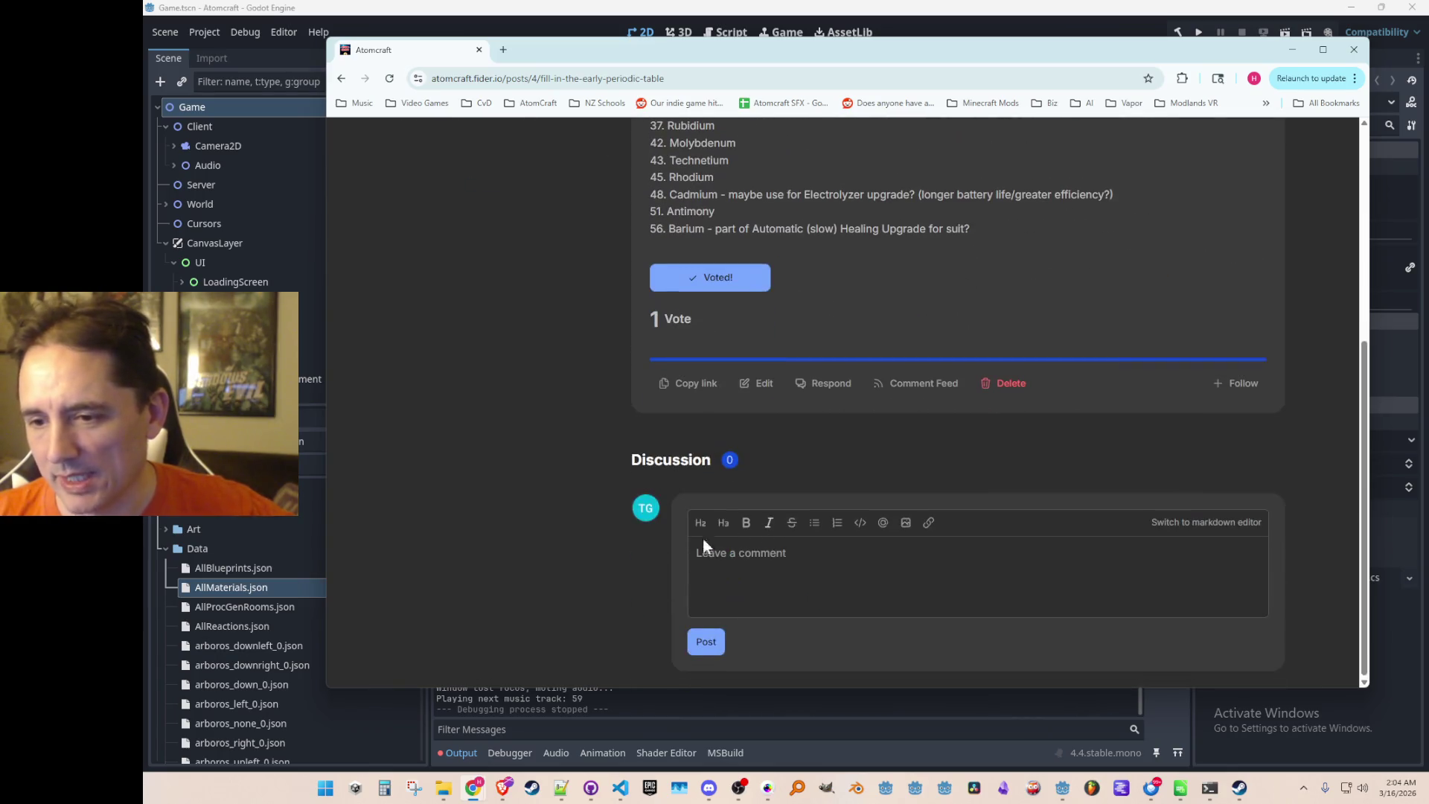
scroll(698, 338, up, 5)
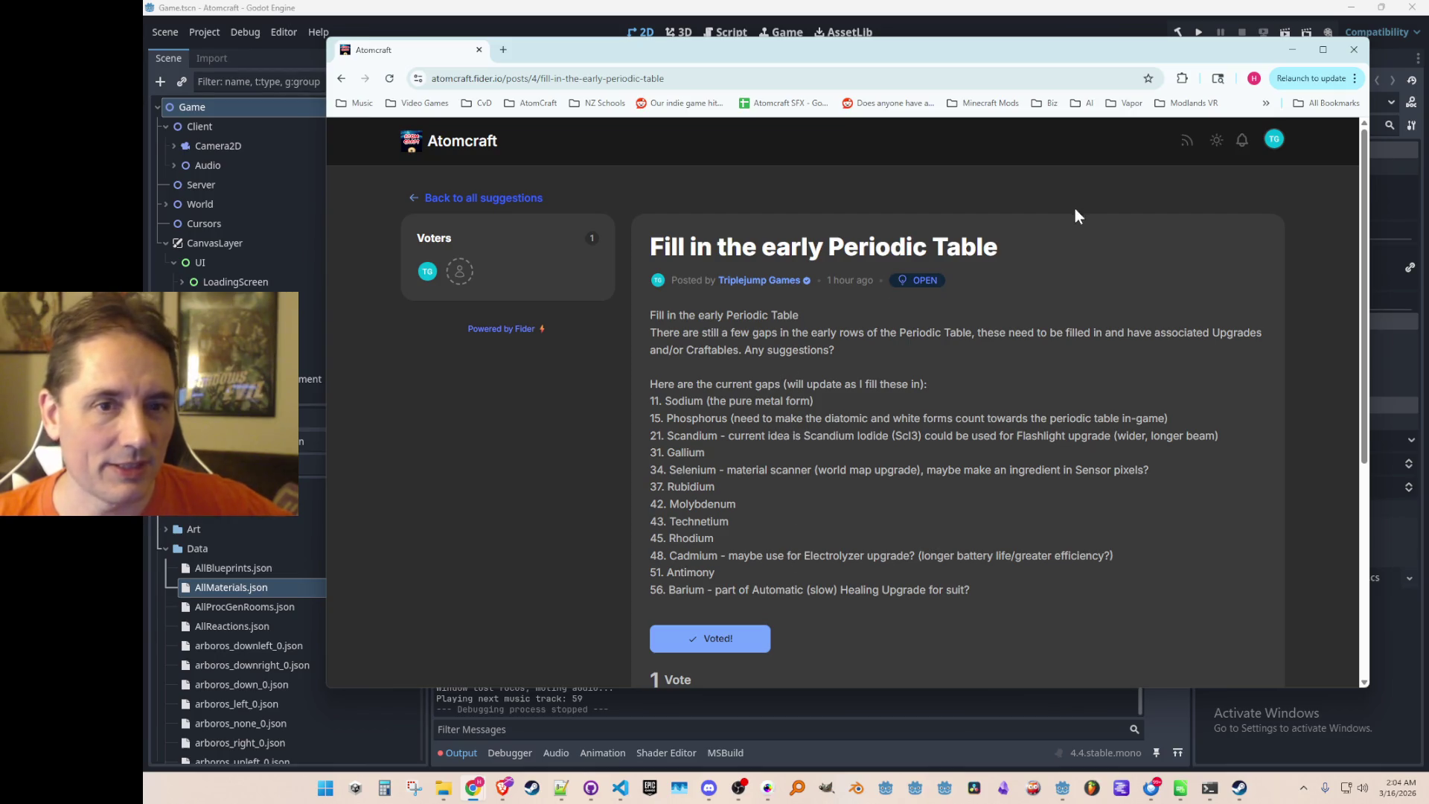
scroll(814, 370, down, 2)
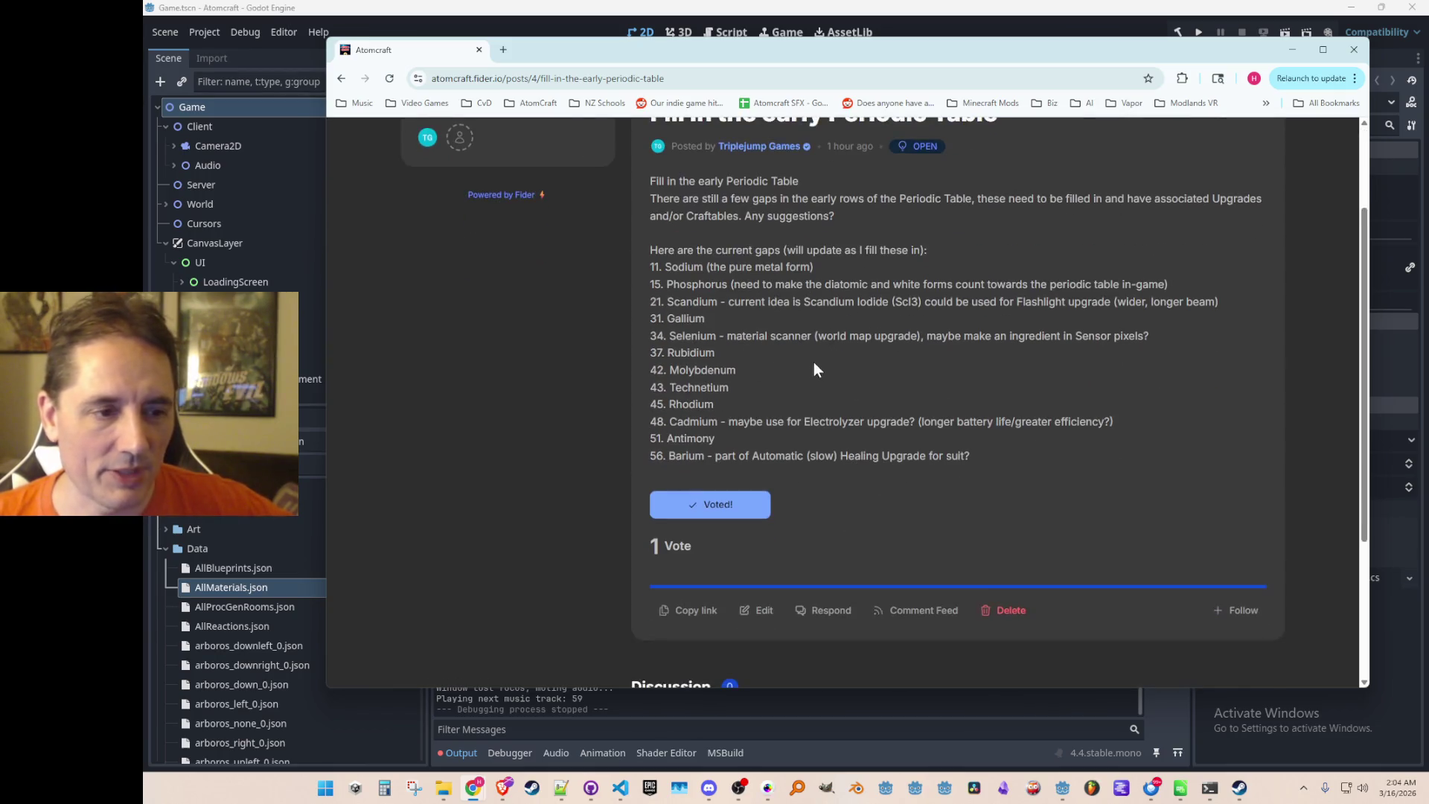
scroll(754, 406, up, 2)
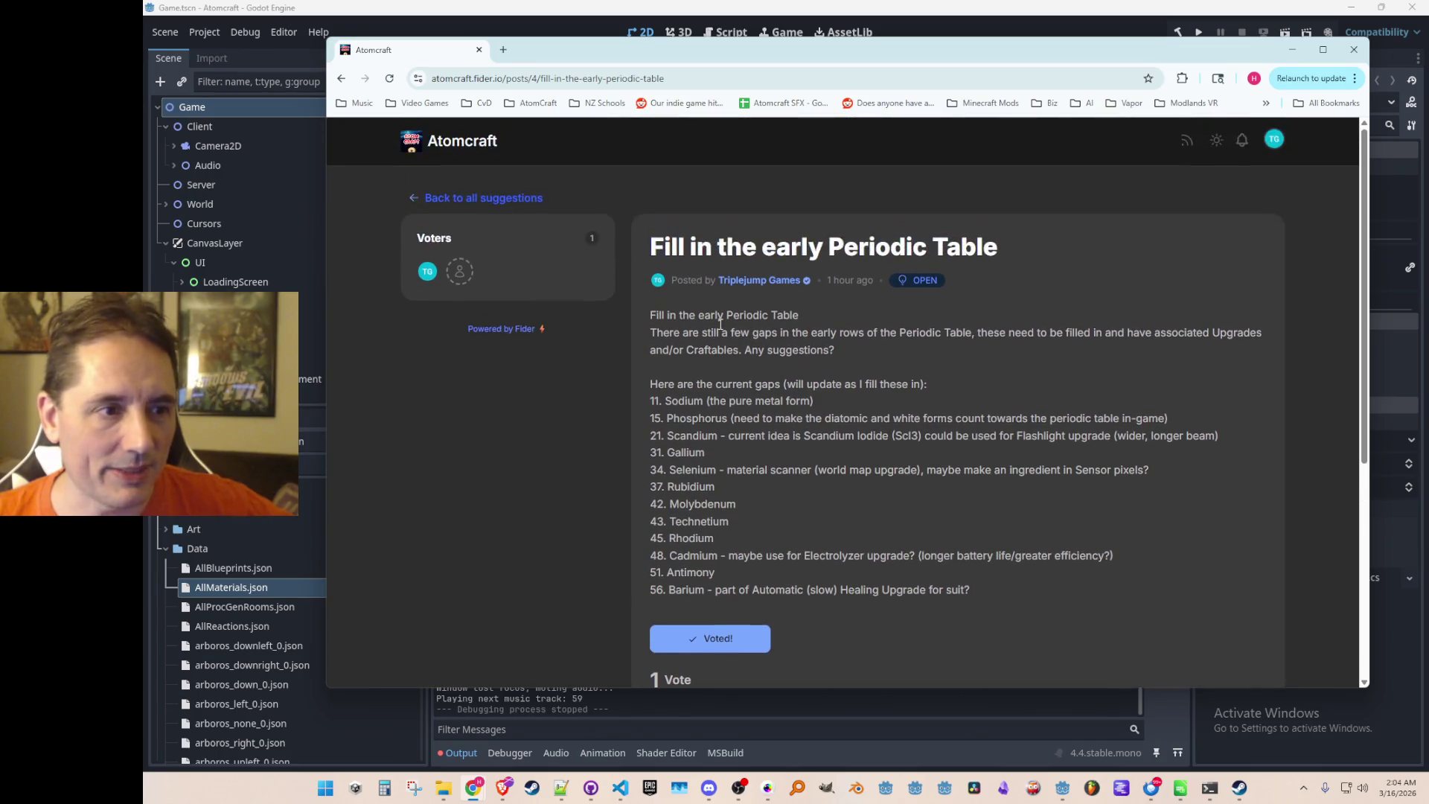
click(521, 198)
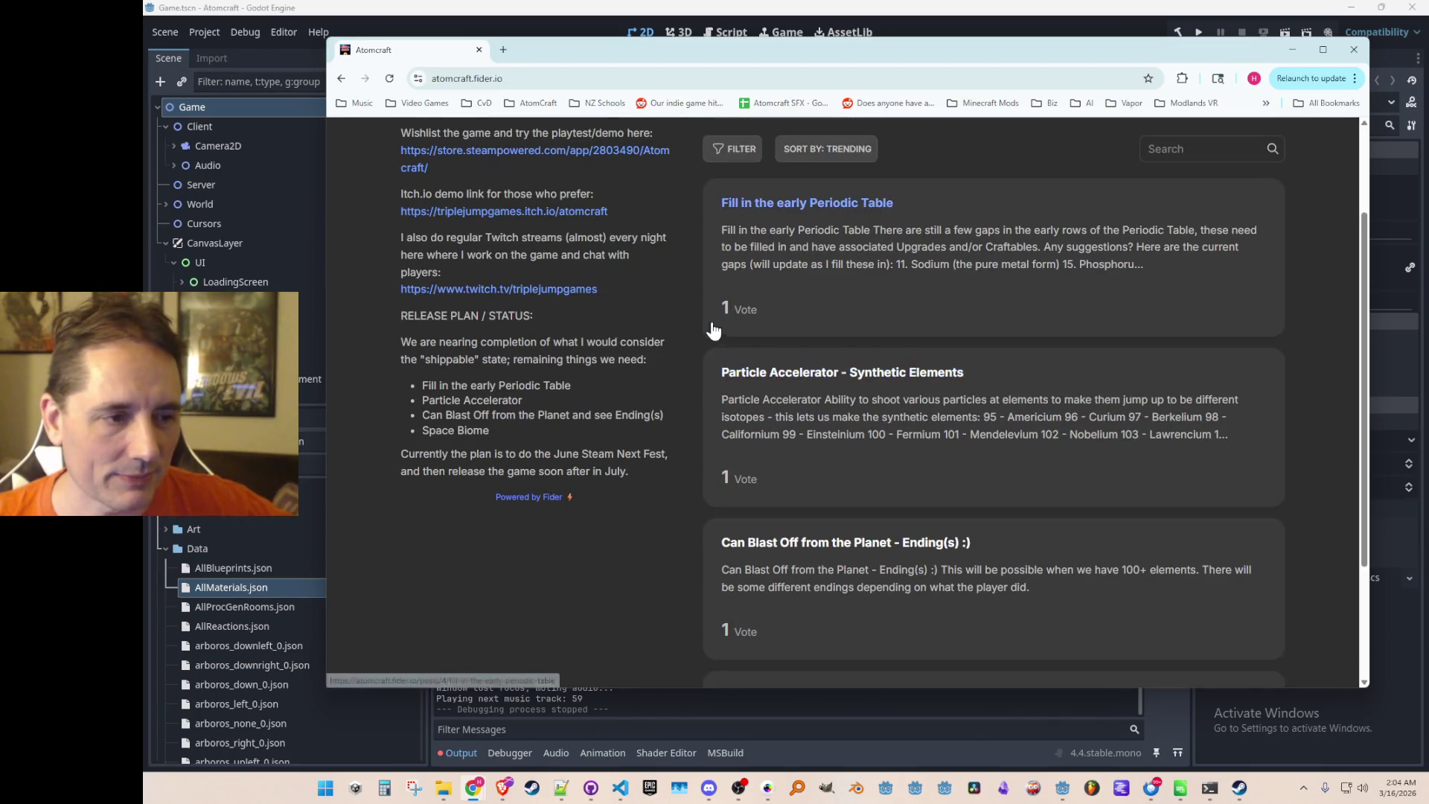
Open the Space Biome asteroids suggestion post from the board.
scroll(679, 322, up, 3)
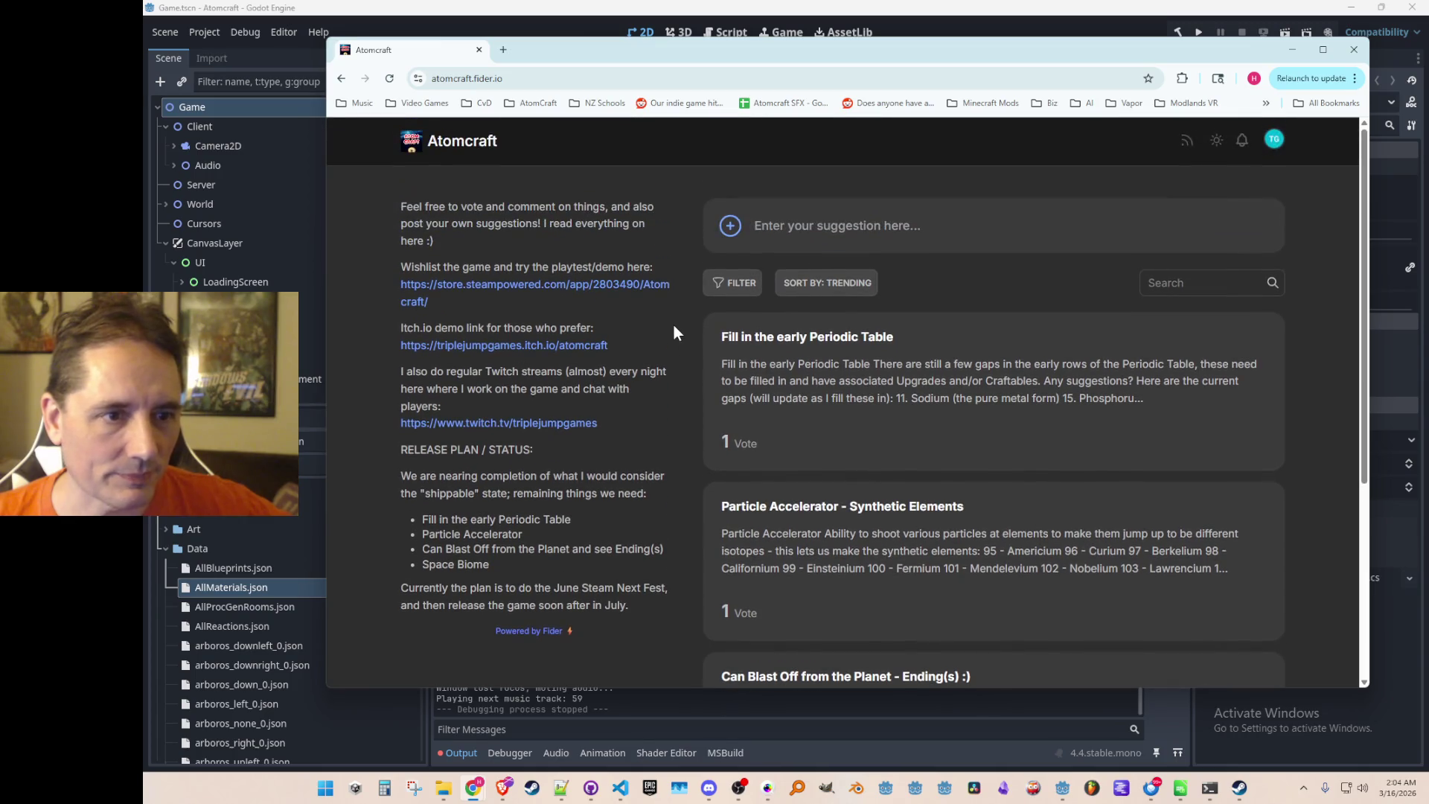
scroll(673, 323, down, 3)
scroll(675, 323, down, 2)
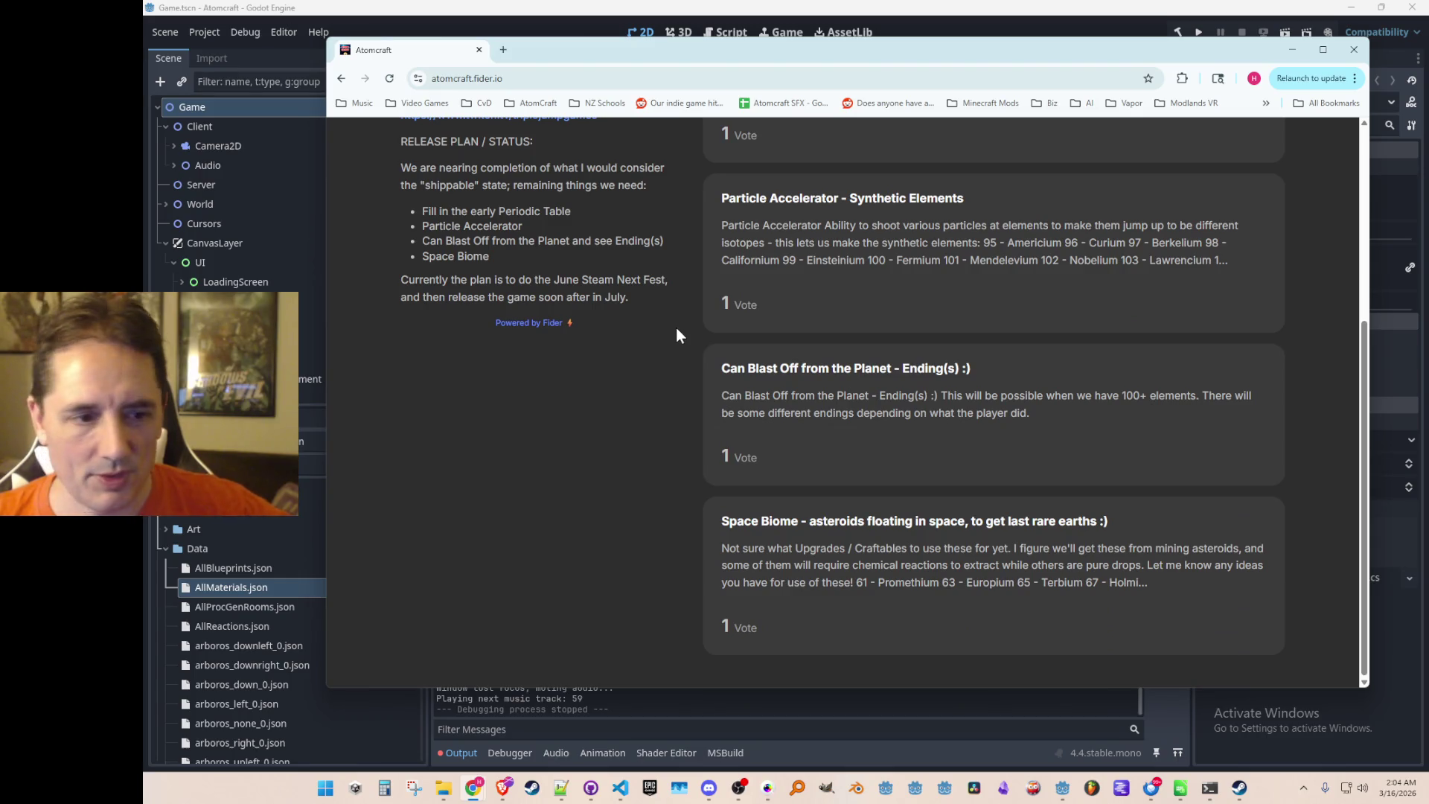
click(835, 548)
scroll(767, 387, down, 3)
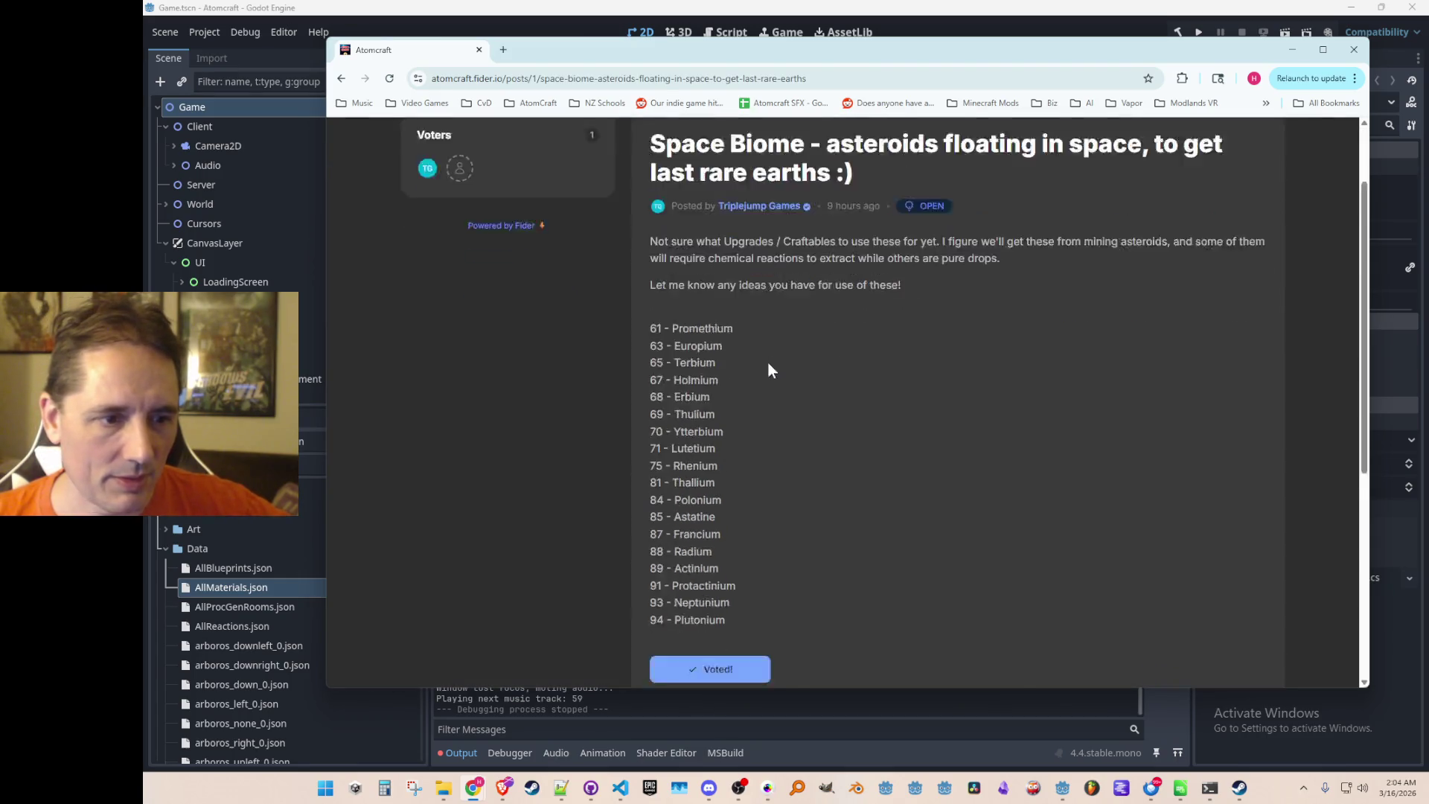
scroll(850, 367, up, 3)
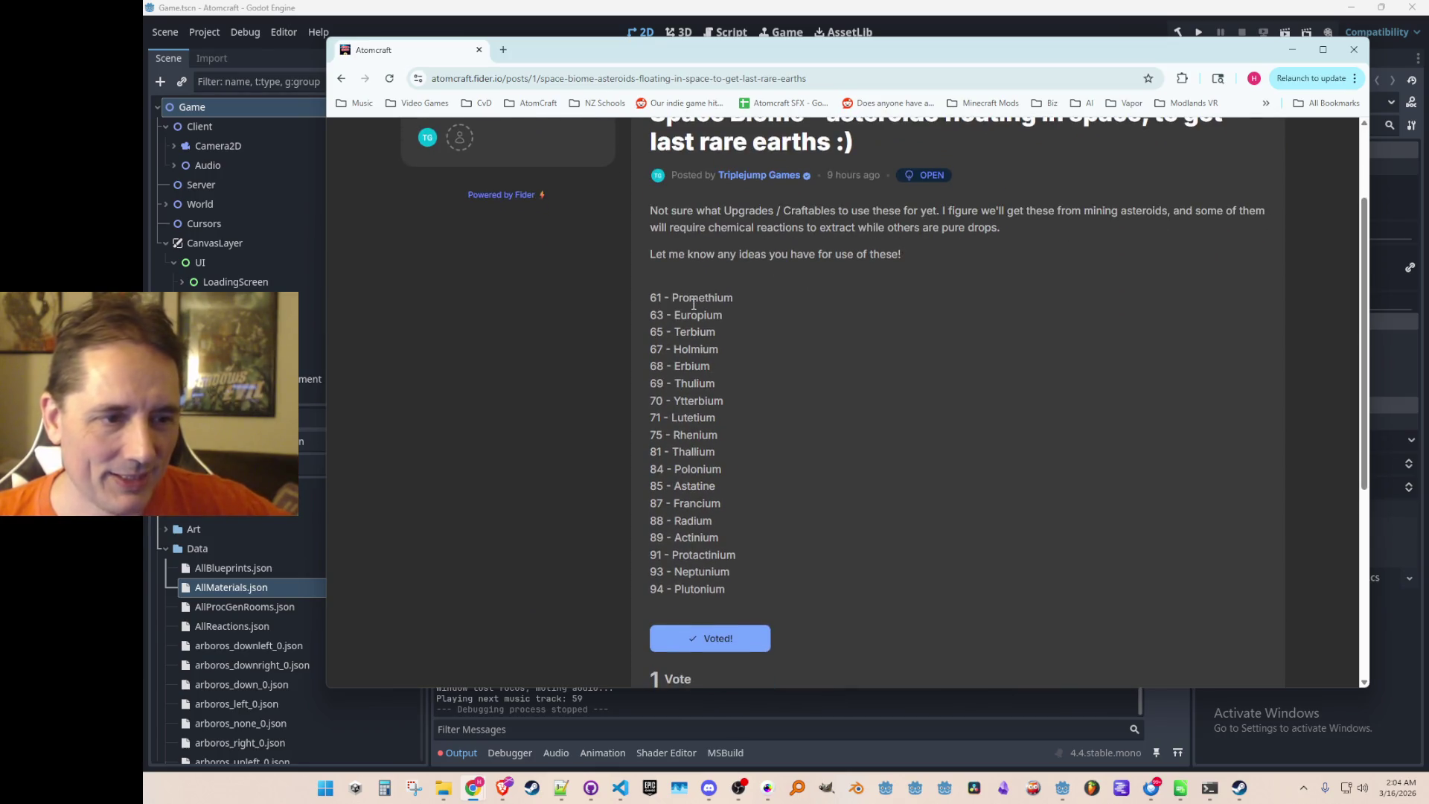
Highlight element groups 61 Promethium–71 Lutetium and the 87–94 actinide range in the list.
drag(702, 418, 638, 302)
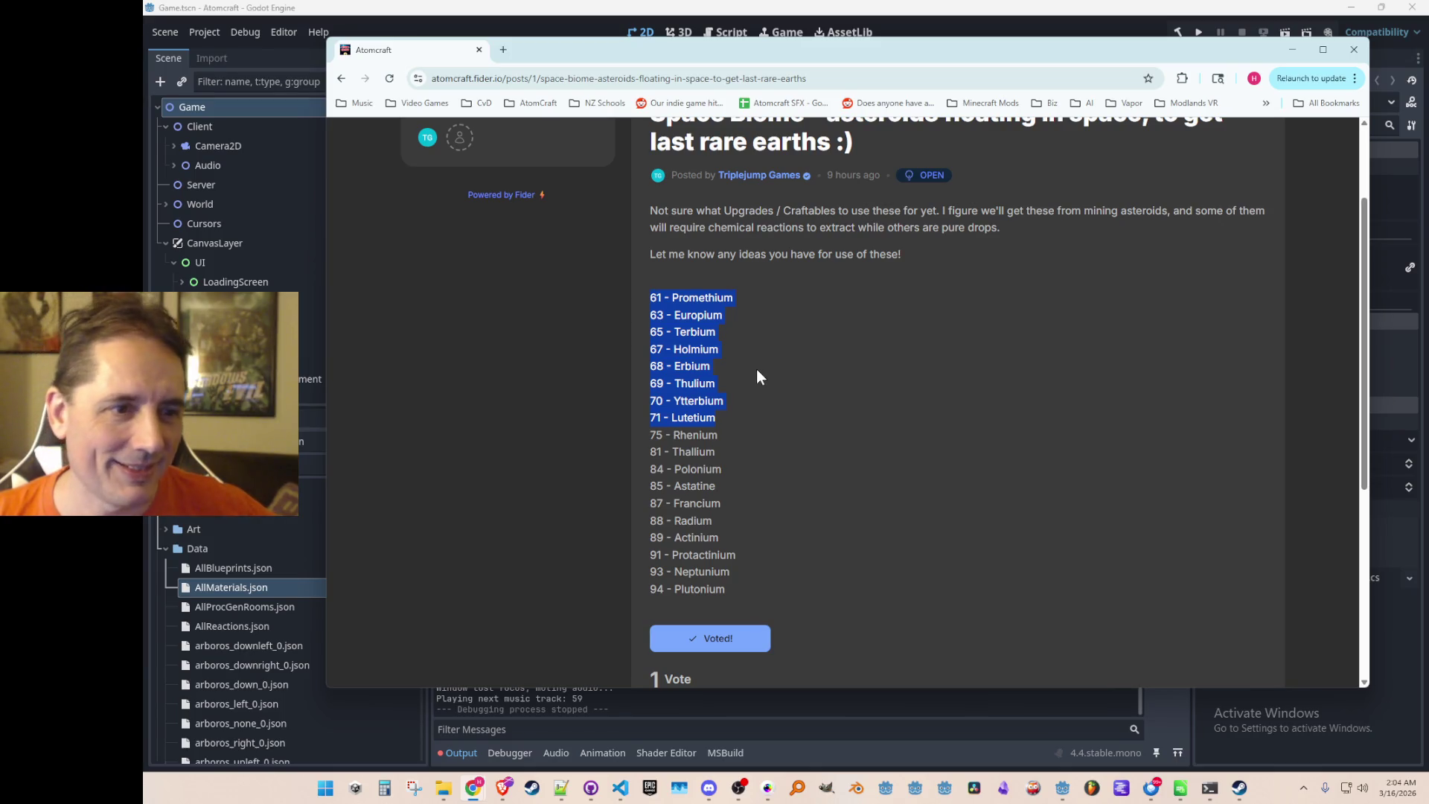
click(698, 446)
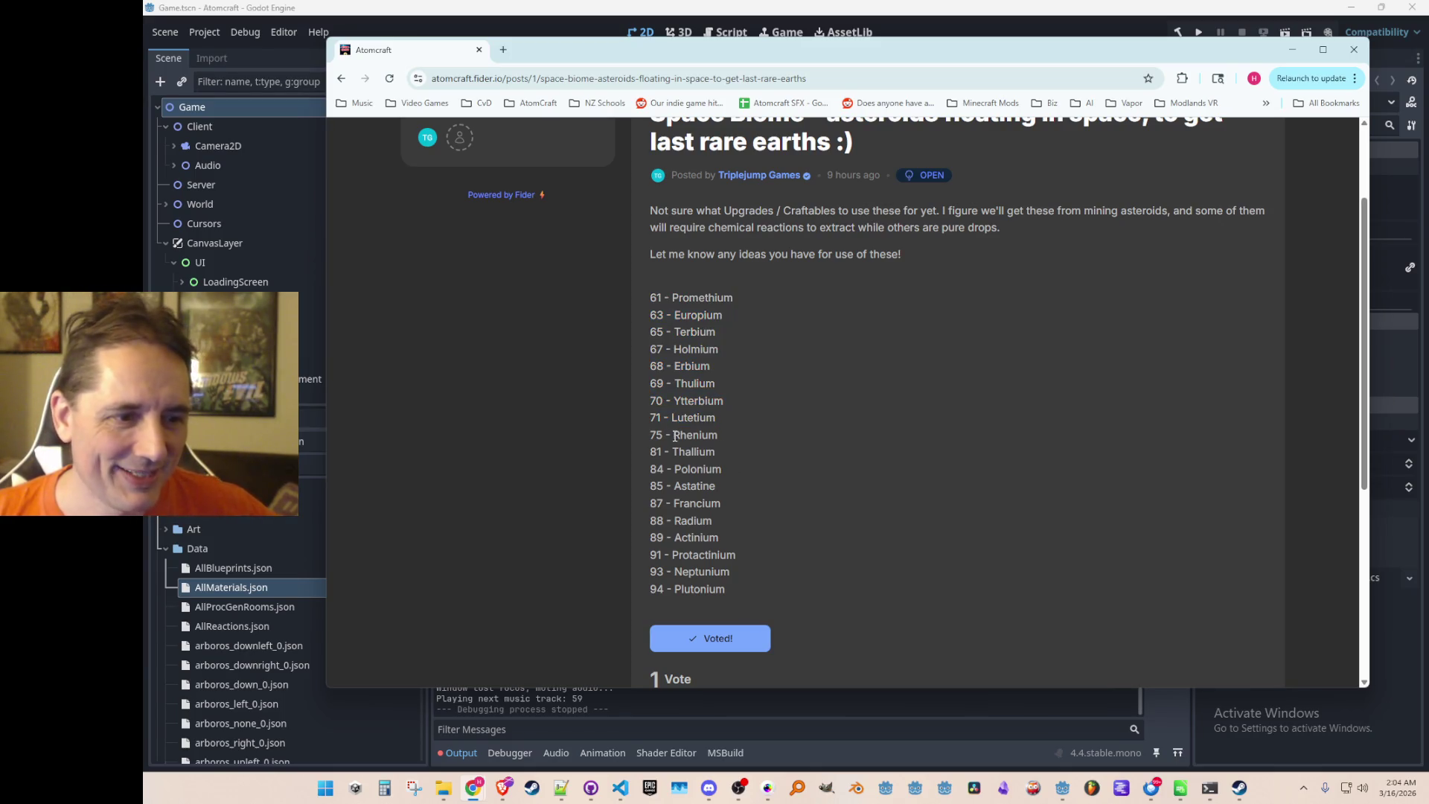
drag(647, 535, 747, 587)
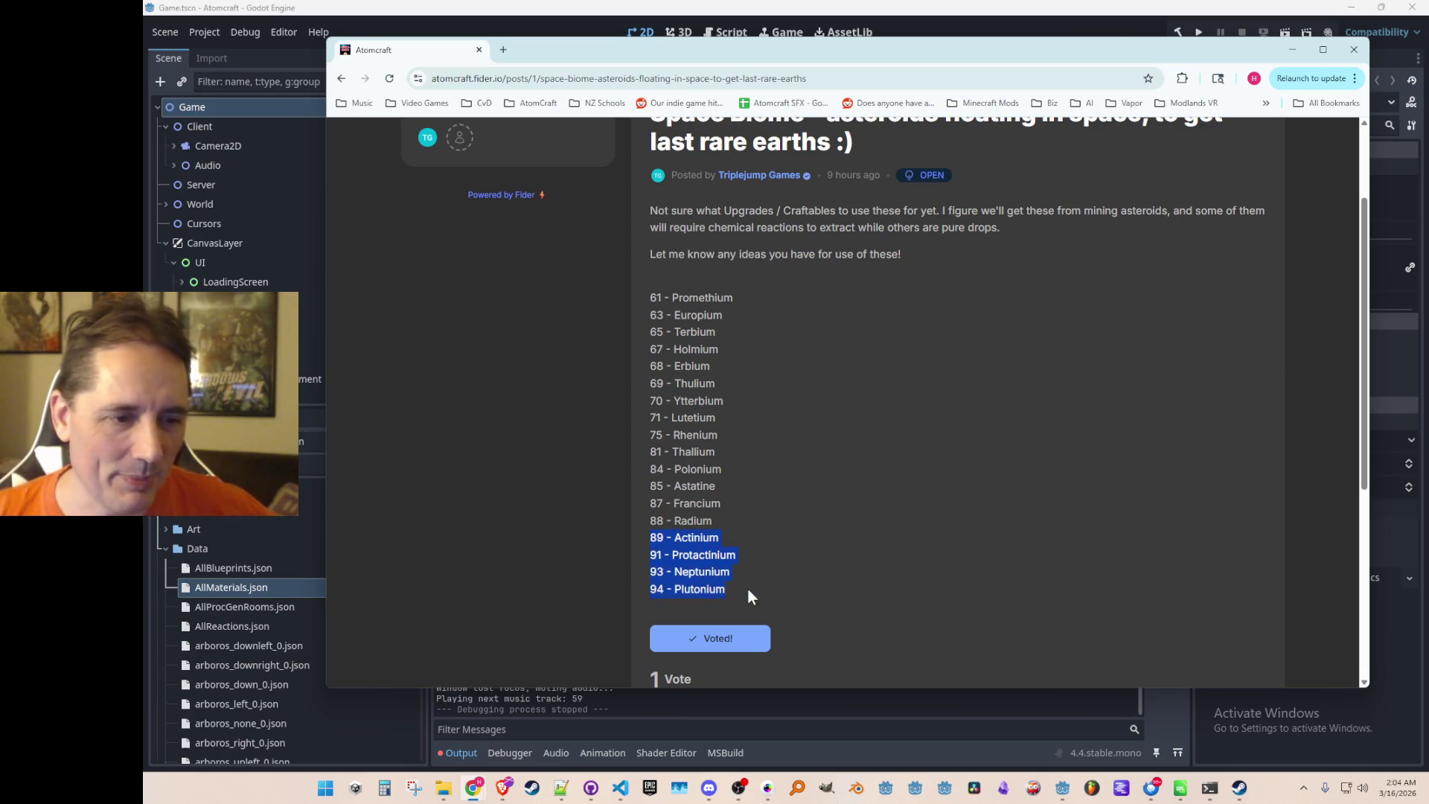
click(675, 520)
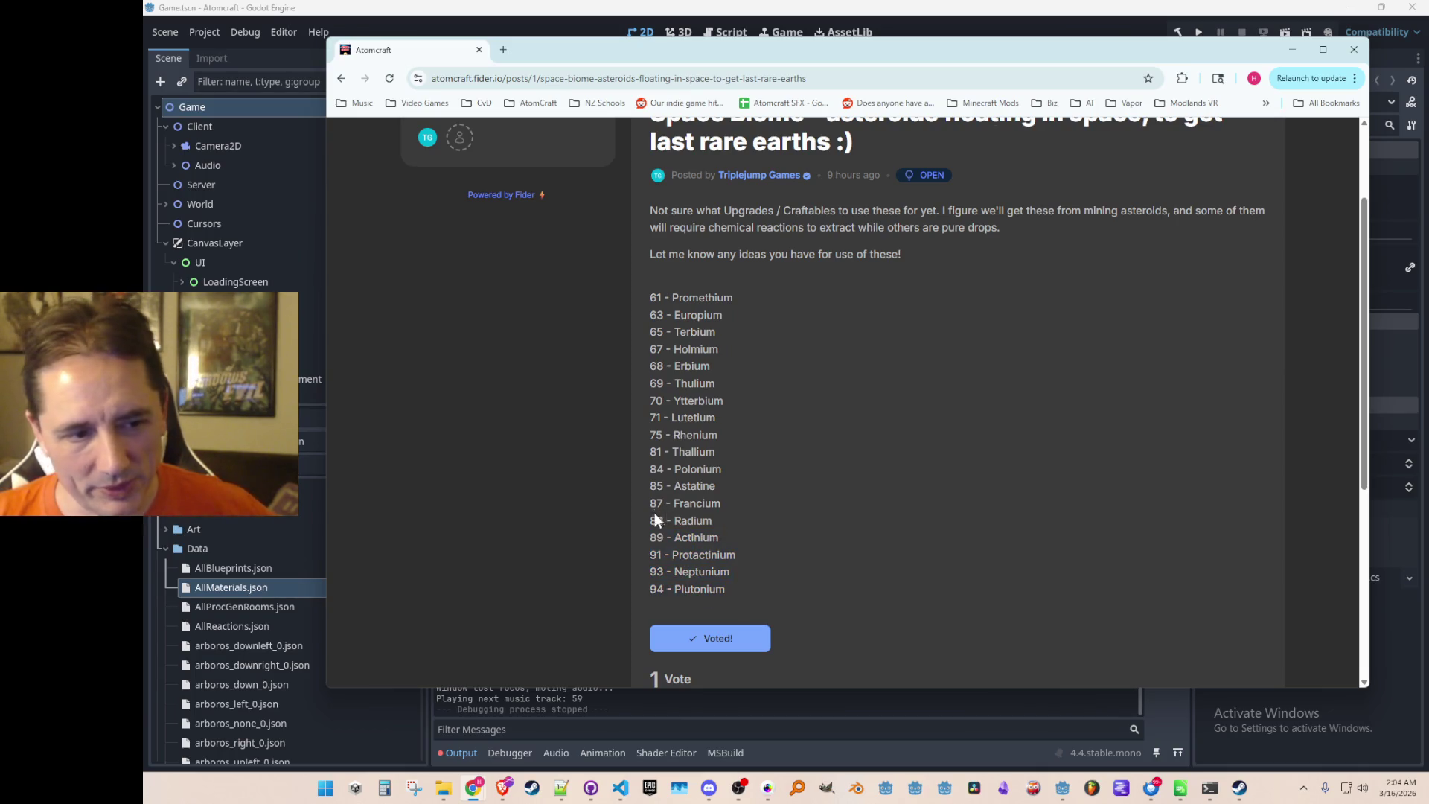
mouse_move(649, 520)
mouse_down()
mouse_move(753, 579)
mouse_move(757, 618)
mouse_up()
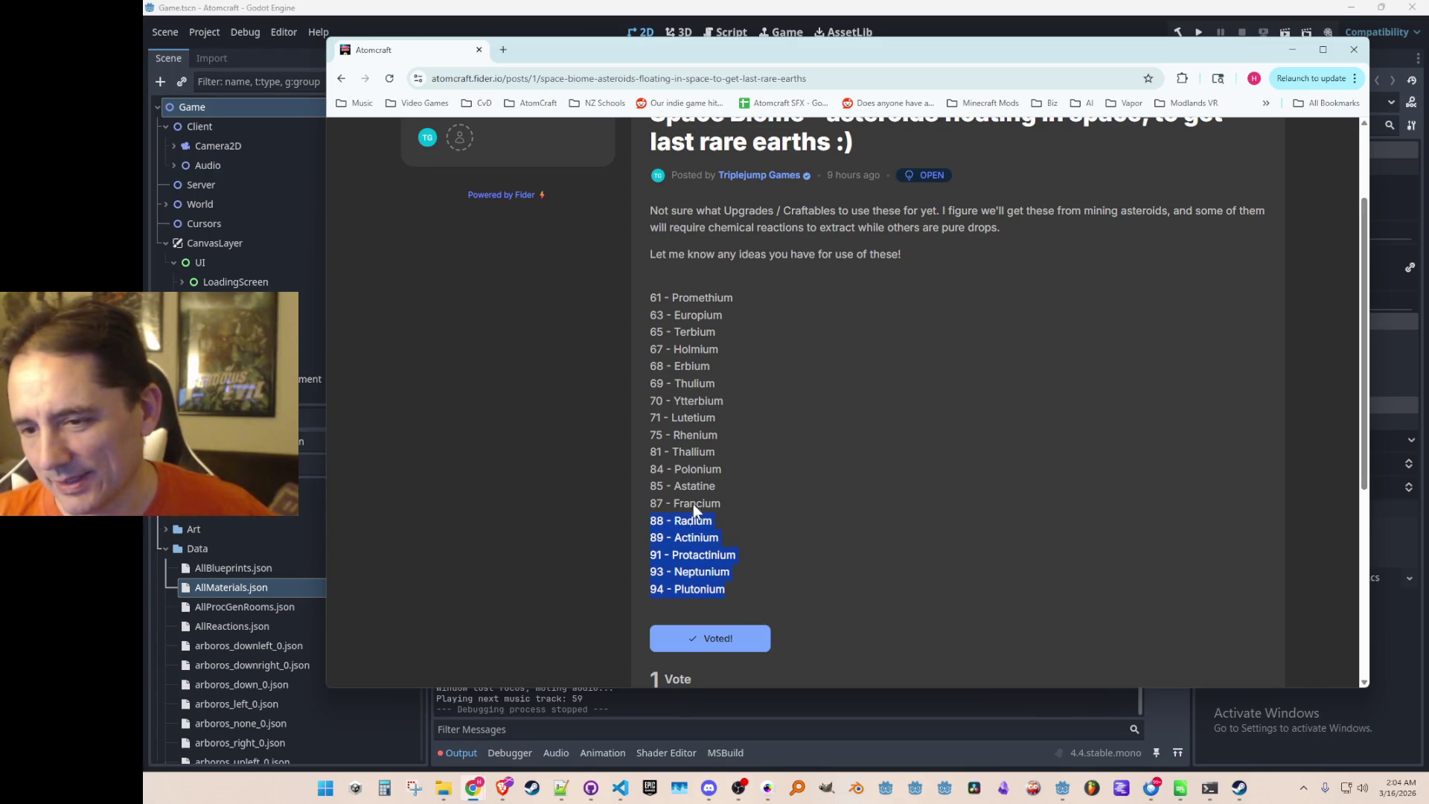
click(740, 530)
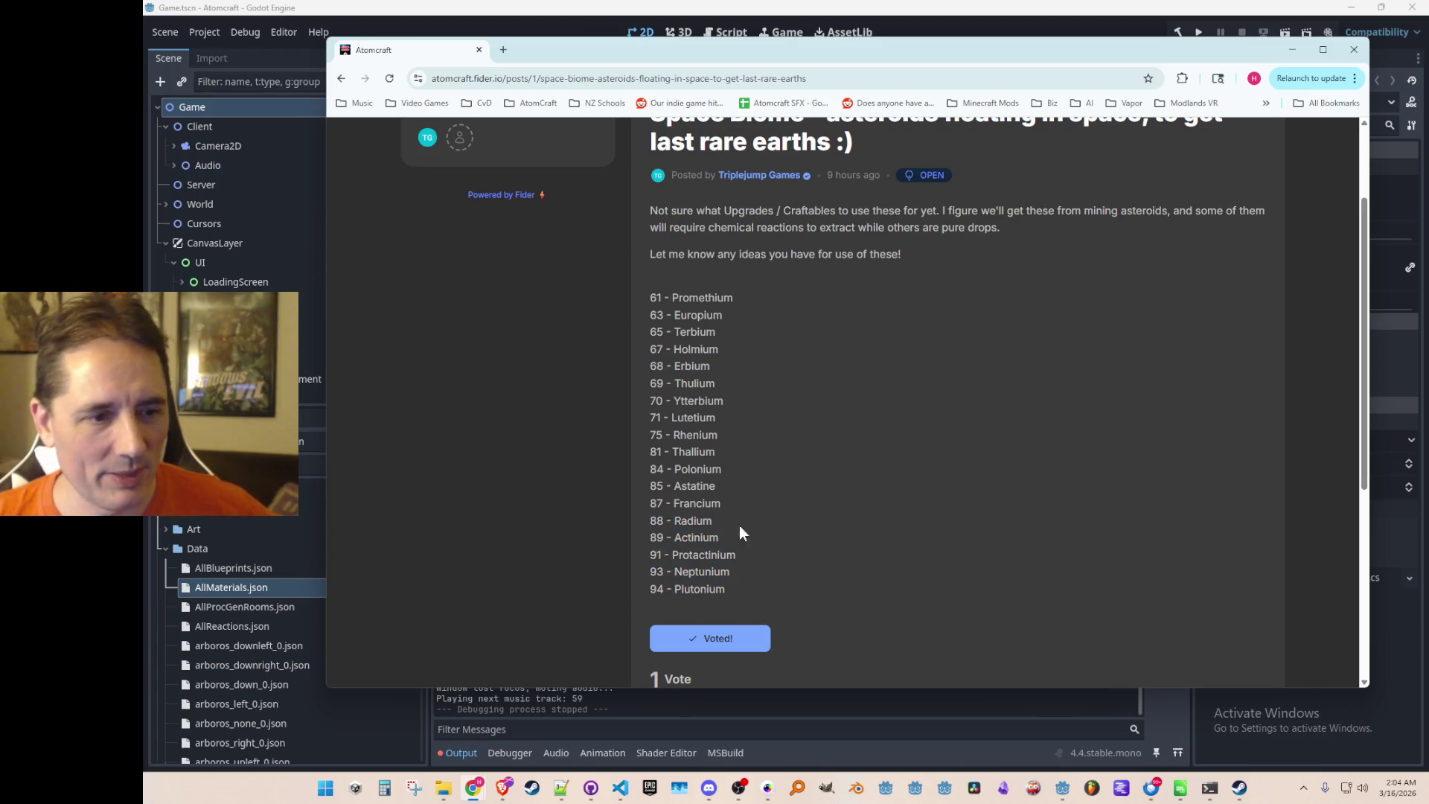
drag(649, 502, 766, 601)
click(753, 536)
Highlight elements 84 Polonium–93 Neptunium, then 61 Promethium–81 Thallium.
click(658, 505)
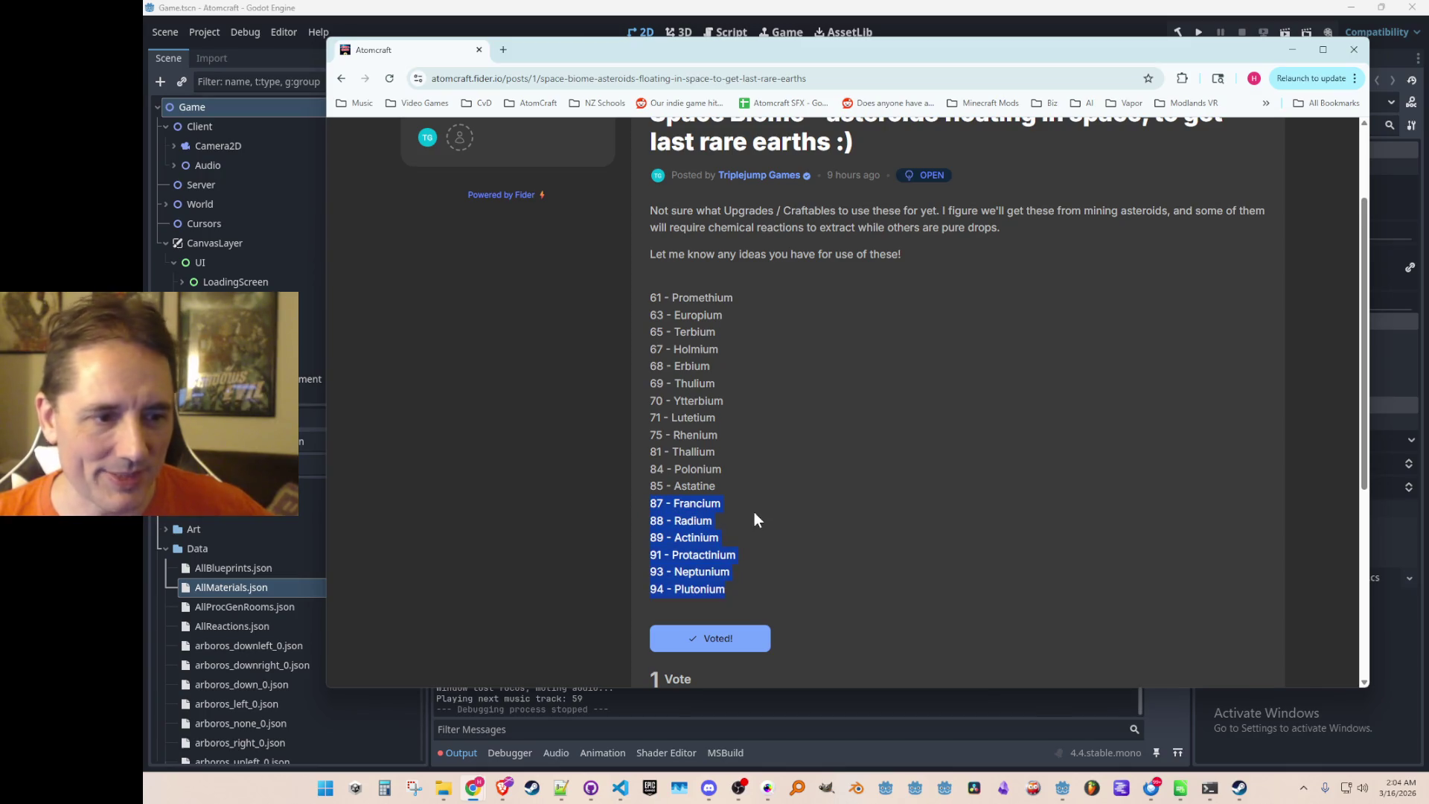
click(652, 468)
drag(654, 469, 758, 594)
scroll(797, 512, up, 1)
scroll(738, 457, down, 1)
click(716, 445)
mouse_move(720, 446)
mouse_down()
mouse_move(652, 347)
mouse_move(645, 297)
mouse_up()
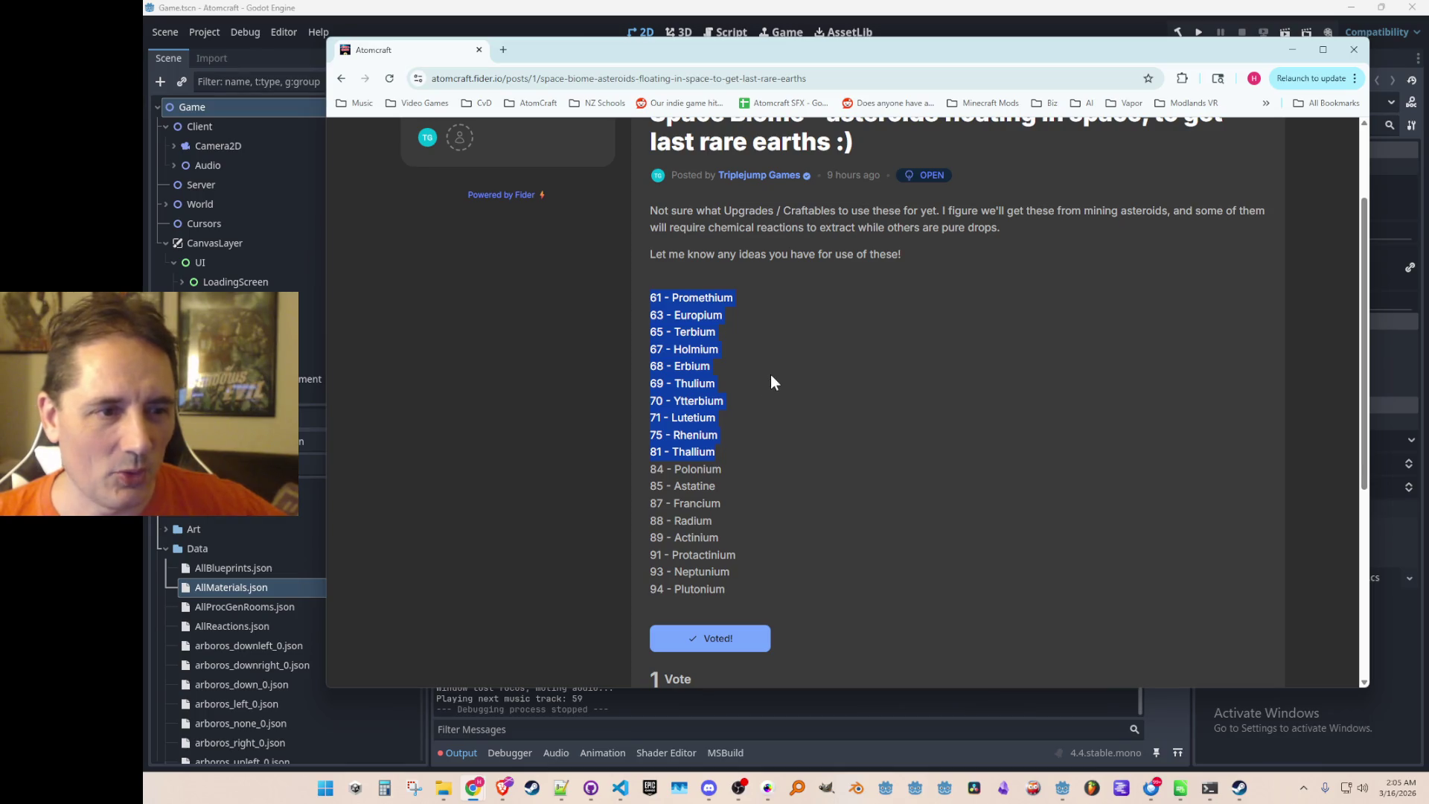
Clear the list selection and dock the Wikipedia Europium article beside the Space Biome post.
click(743, 323)
mouse_move(737, 298)
mouse_down()
mouse_move(659, 313)
mouse_move(729, 307)
mouse_up()
click(720, 331)
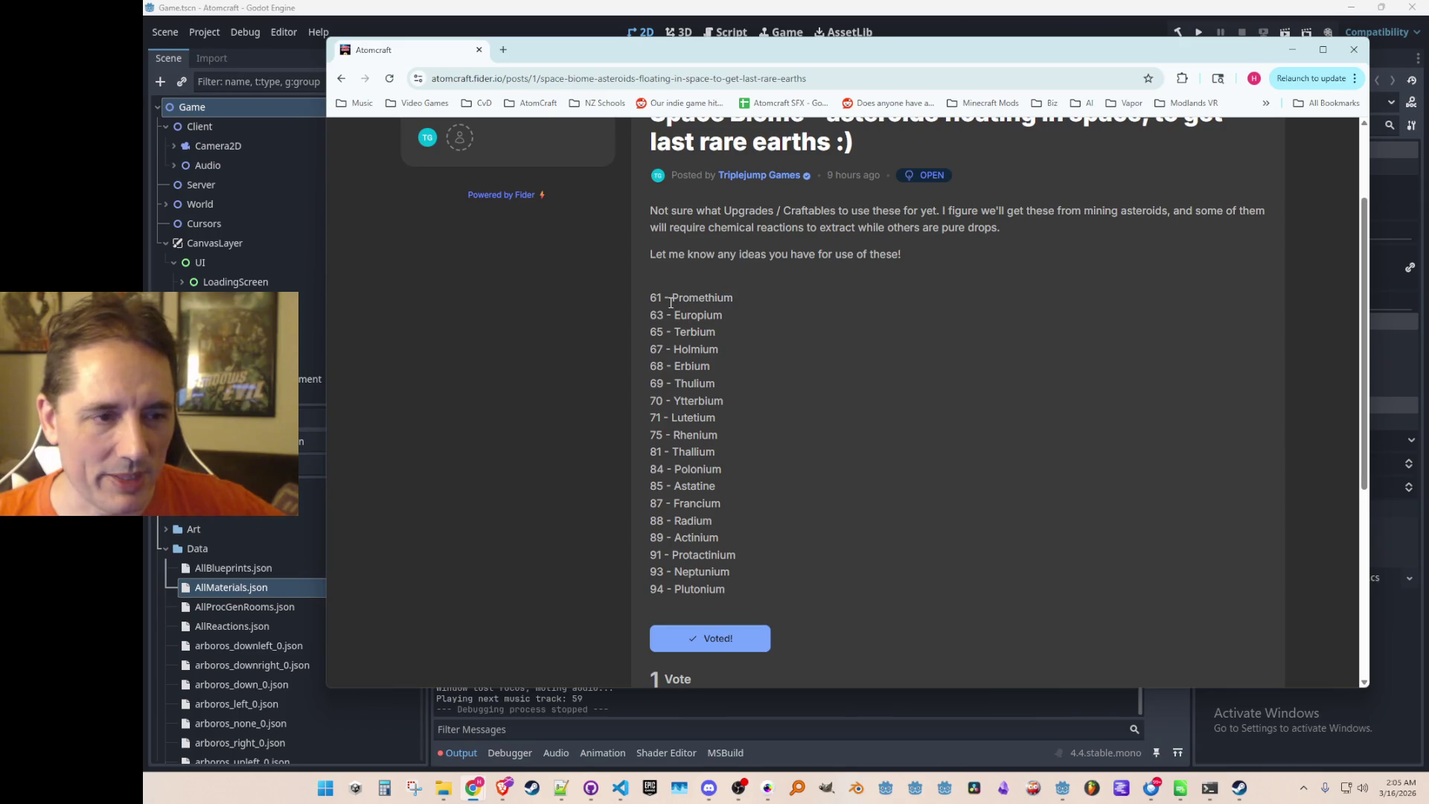
scroll(746, 332, up, 1)
scroll(746, 332, down, 1)
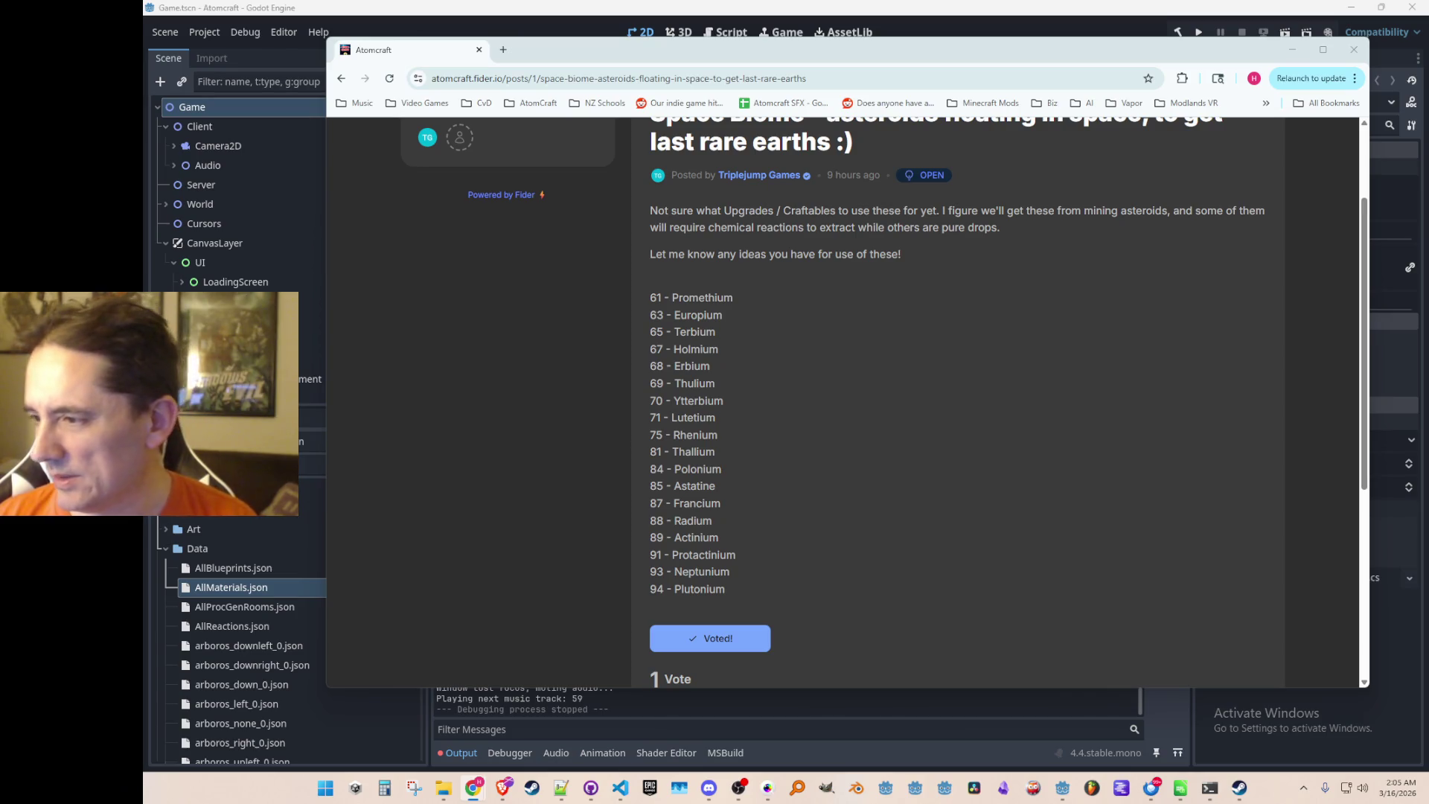
mouse_move(1428, 313)
mouse_down()
mouse_move(1196, 311)
mouse_move(1225, 143)
mouse_move(1213, 439)
mouse_move(1428, 298)
mouse_move(861, 290)
mouse_move(1101, 195)
mouse_move(1152, 157)
mouse_up()
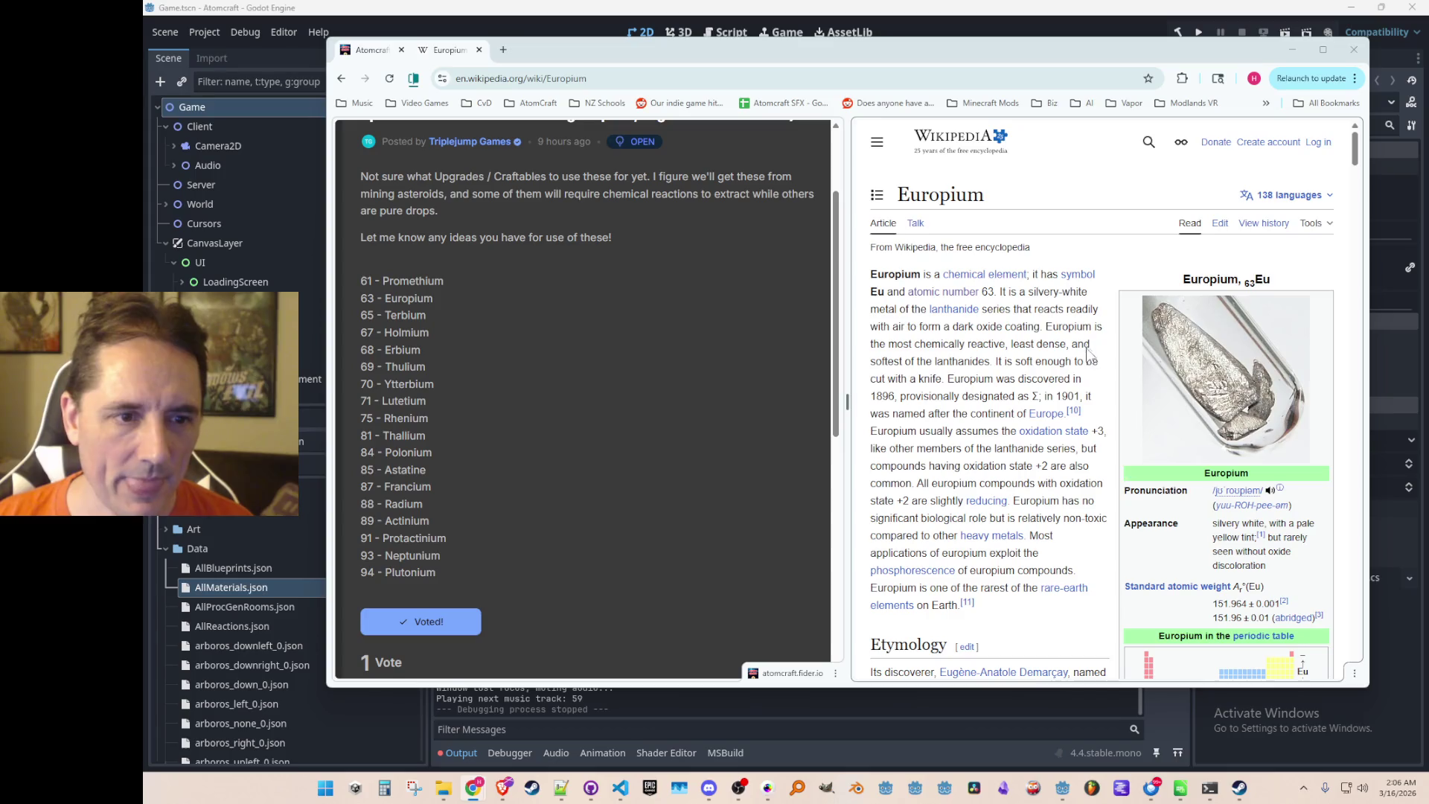
Read the Wikipedia Europium lead paragraph, selecting a word and then the whole paragraph.
mouse_move(1029, 328)
mouse_down()
mouse_move(1074, 491)
mouse_move(946, 644)
mouse_up()
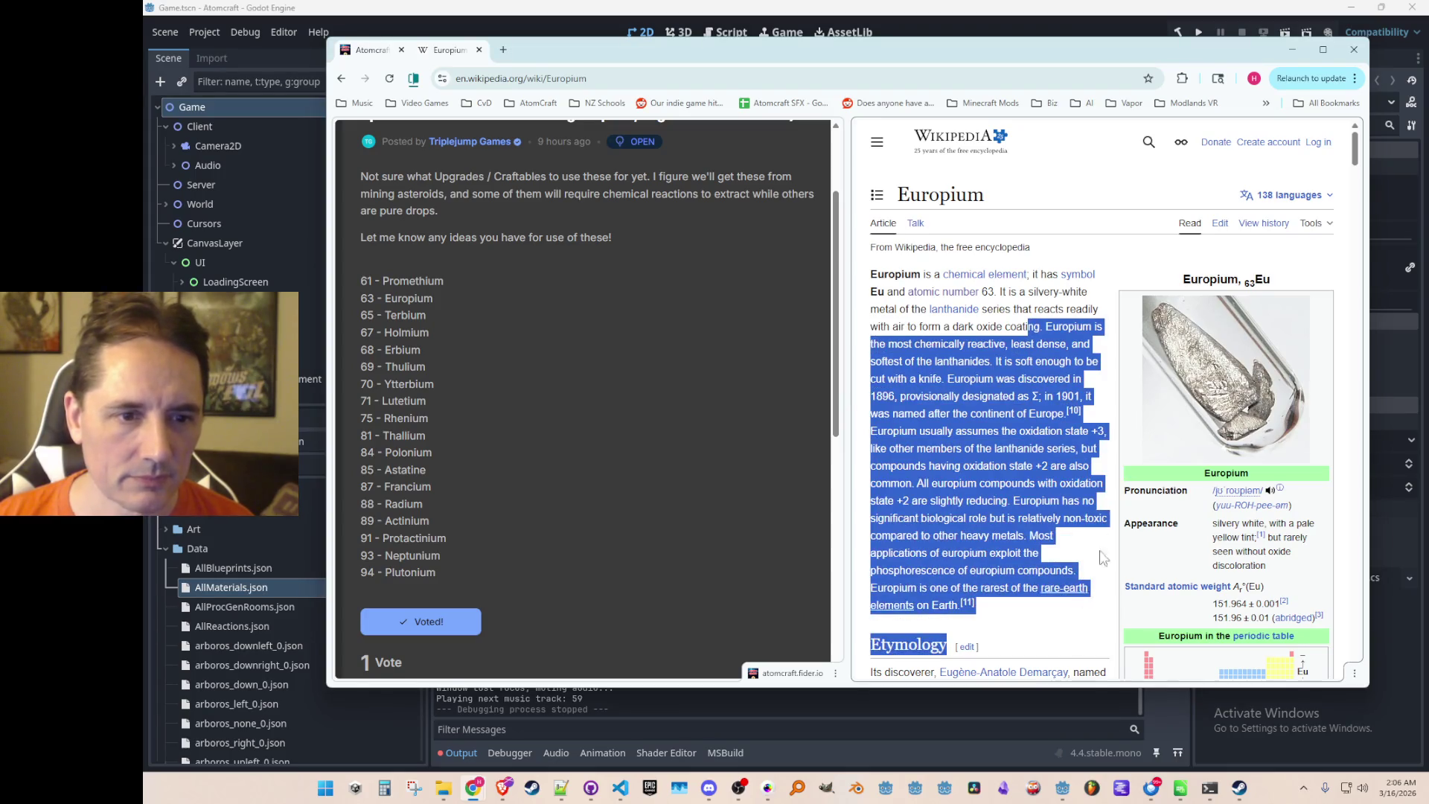
click(1103, 381)
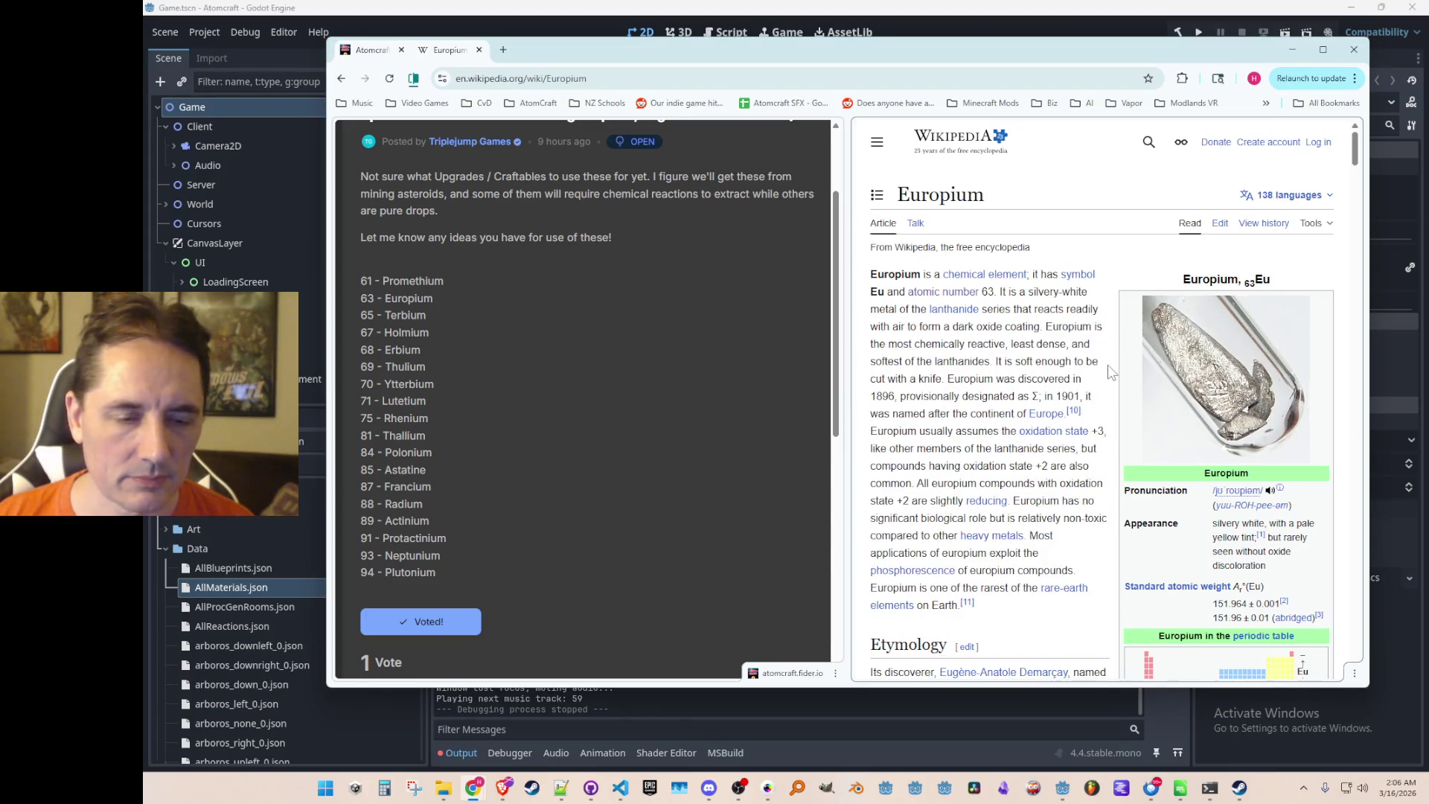
scroll(1108, 366, down, 1)
scroll(1109, 366, down, 1)
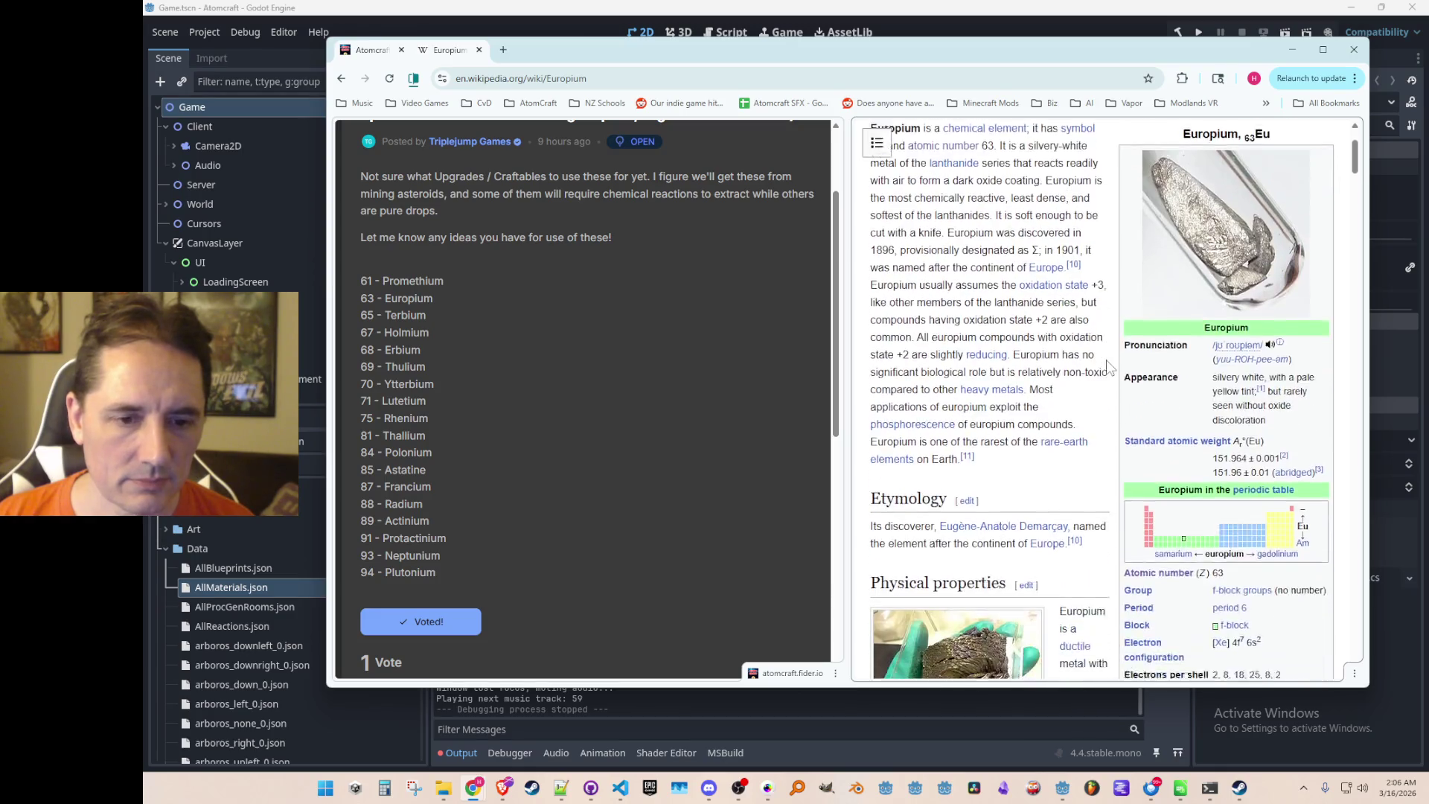
scroll(1110, 384, up, 2)
scroll(1109, 393, down, 1)
scroll(1109, 390, up, 1)
scroll(1111, 383, down, 3)
scroll(1109, 380, up, 3)
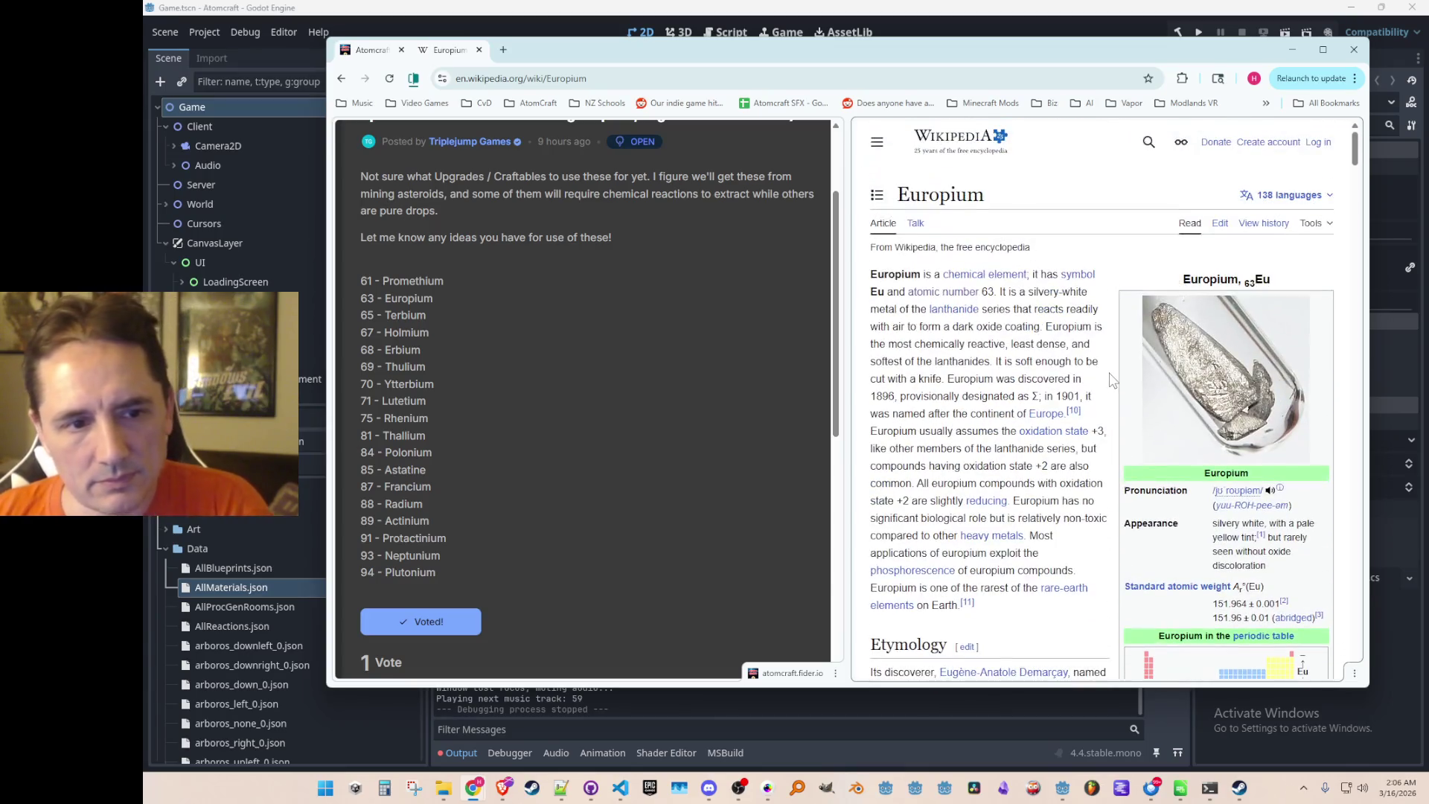
double_click(1087, 344)
triple_click(1100, 361)
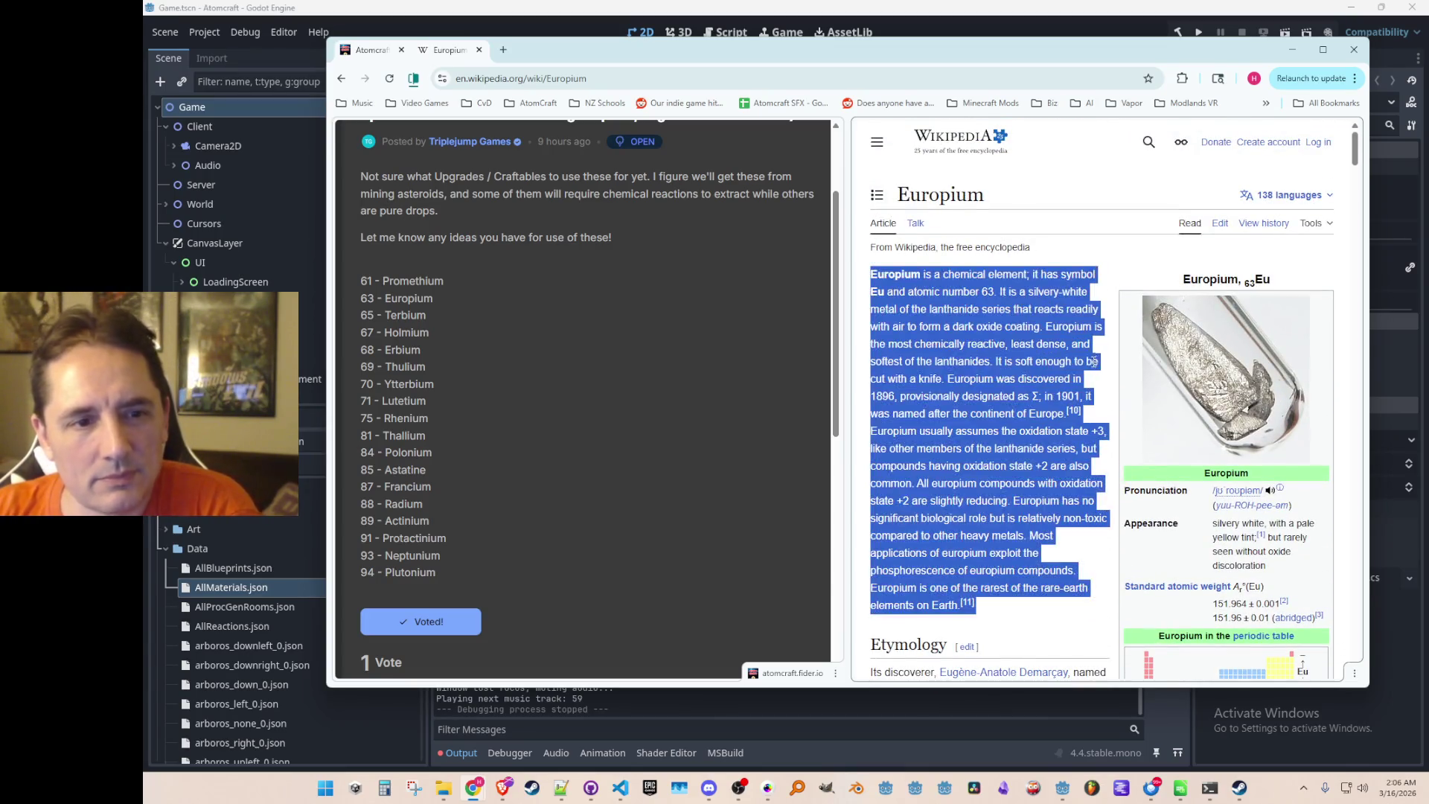
click(1107, 360)
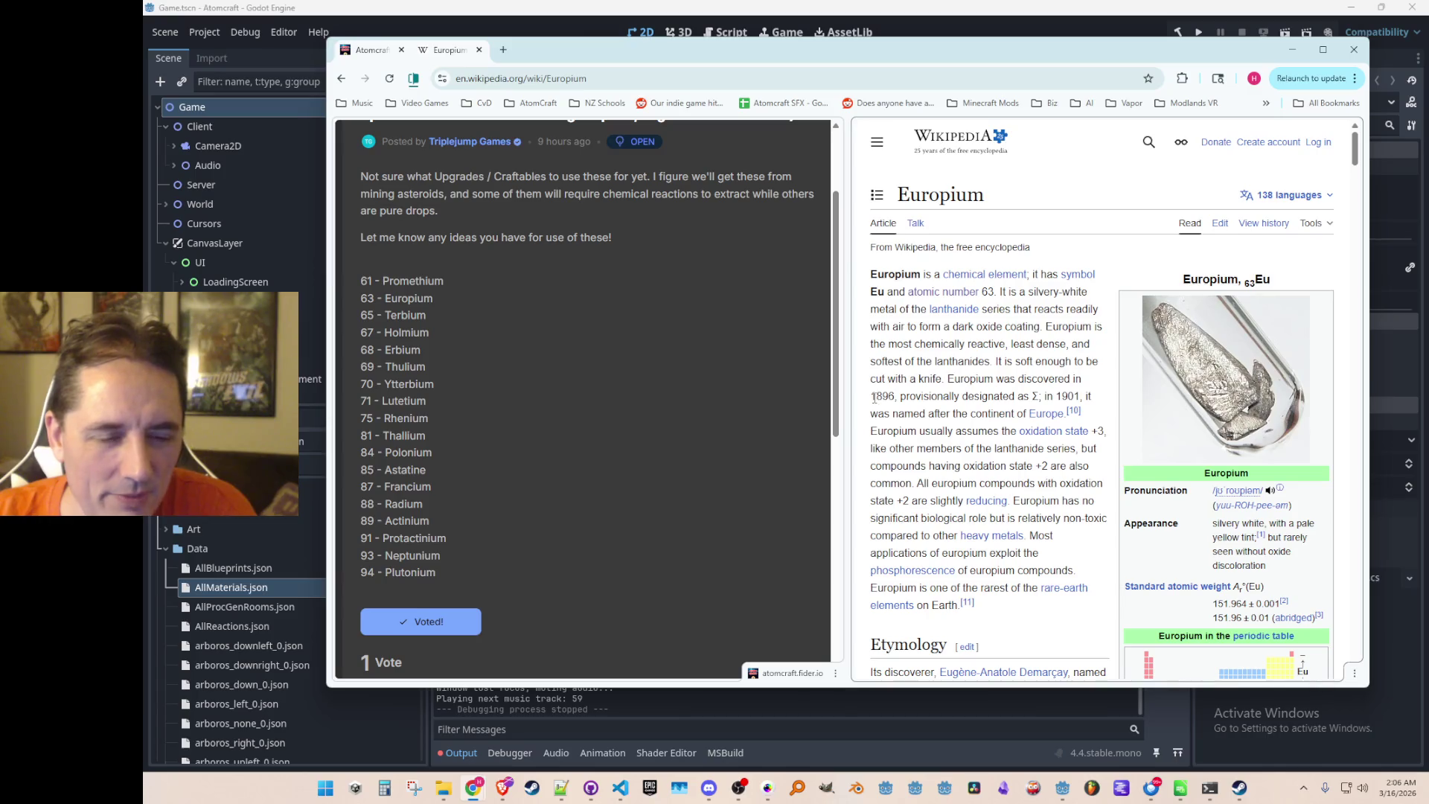
Highlight the 1896 discovery year and the provisional symbol Σ, then follow the Europe-naming citation.
drag(870, 397, 894, 398)
click(1001, 412)
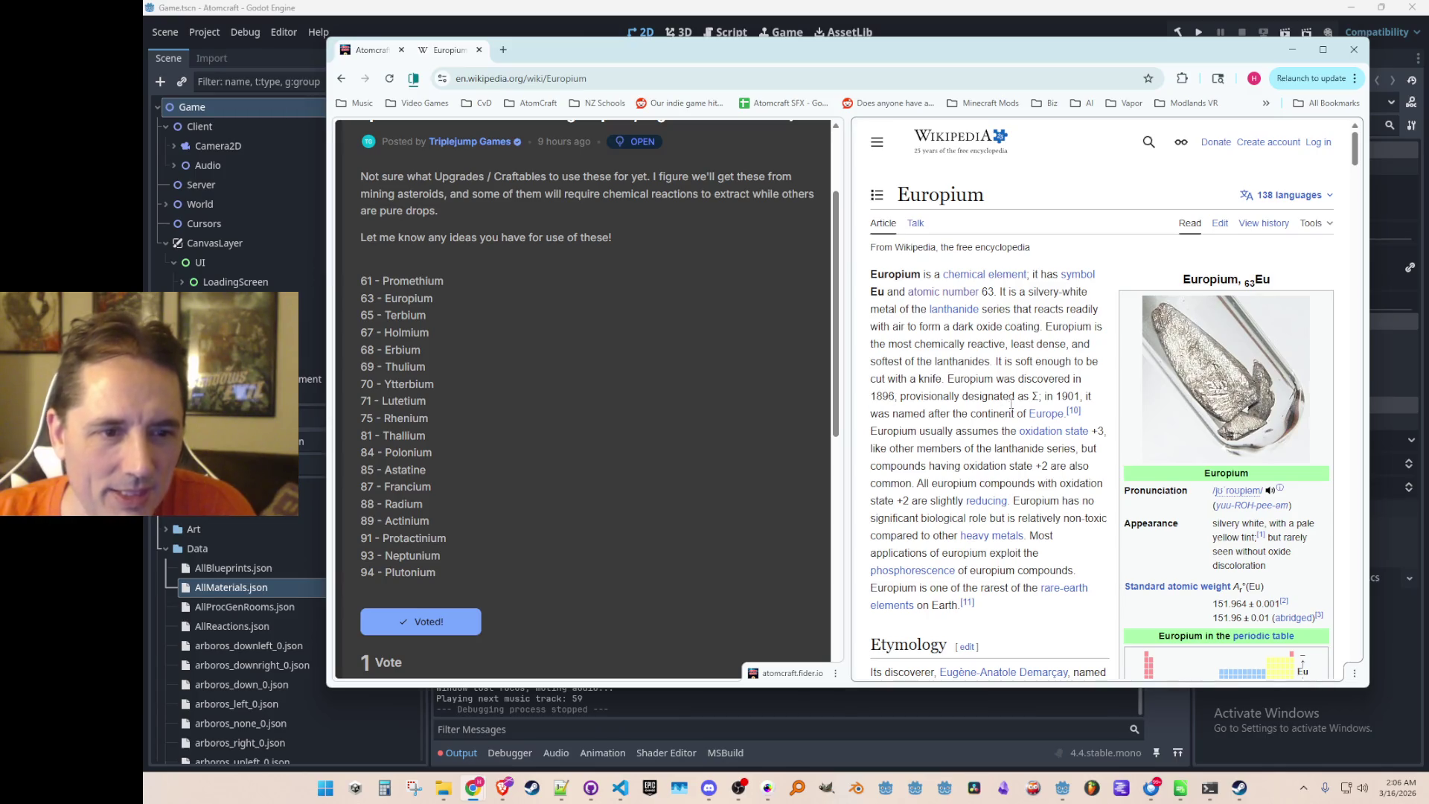
drag(1033, 395, 1043, 397)
click(1018, 393)
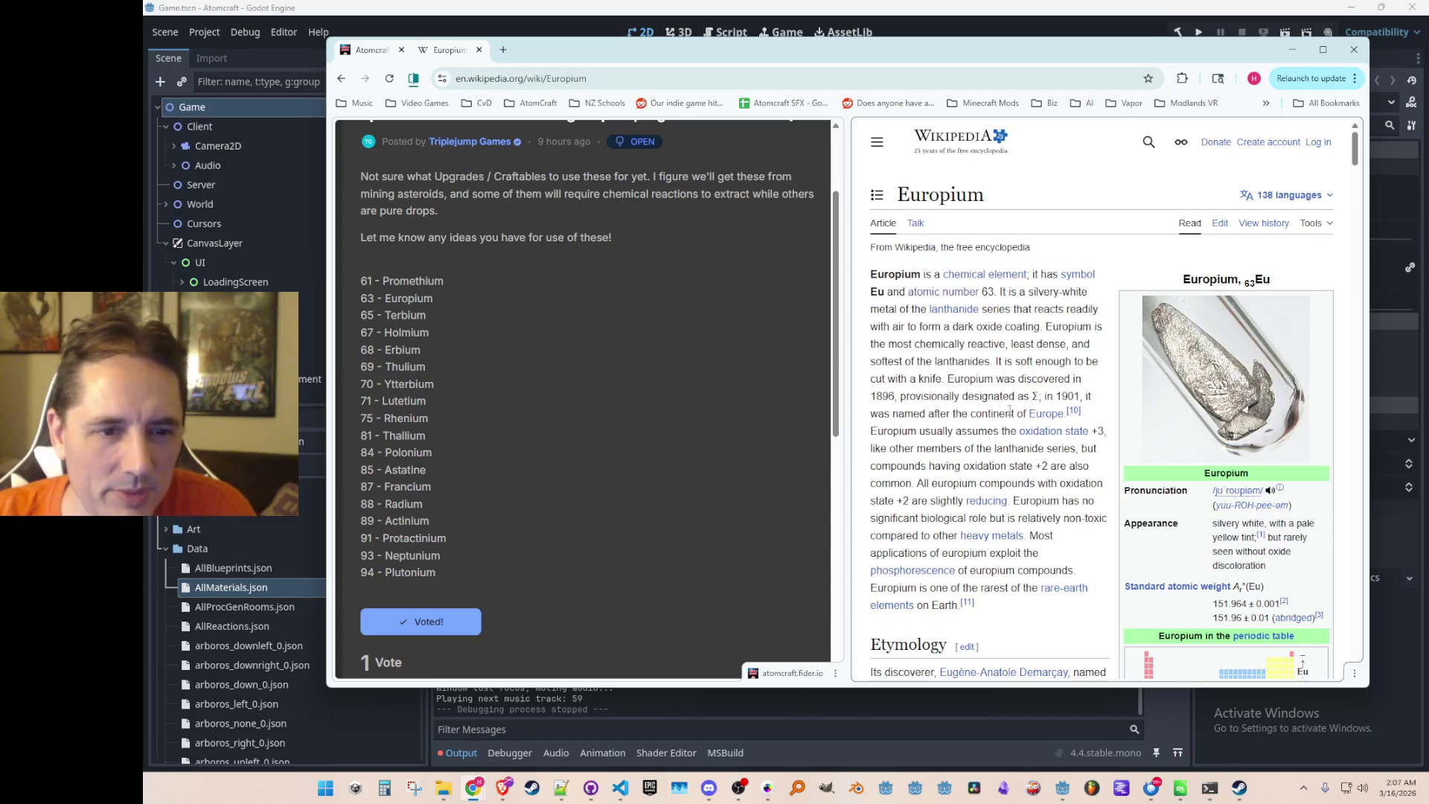
click(1072, 410)
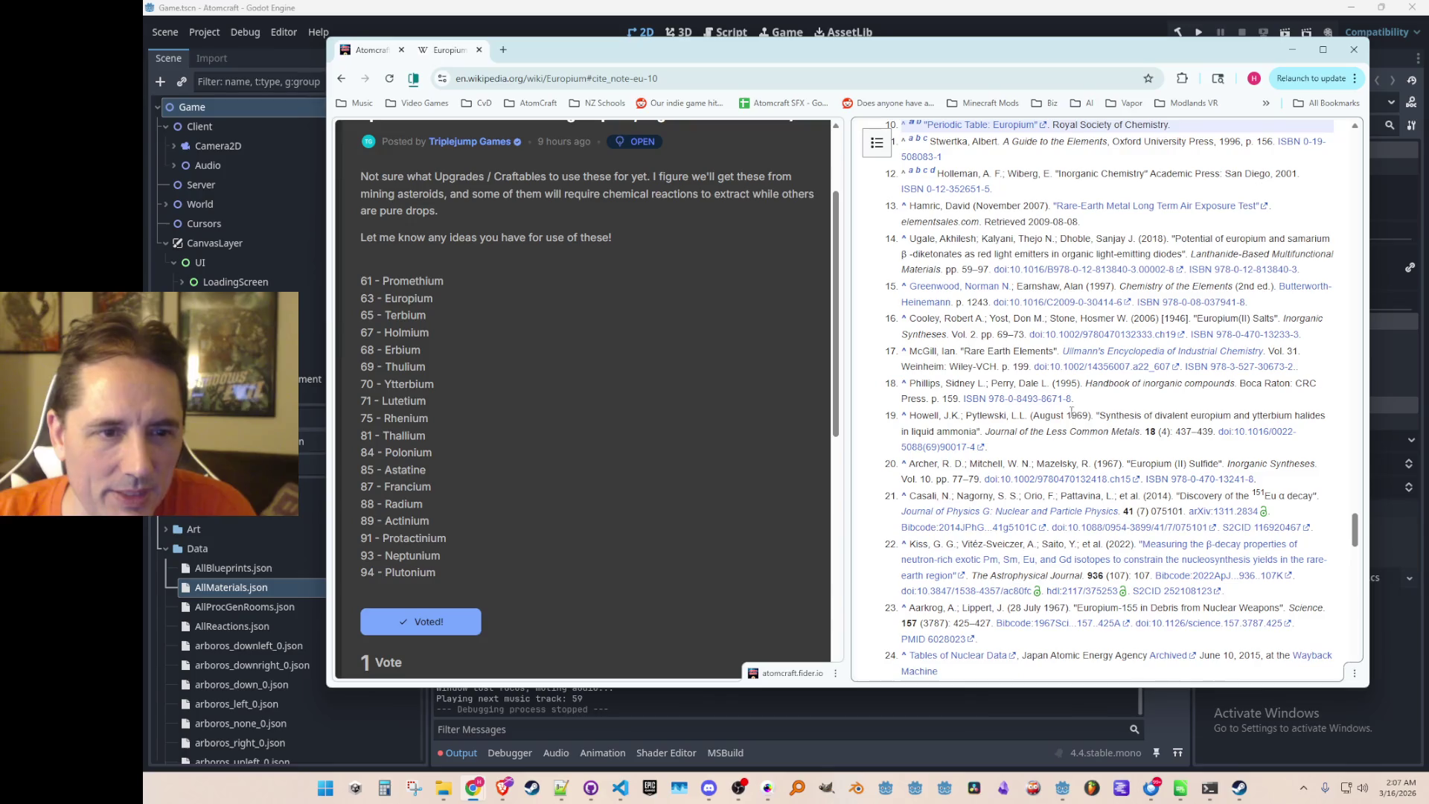
Open the RSC Europium page maximised, expand its History section, and select 'didymium'.
scroll(1042, 312, up, 1)
click(1007, 195)
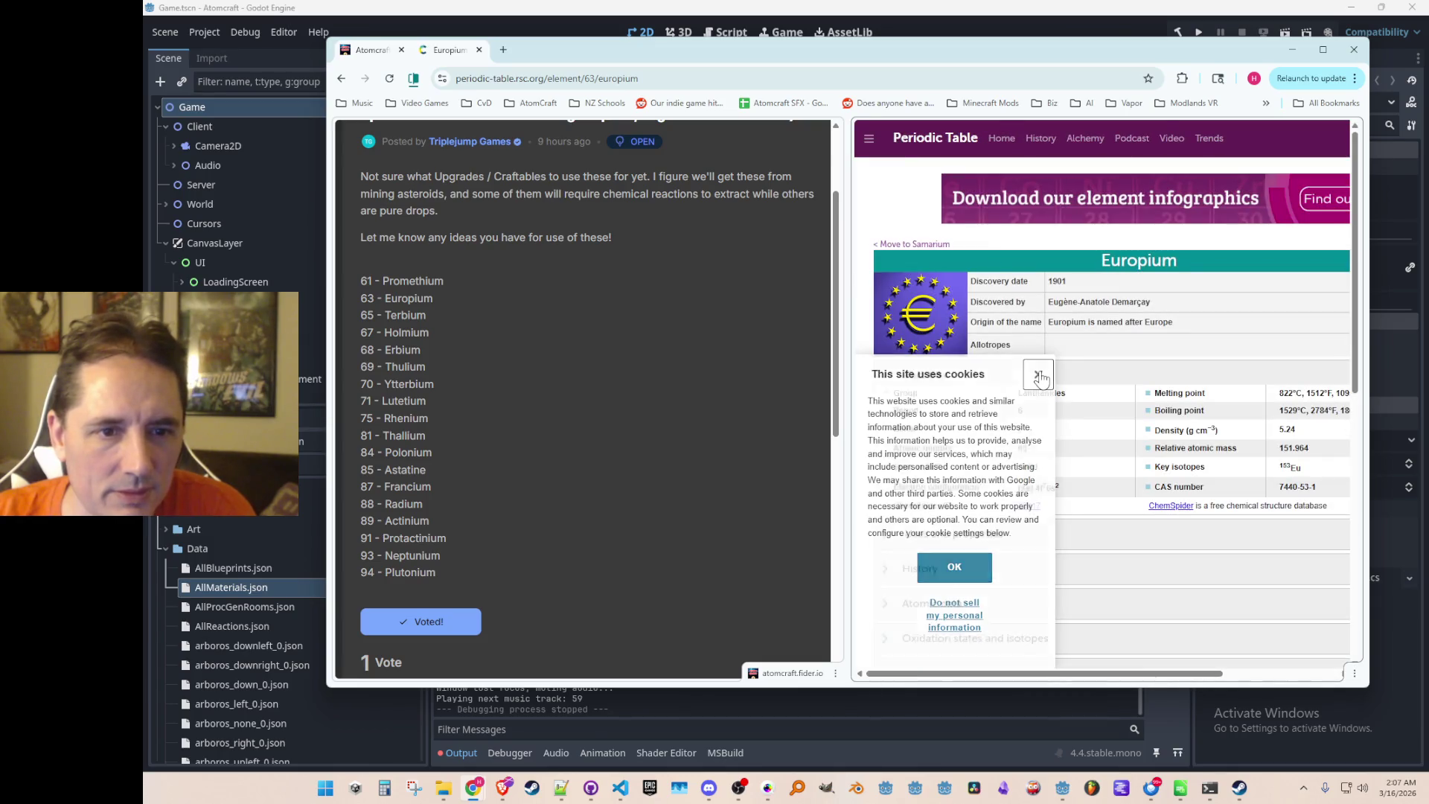
click(1039, 377)
scroll(1042, 372, down, 2)
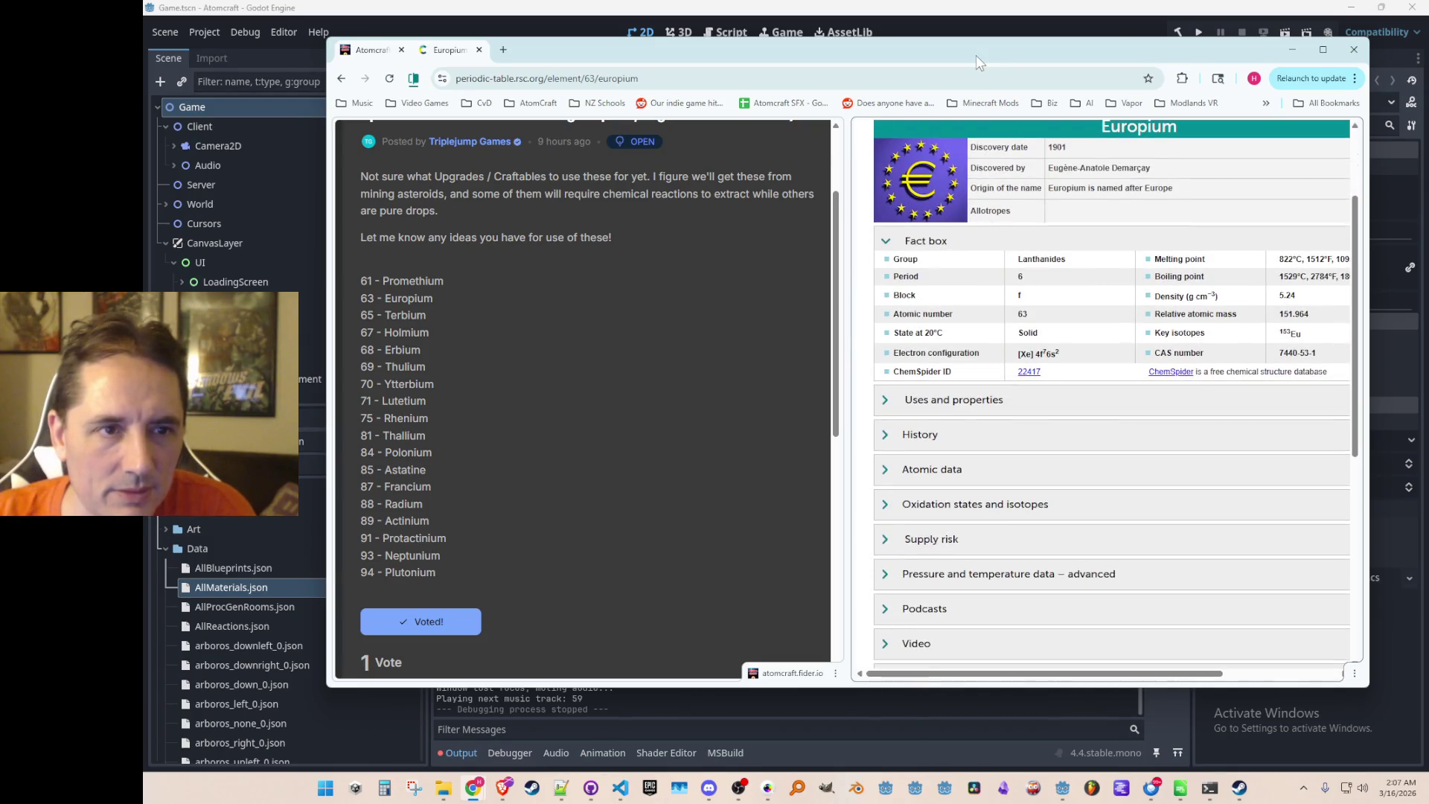
double_click(976, 55)
scroll(1034, 343, down, 2)
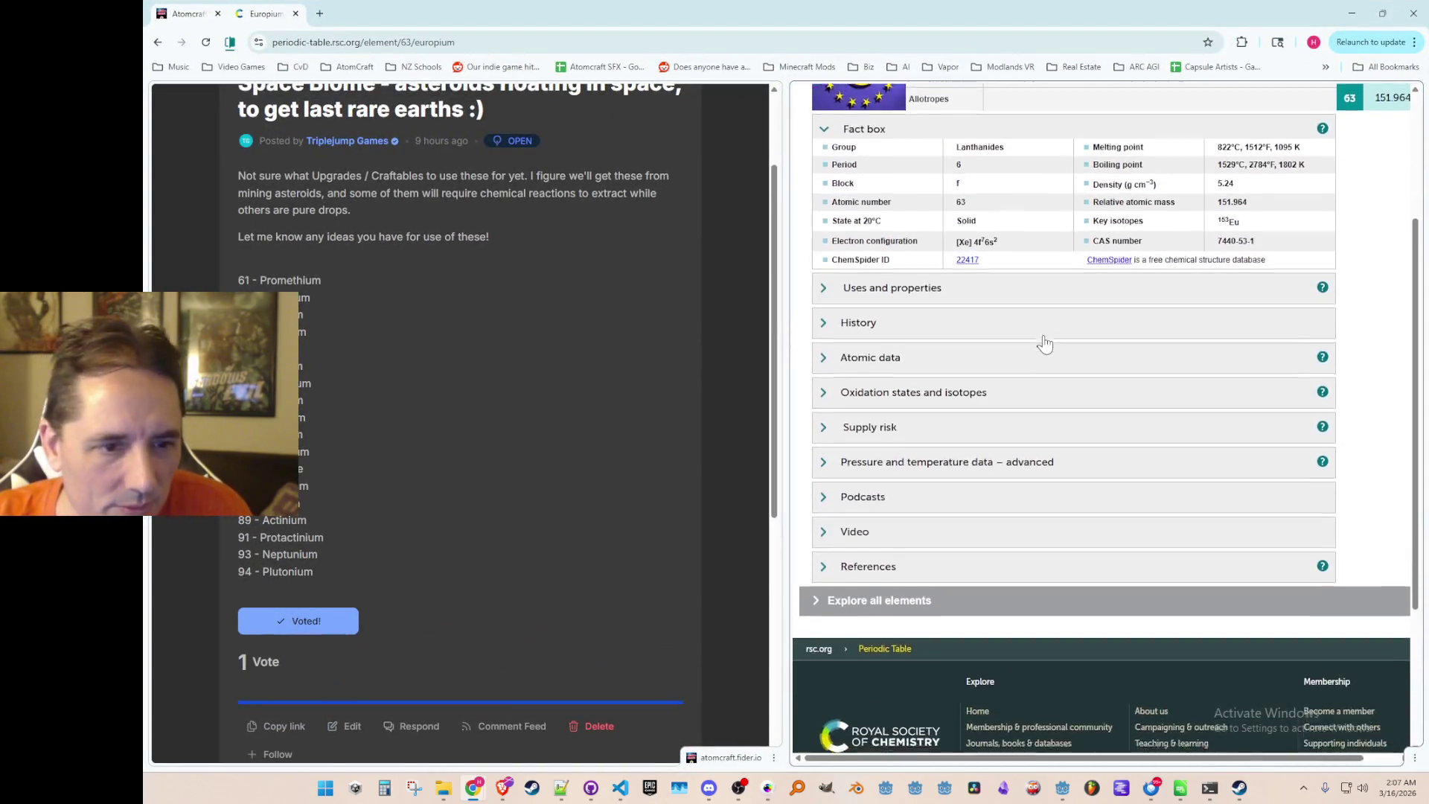
scroll(1038, 357, down, 2)
scroll(884, 306, up, 2)
click(858, 333)
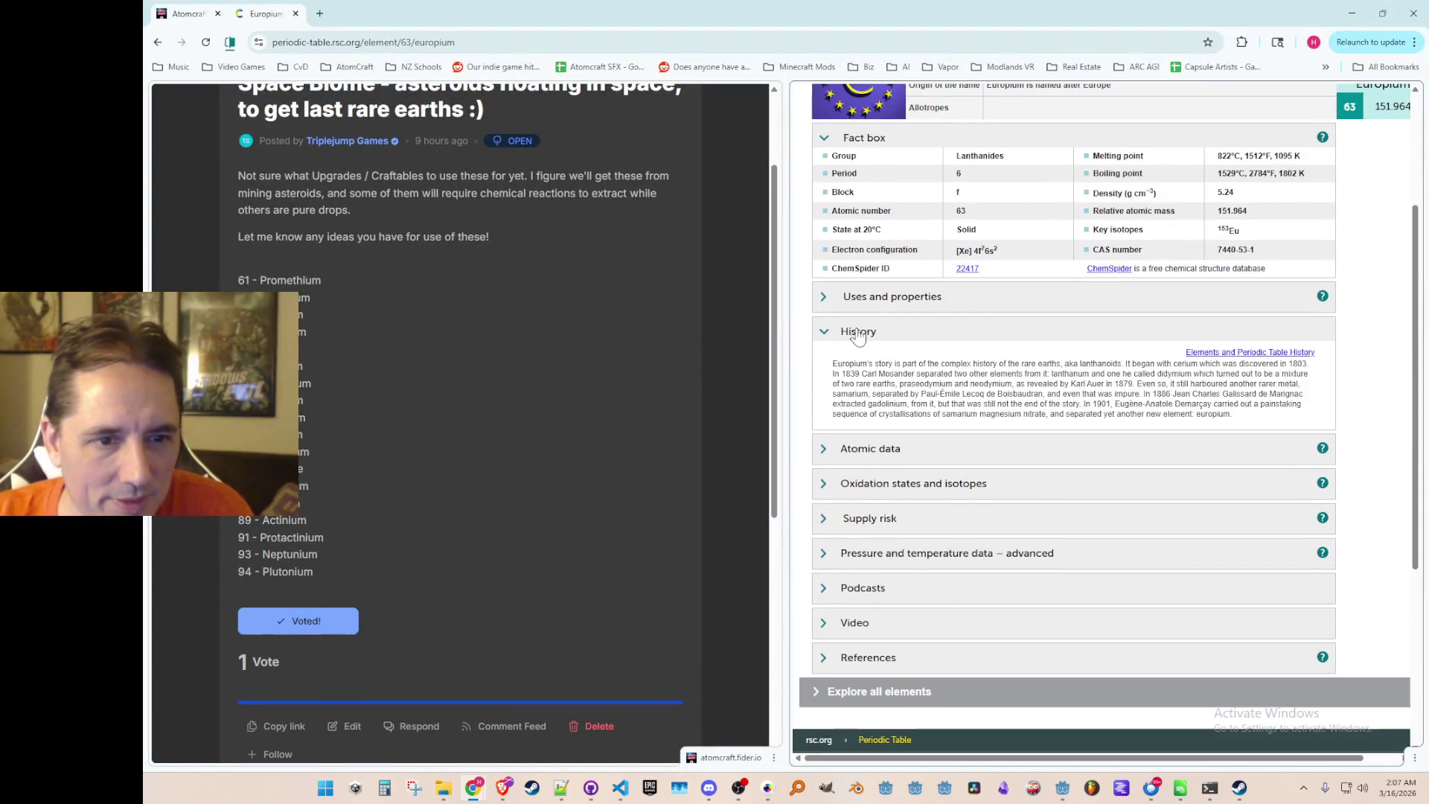
scroll(858, 336, down, 1)
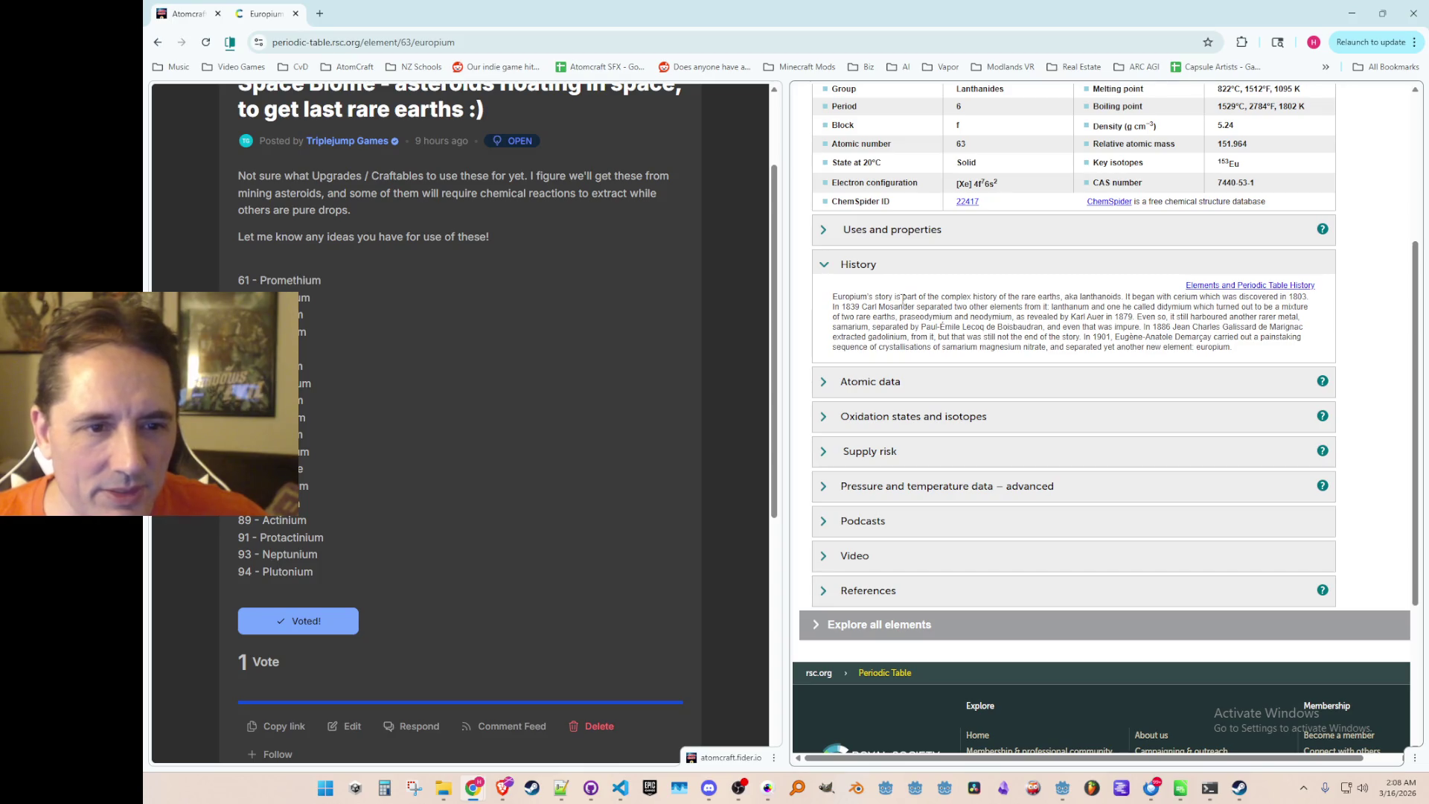
drag(1156, 307, 1194, 307)
click(1171, 306)
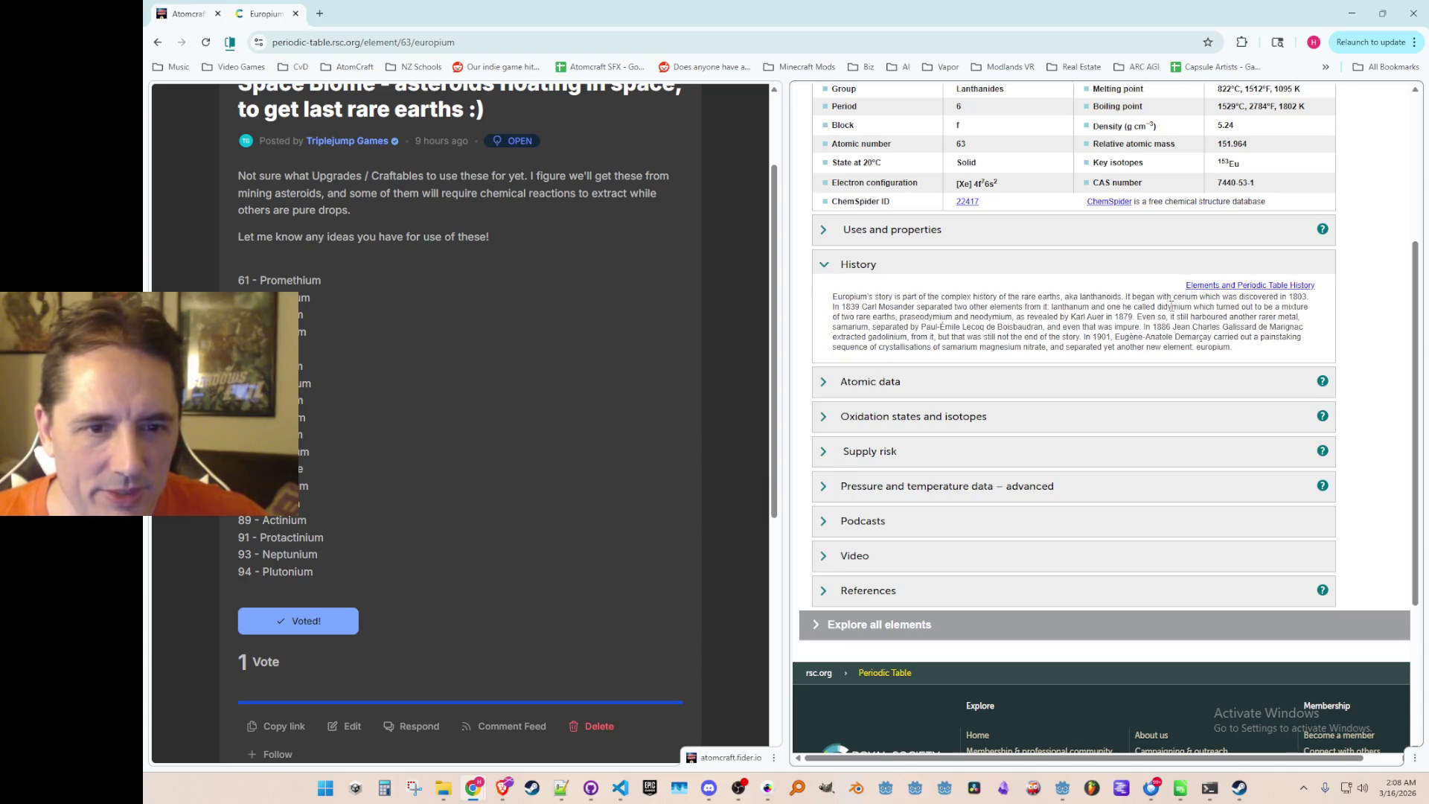
drag(1157, 307, 1195, 304)
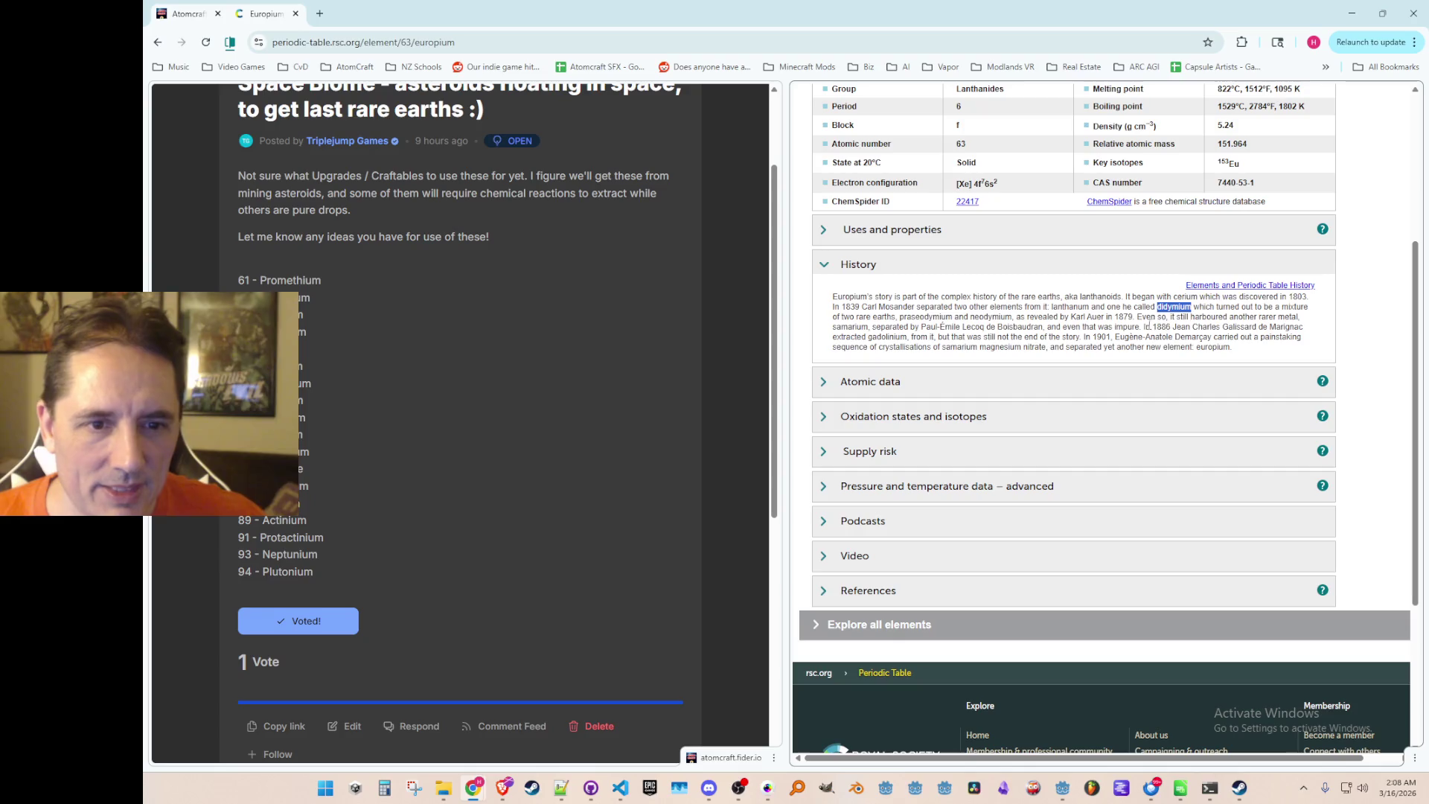
click(1229, 345)
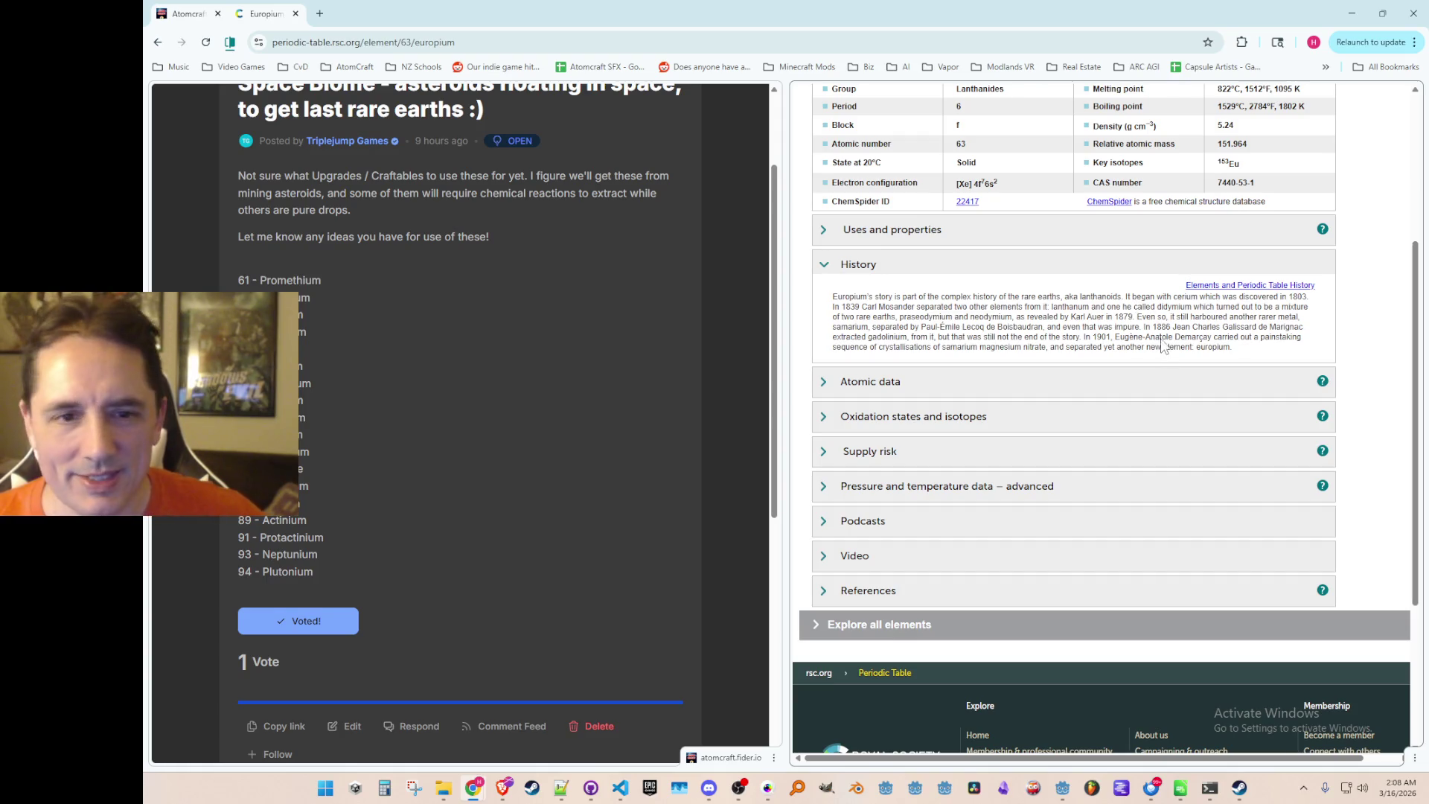
double_click(1164, 308)
click(1242, 342)
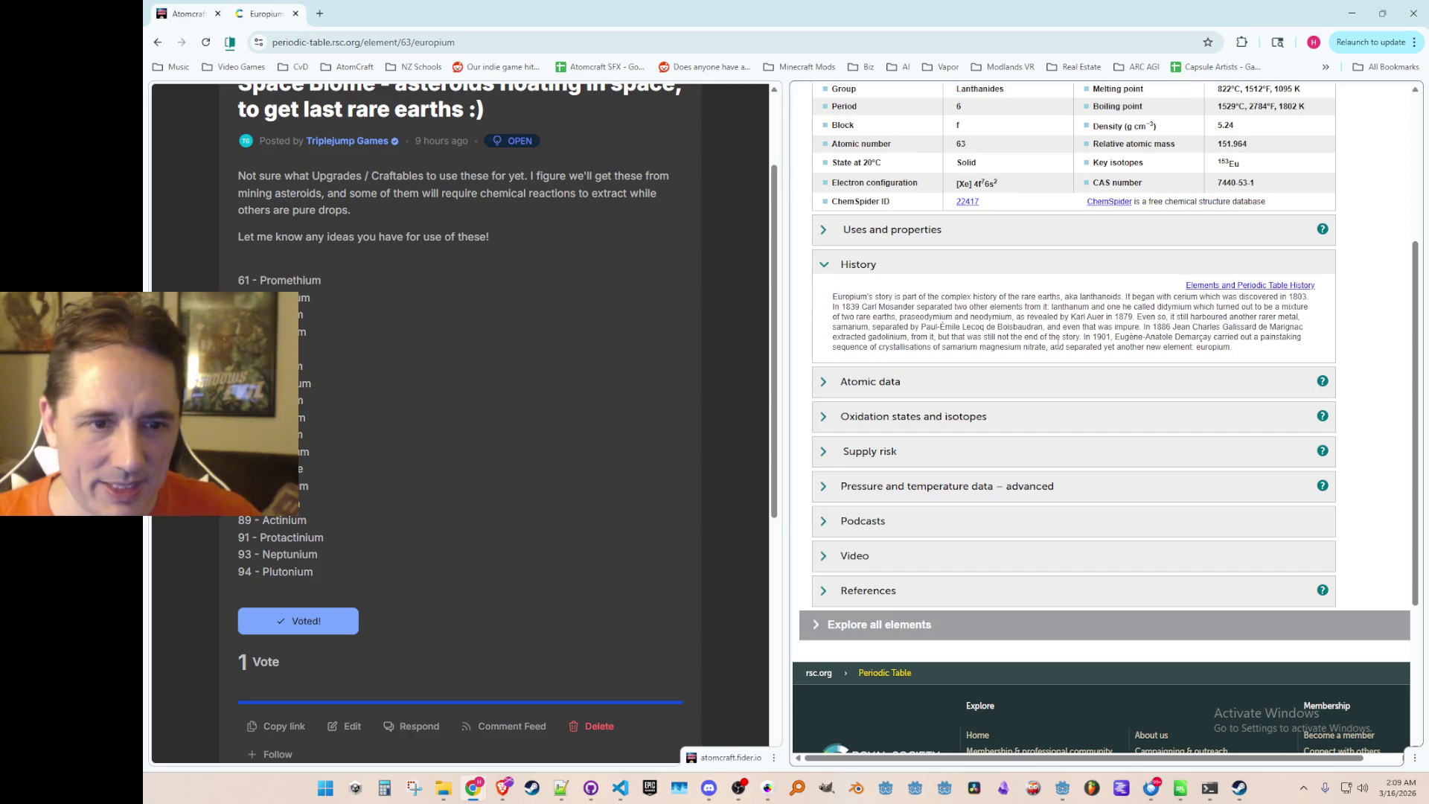
triple_click(1244, 350)
click(1240, 352)
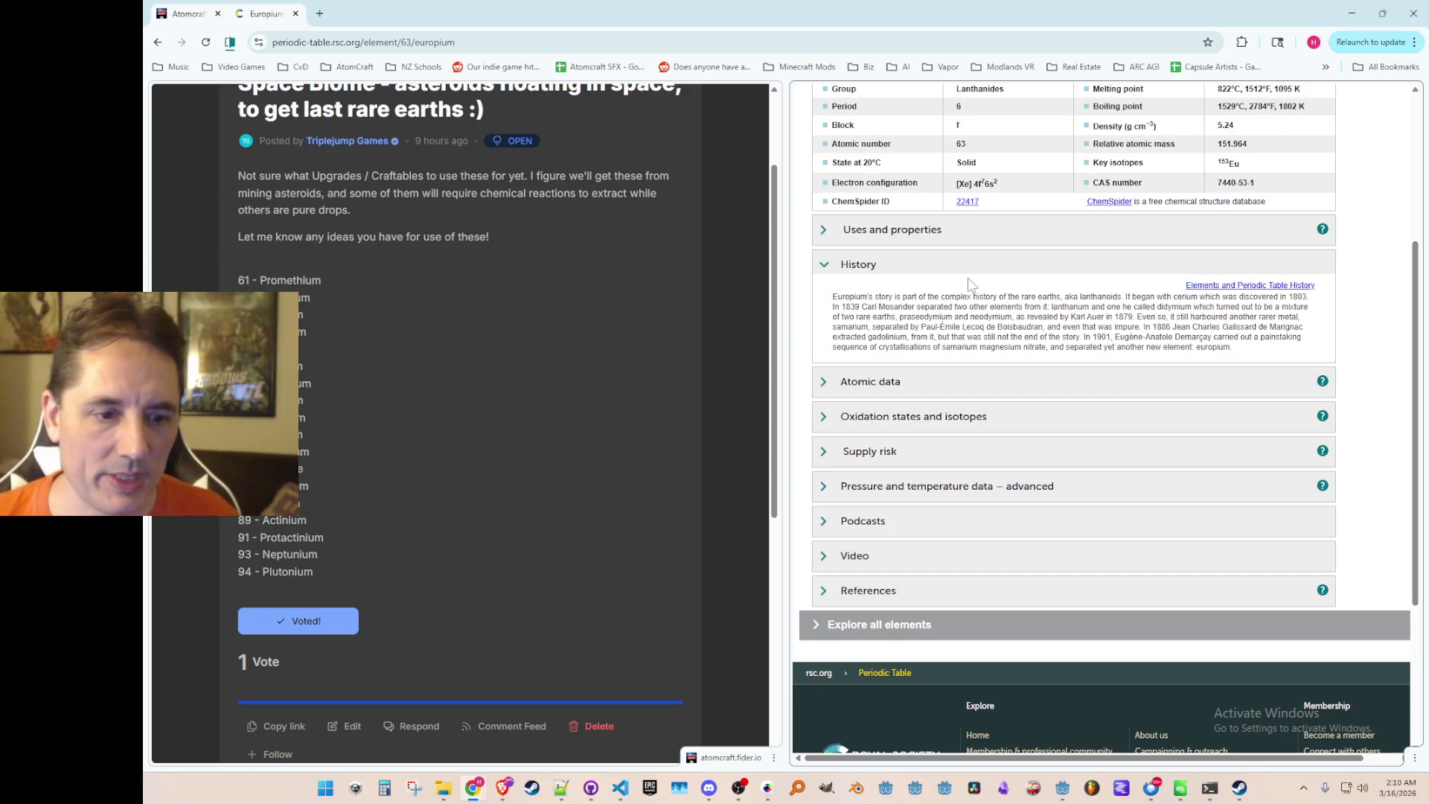
scroll(997, 309, up, 1)
scroll(998, 132, up, 3)
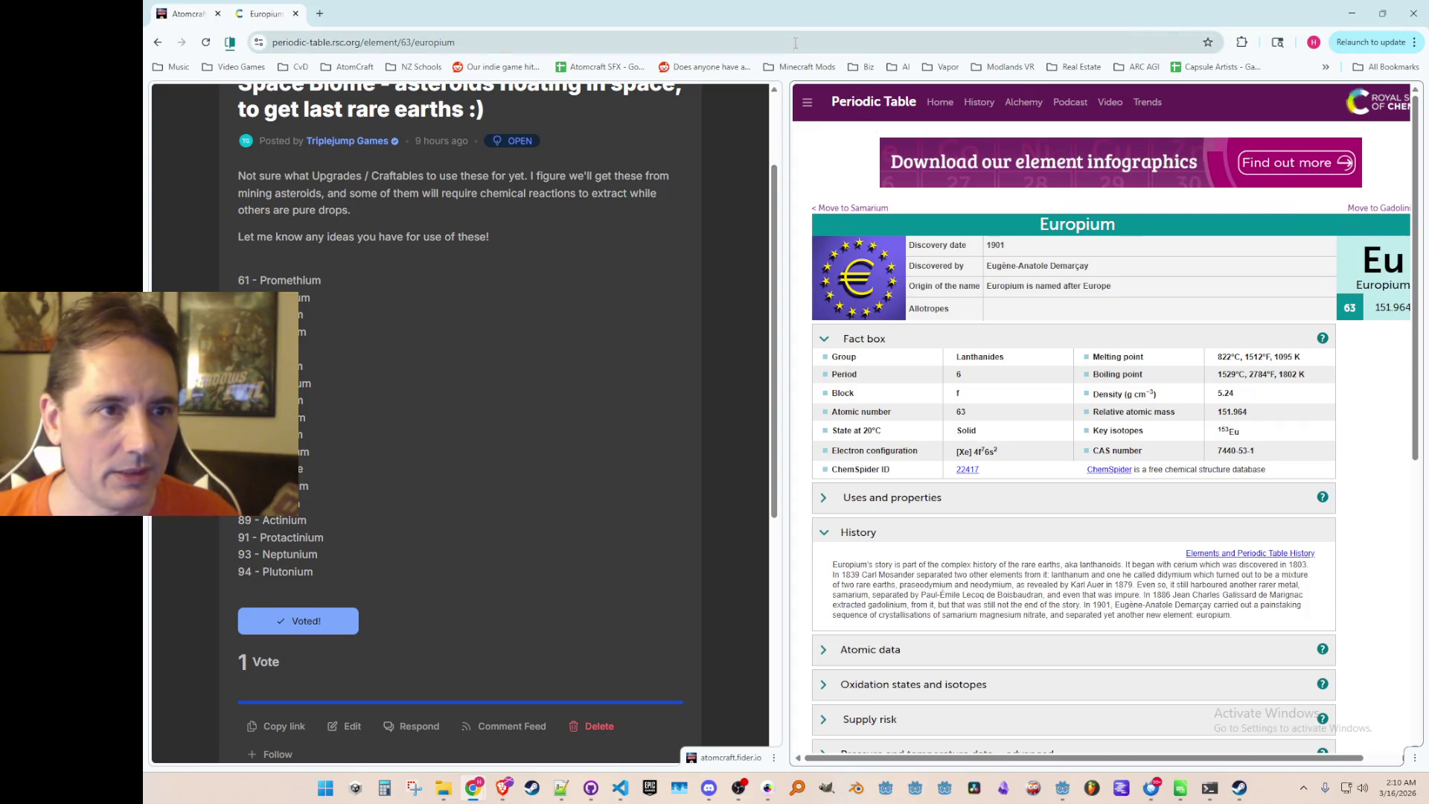
Close the Europium side view and return to all Atomcraft suggestions.
click(1414, 757)
click(1381, 708)
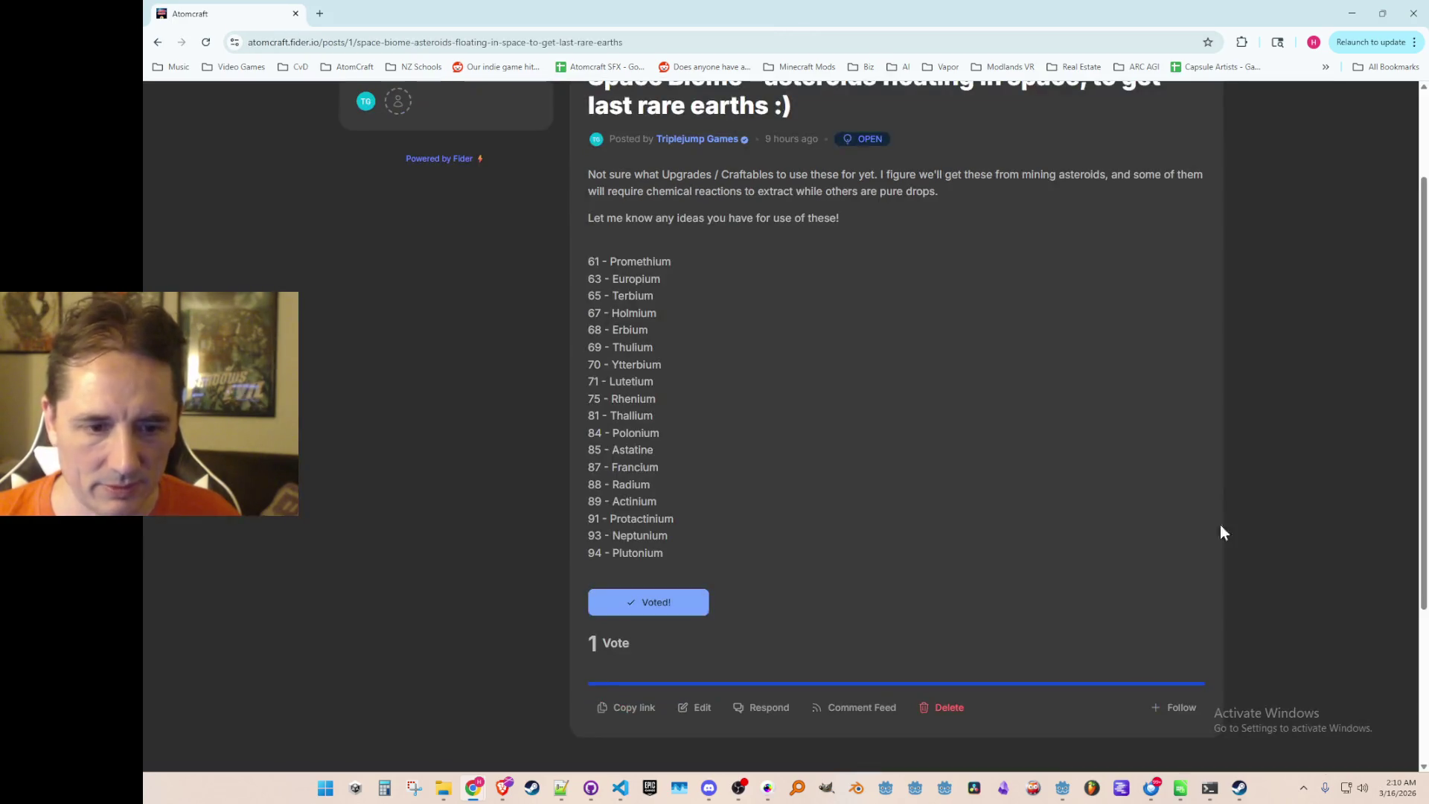
scroll(1042, 364, up, 2)
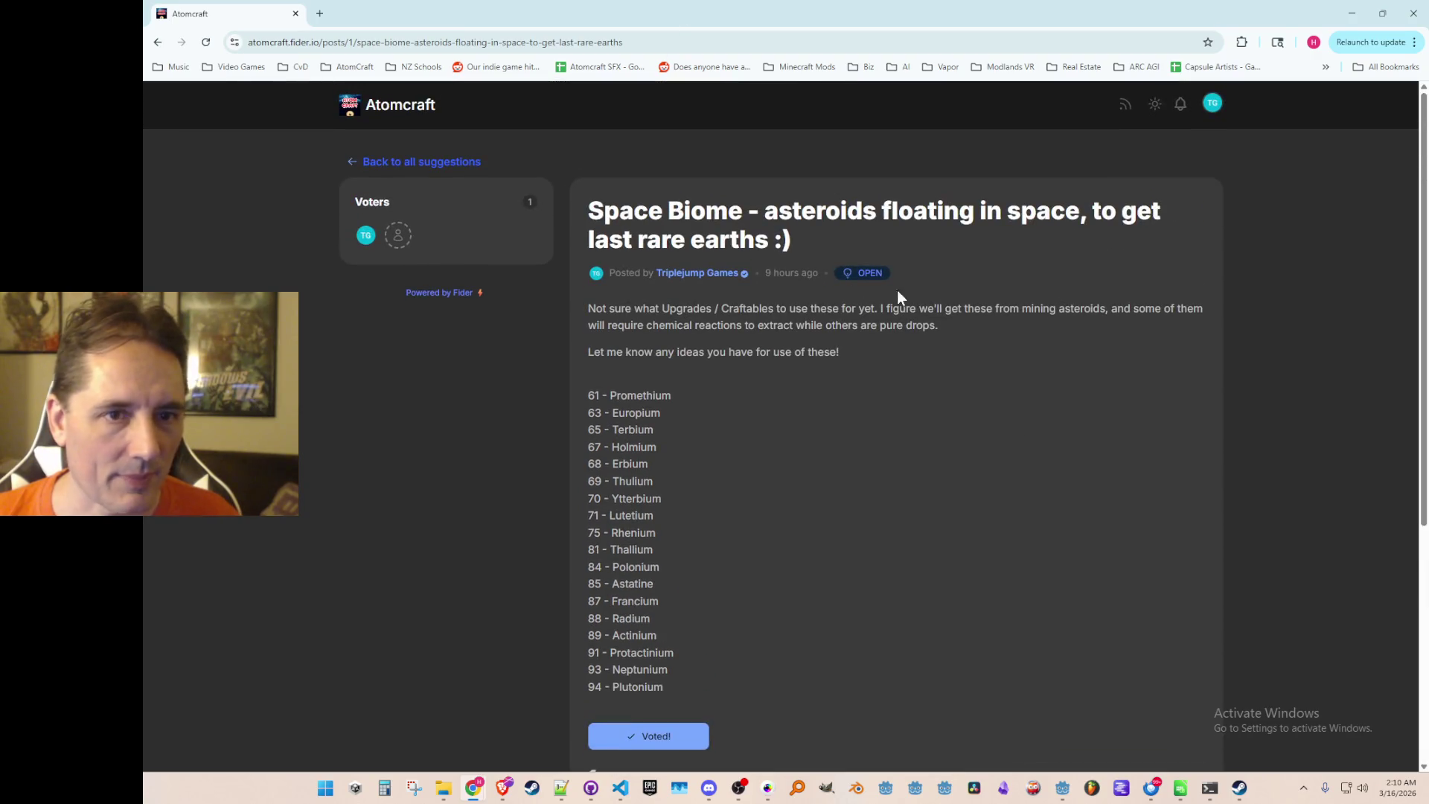
click(446, 163)
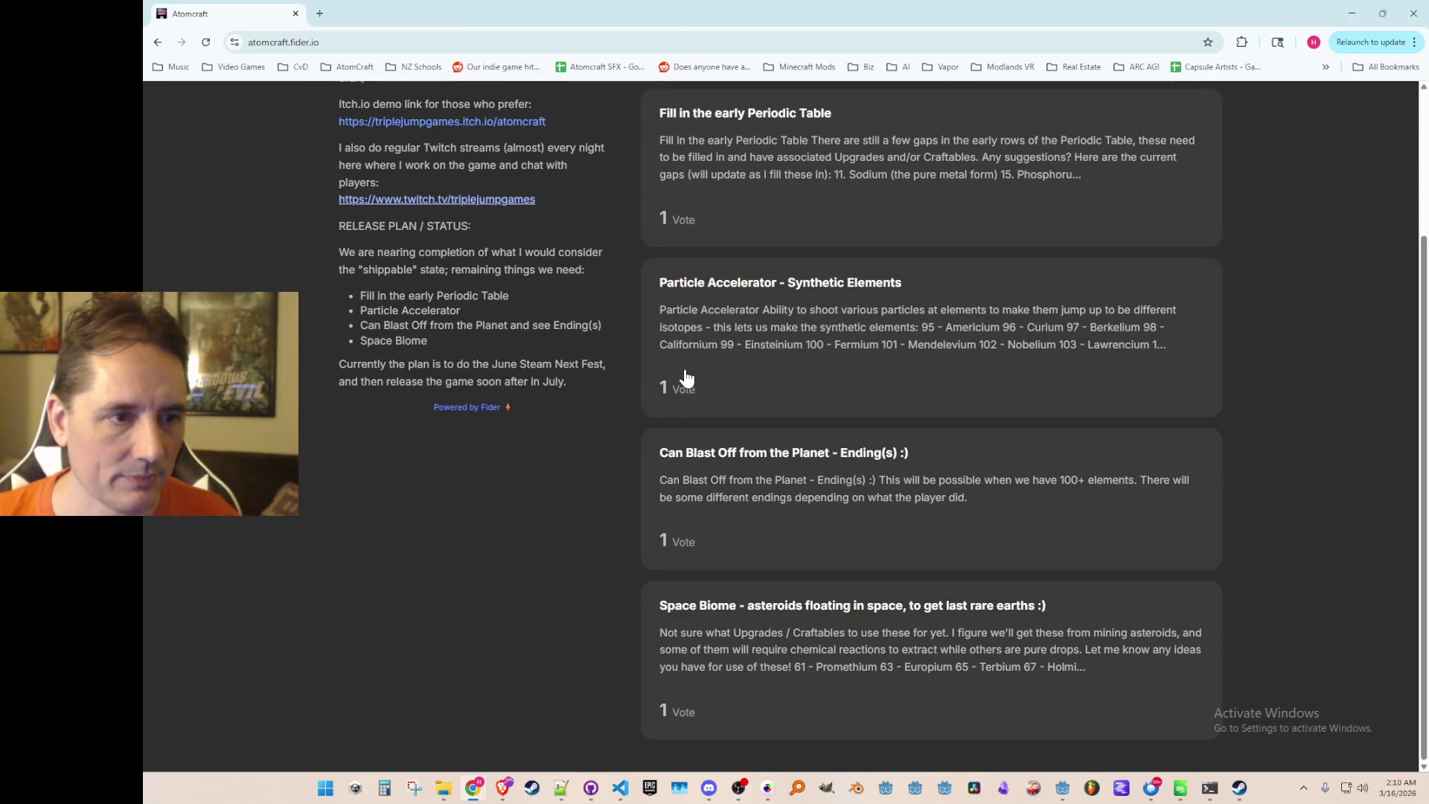
Open the 'Can Blast Off from the Planet - Ending(s) :)' post from the suggestions list.
scroll(450, 195, up, 3)
scroll(280, 252, down, 4)
scroll(306, 208, up, 4)
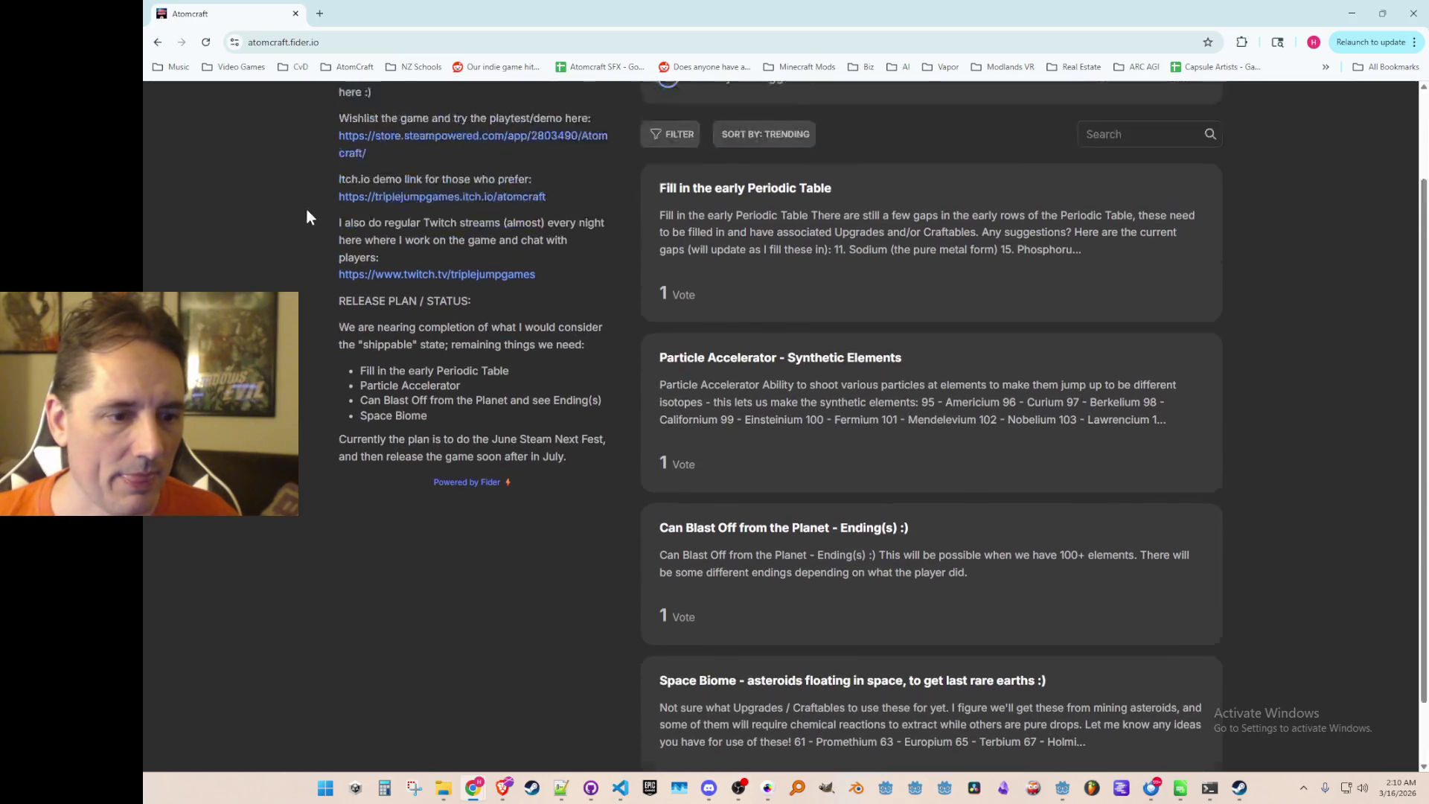
scroll(285, 242, down, 3)
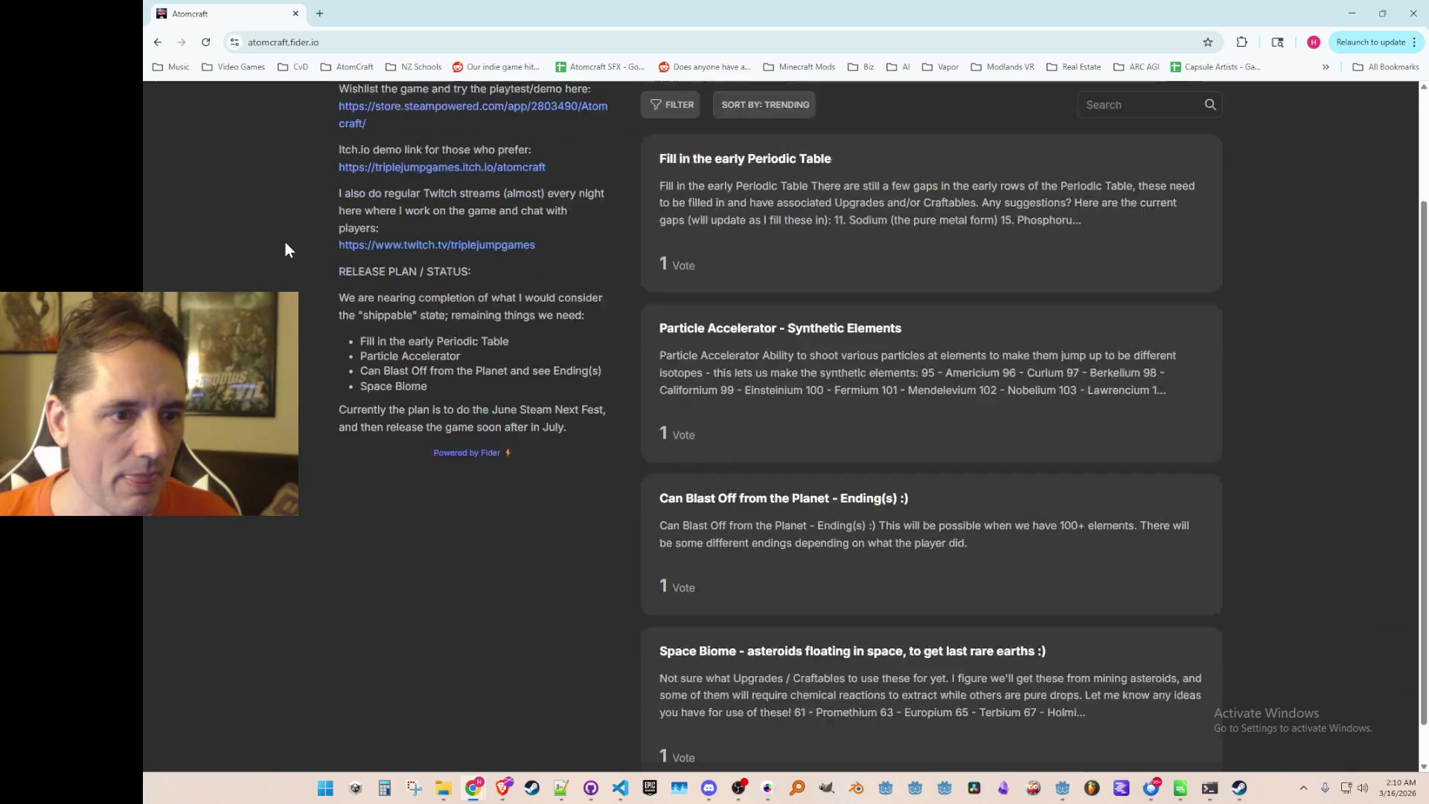
scroll(291, 227, up, 3)
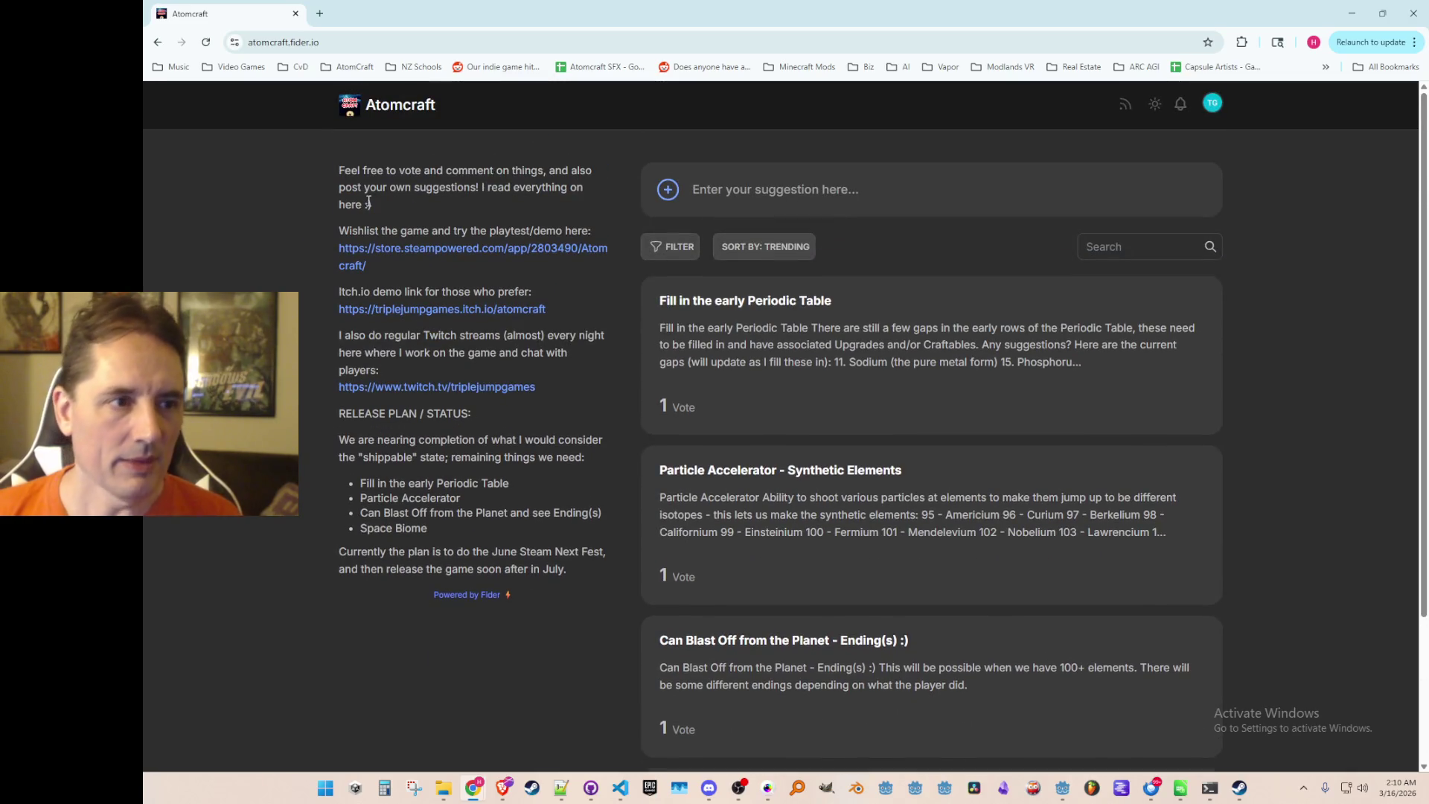
click(425, 42)
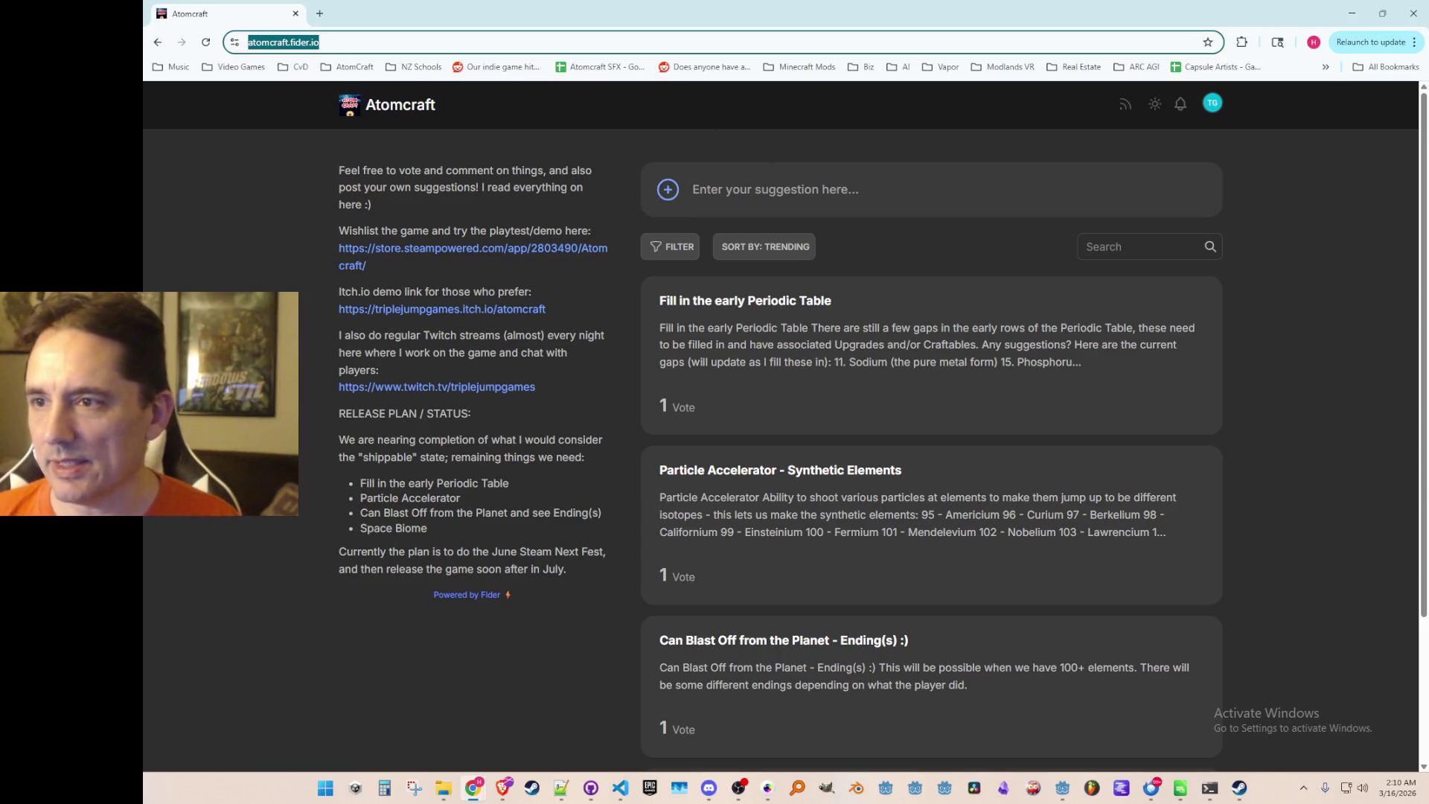
key(alt+Tab)
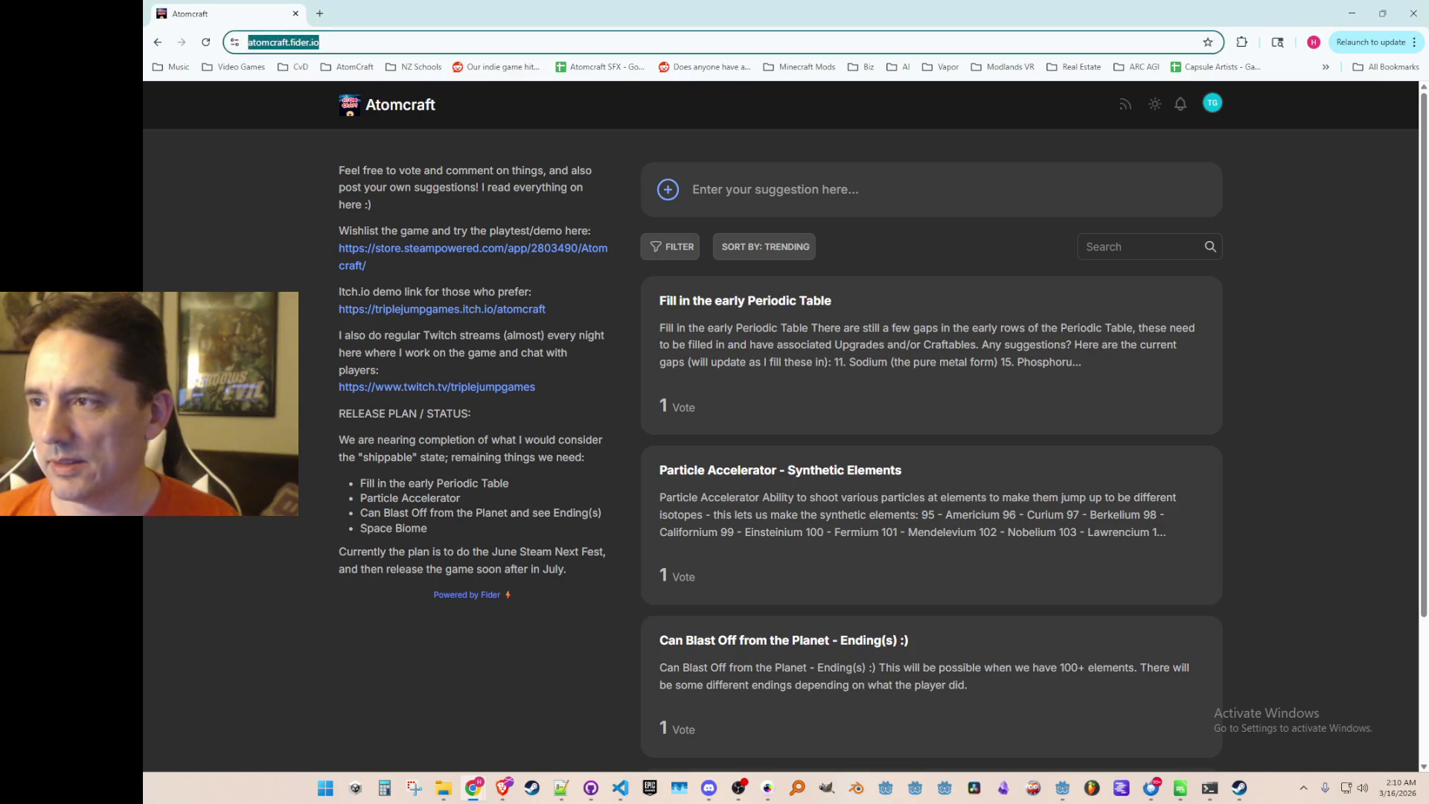
key(alt+Tab)
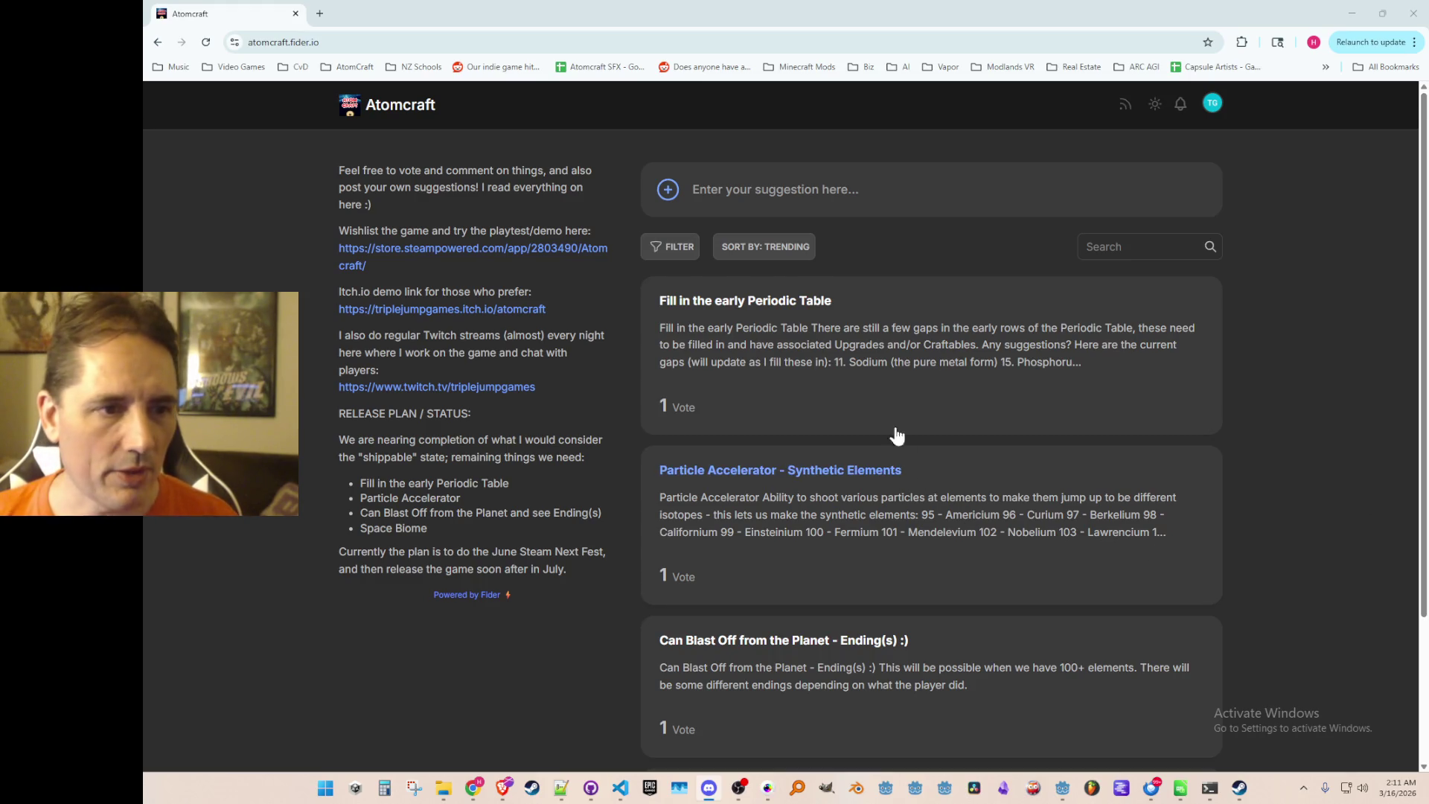
scroll(778, 454, down, 3)
scroll(778, 454, up, 3)
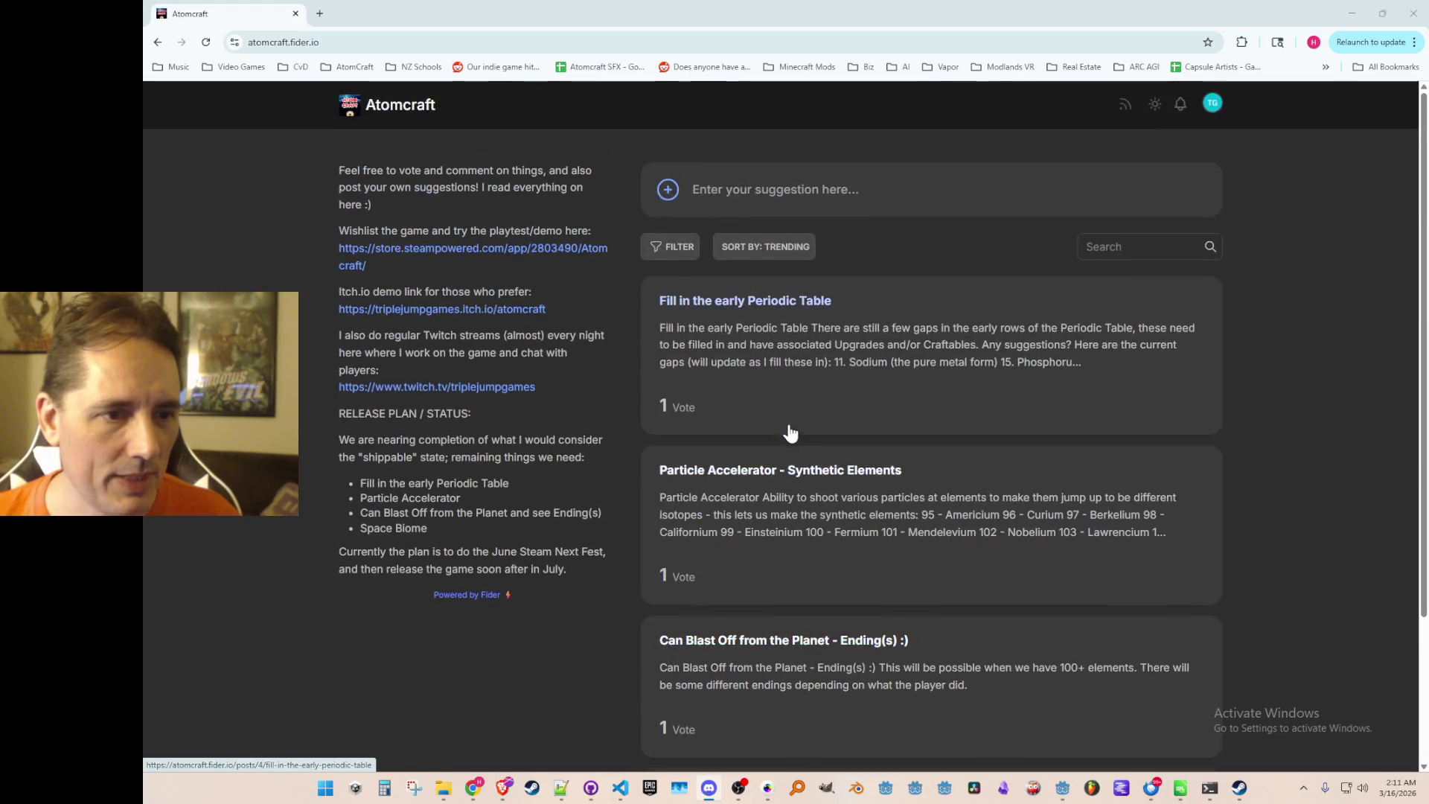
scroll(914, 385, down, 4)
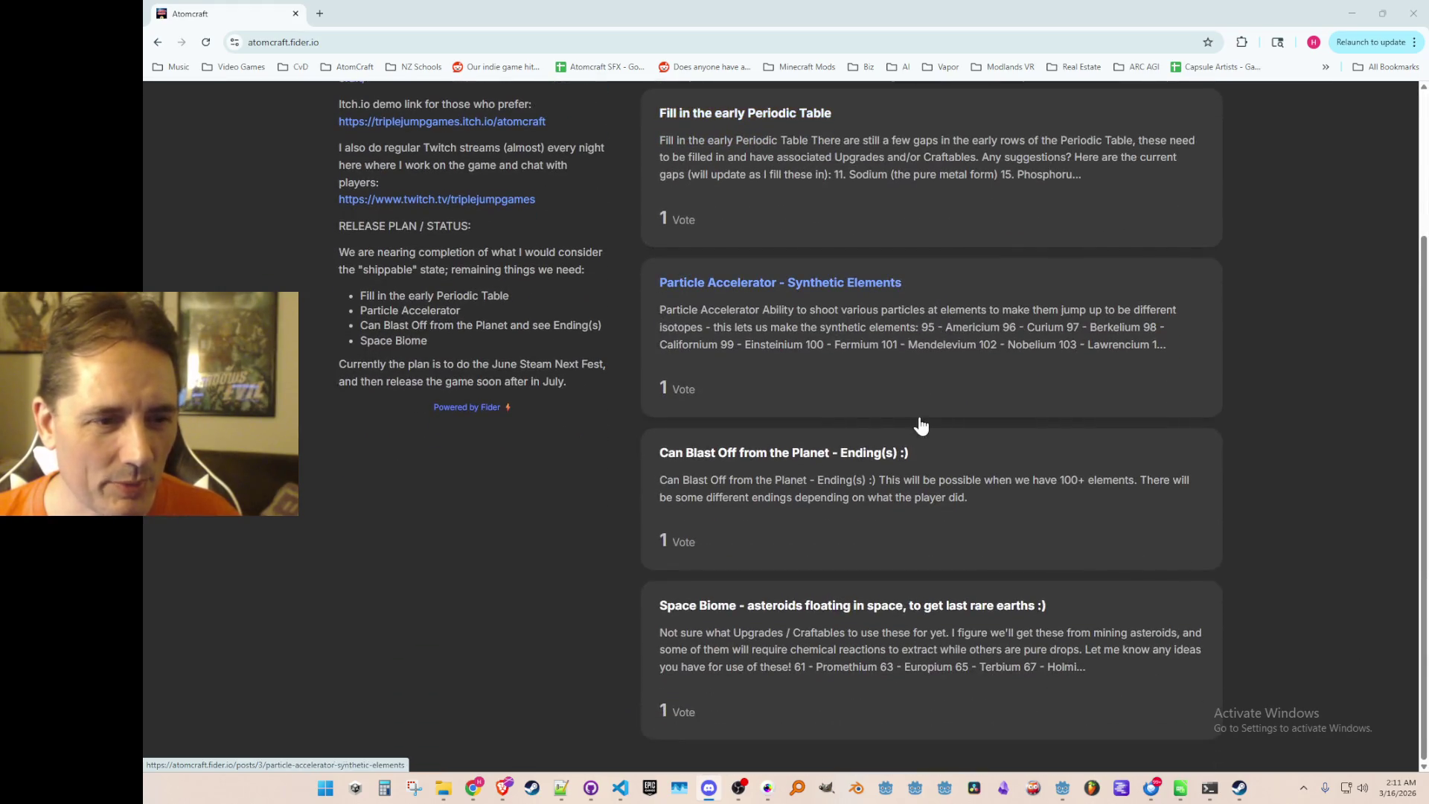
click(968, 506)
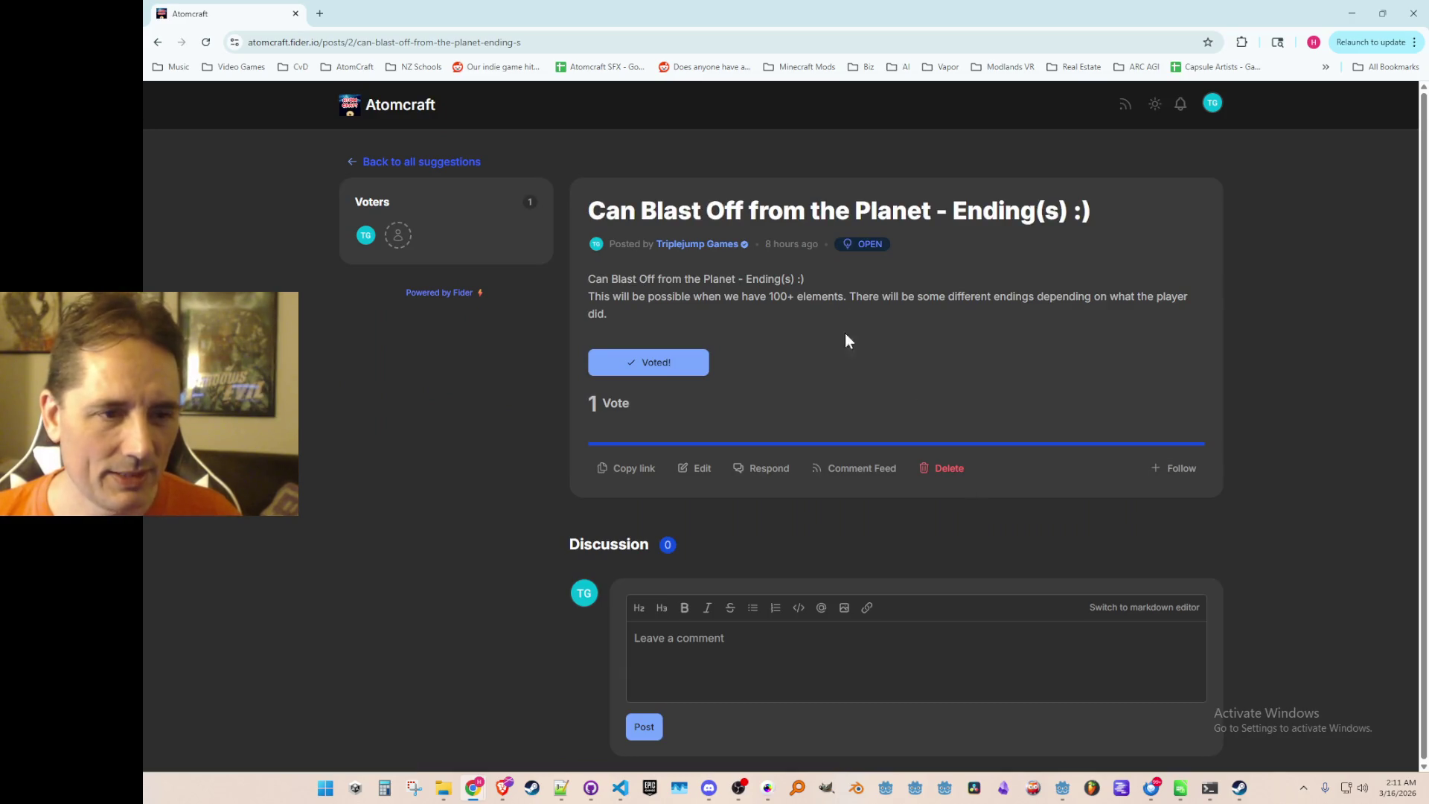
Open the Can Blast Off post for editing and add an empty line to its description.
key(alt+Tab)
key(alt+Tab)
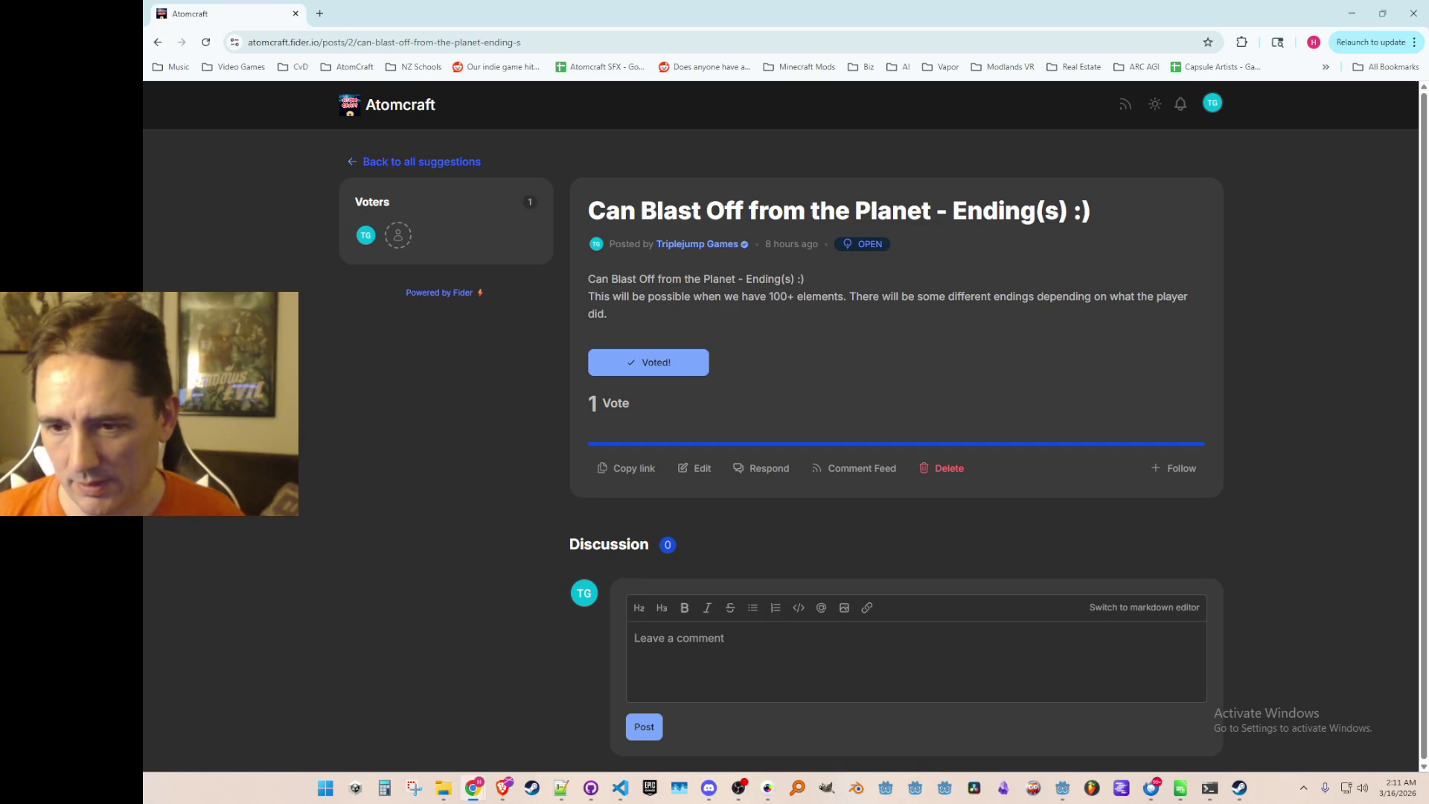
key(alt+Tab)
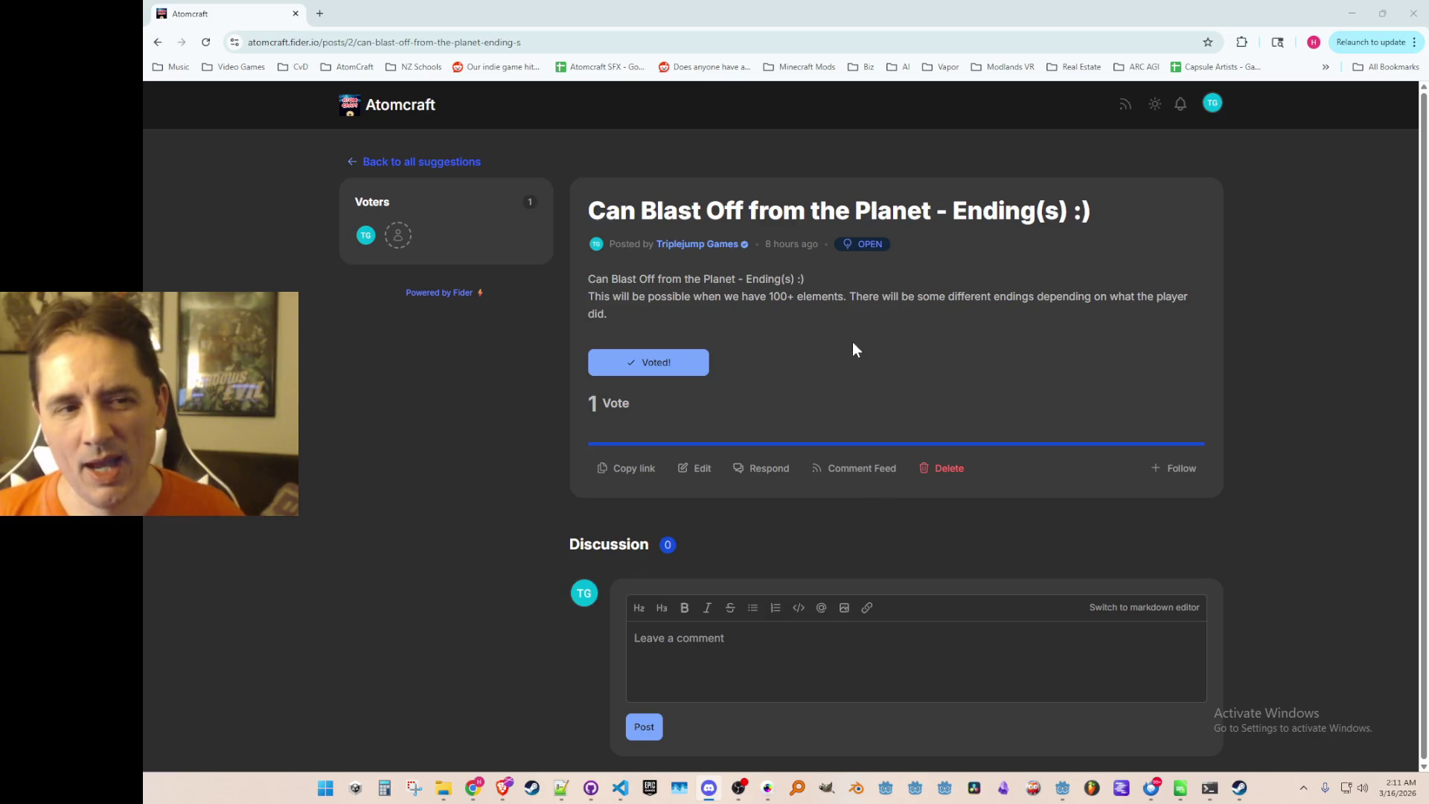
click(696, 469)
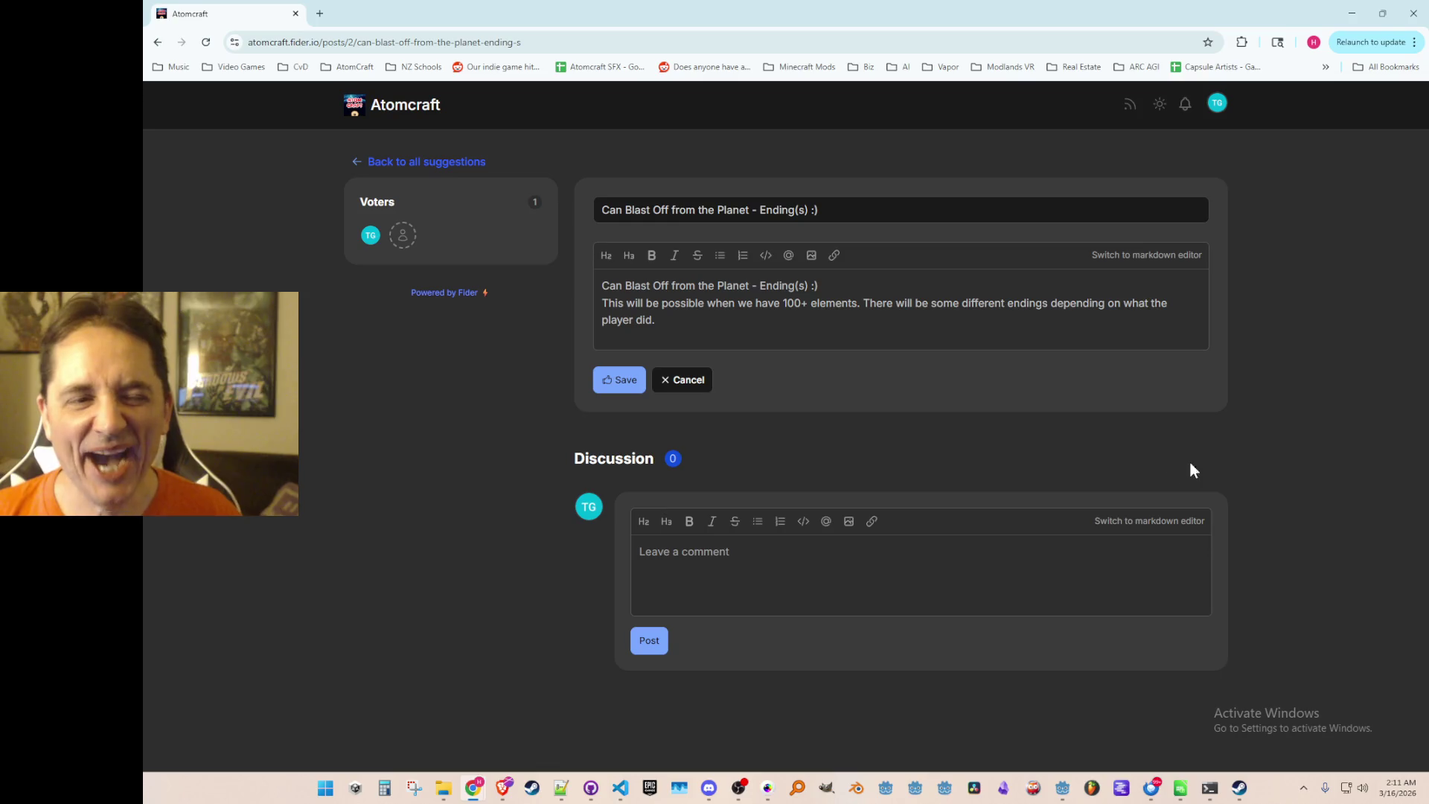
key(Return)
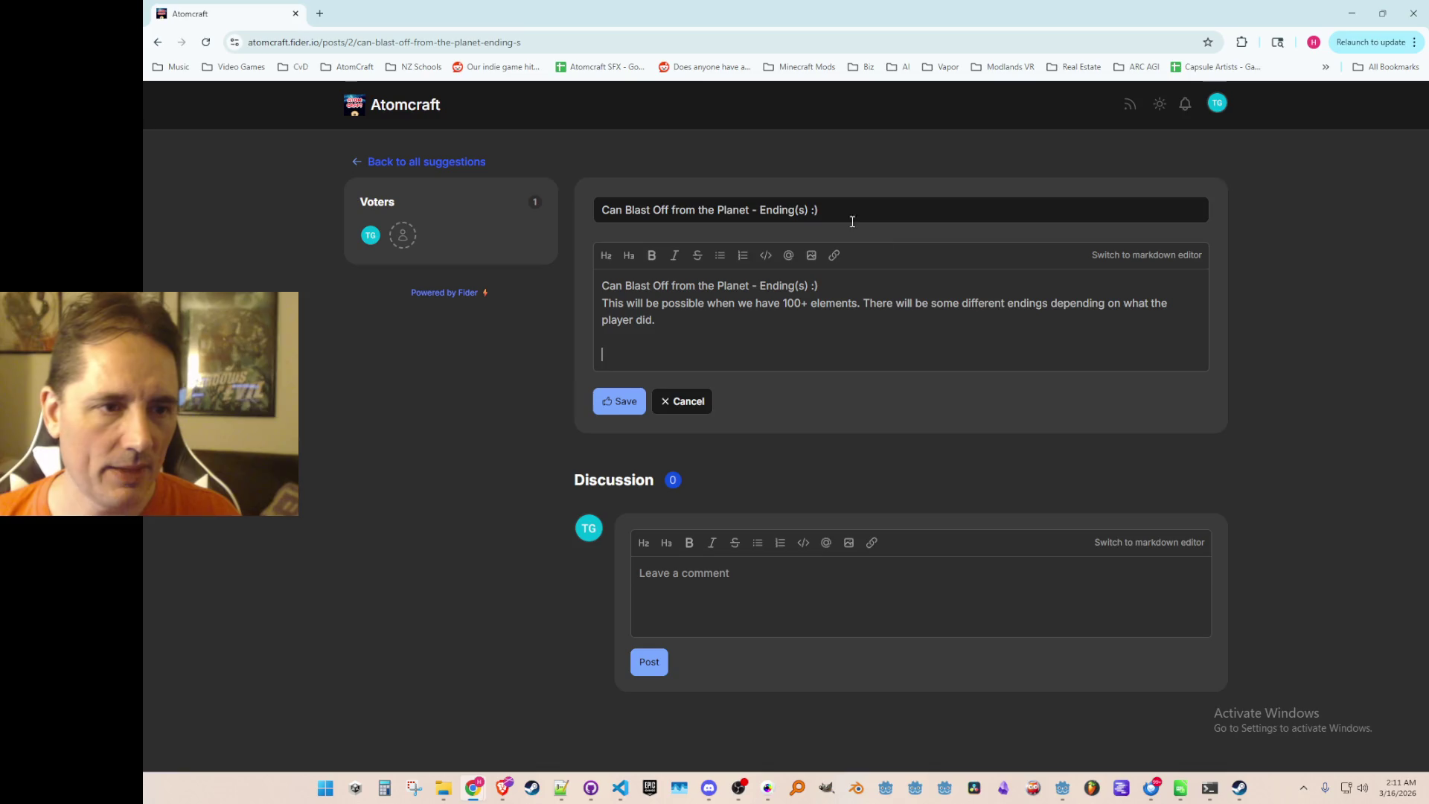
Retitle the post 'Can Blast Off from the Planet for Ending (SPOILER) :)'.
click(762, 210)
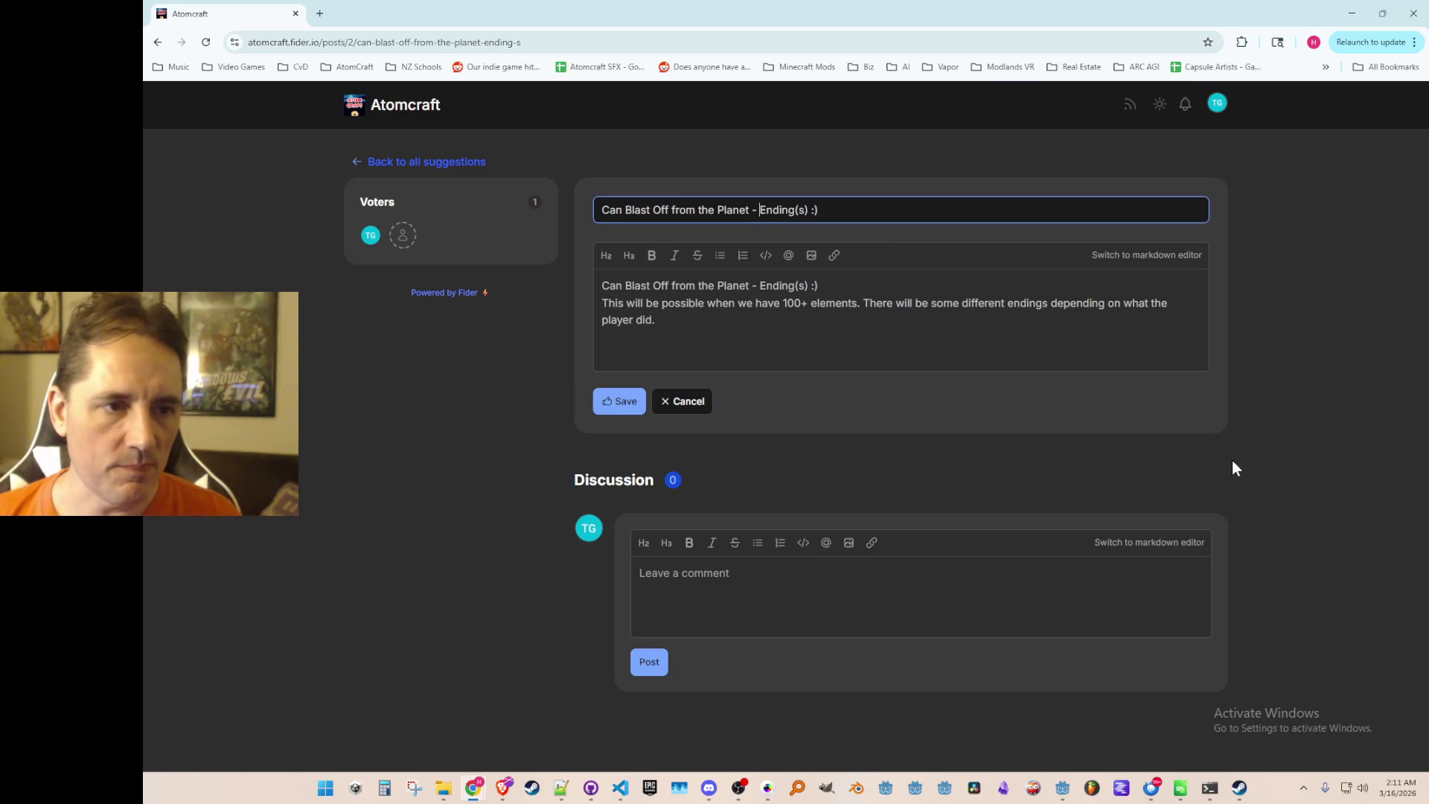
key(BackSpace)
key(BackSpace)
key(BackSpace)
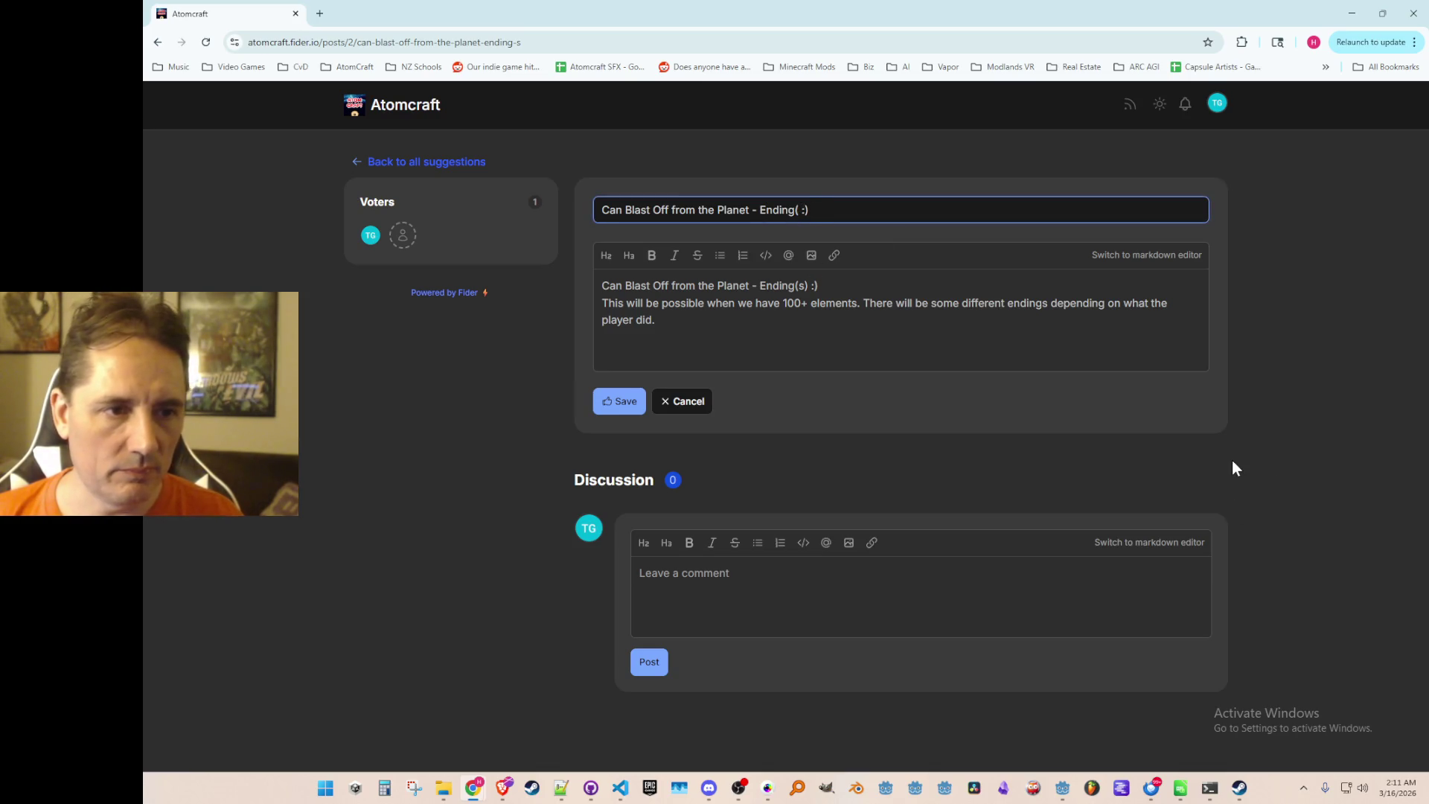
key(BackSpace)
key(BackSpace)
key(BackSpace)
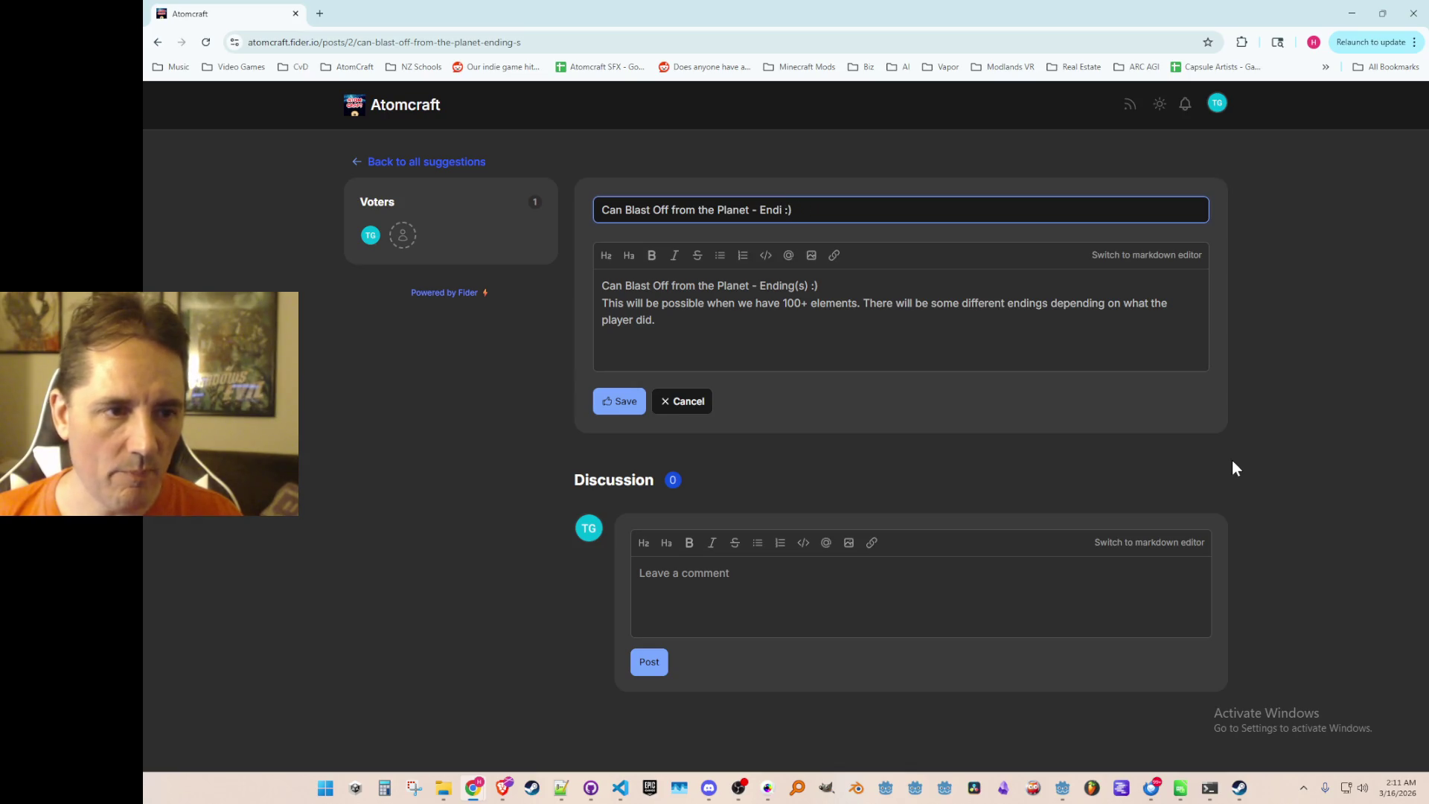
key(BackSpace)
key(BackSpace)
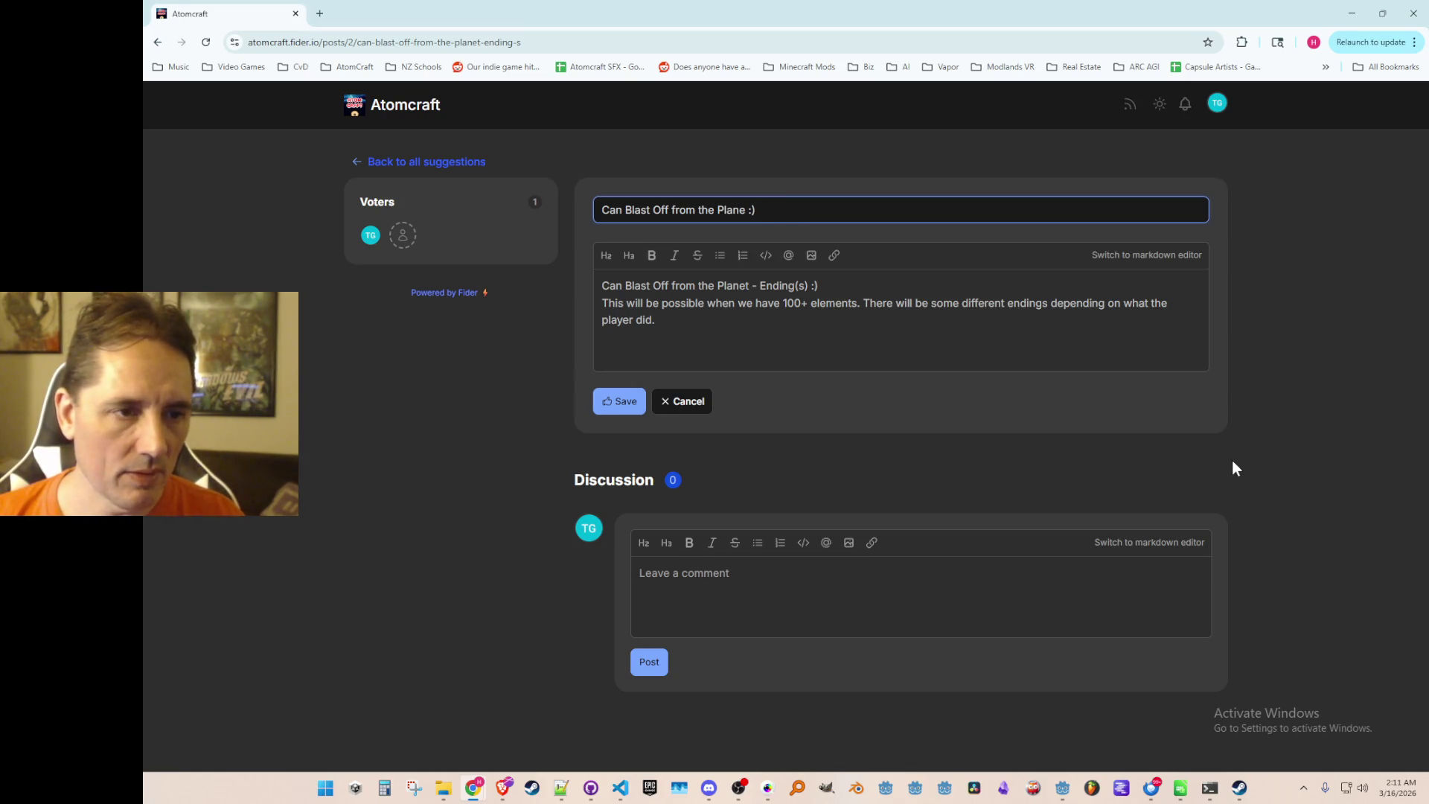
text(t for Endi)
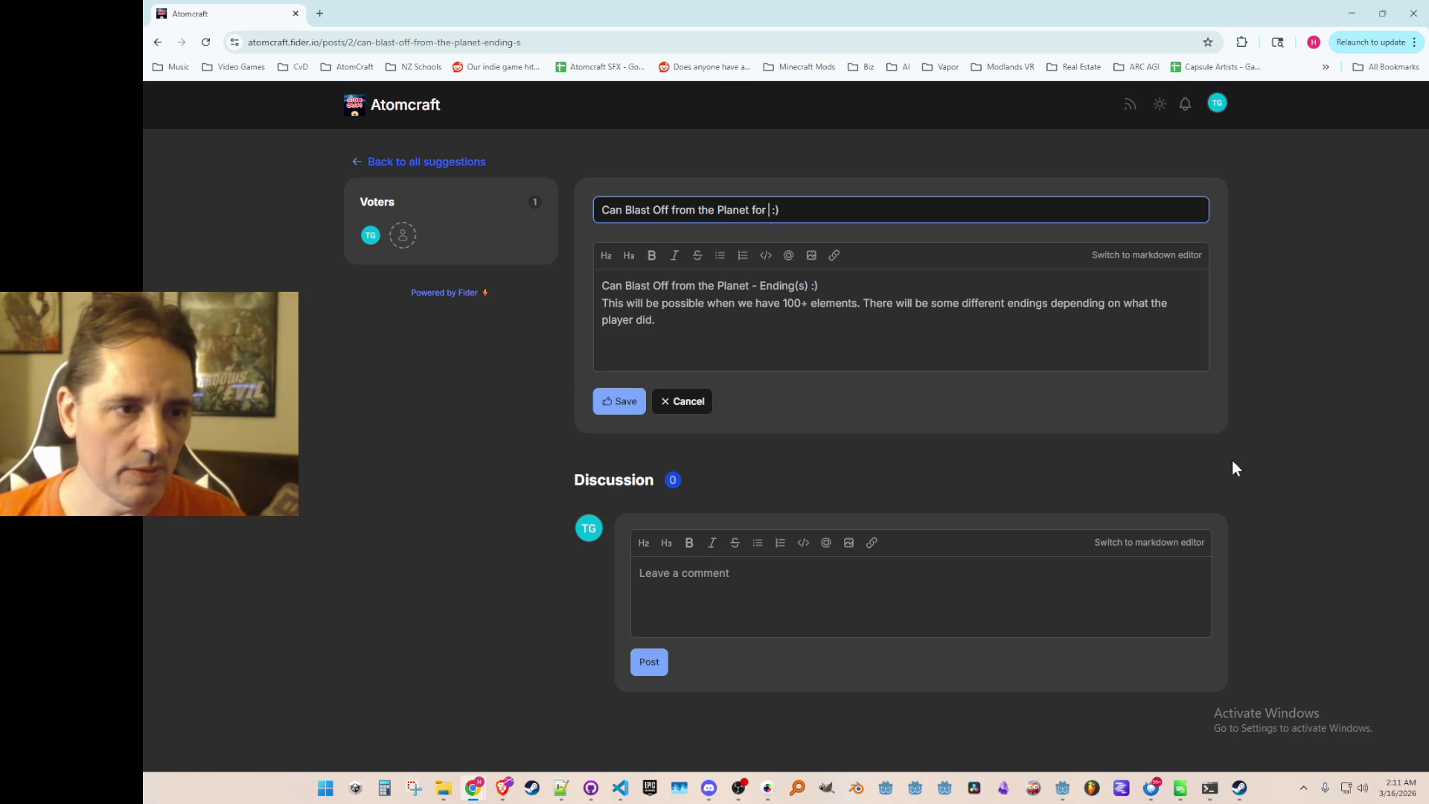
text(ng (SPOILE)
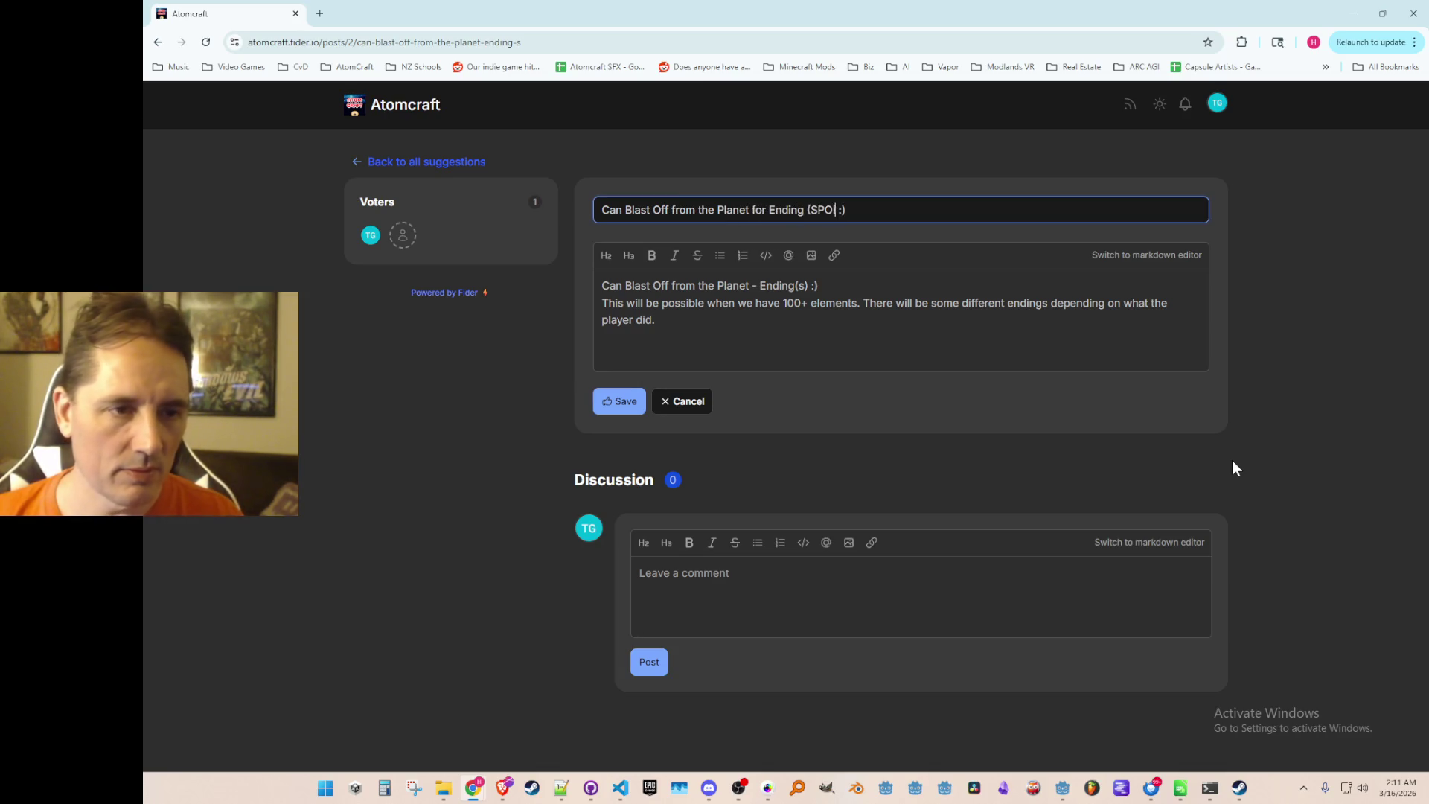
text(R))
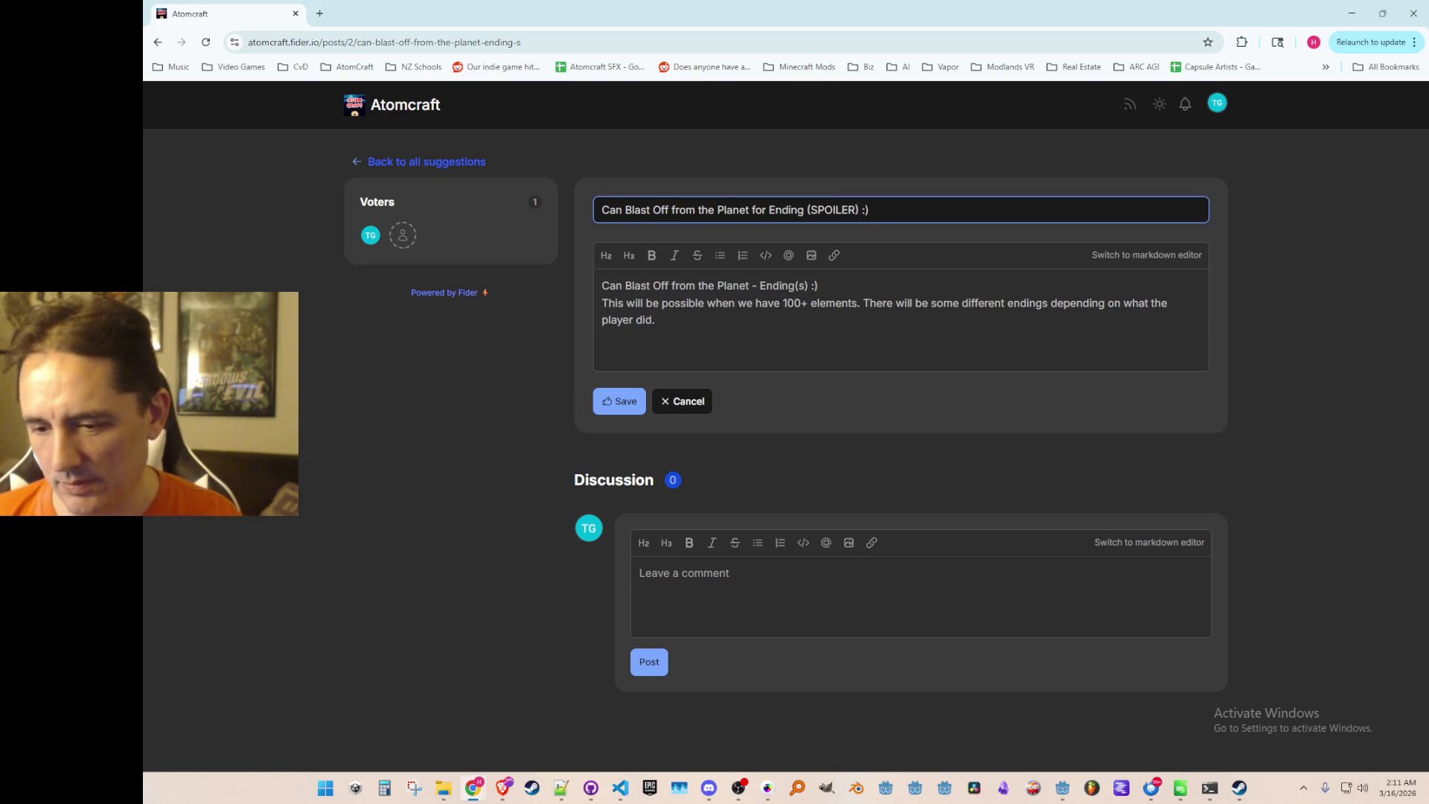
key(alt+Tab)
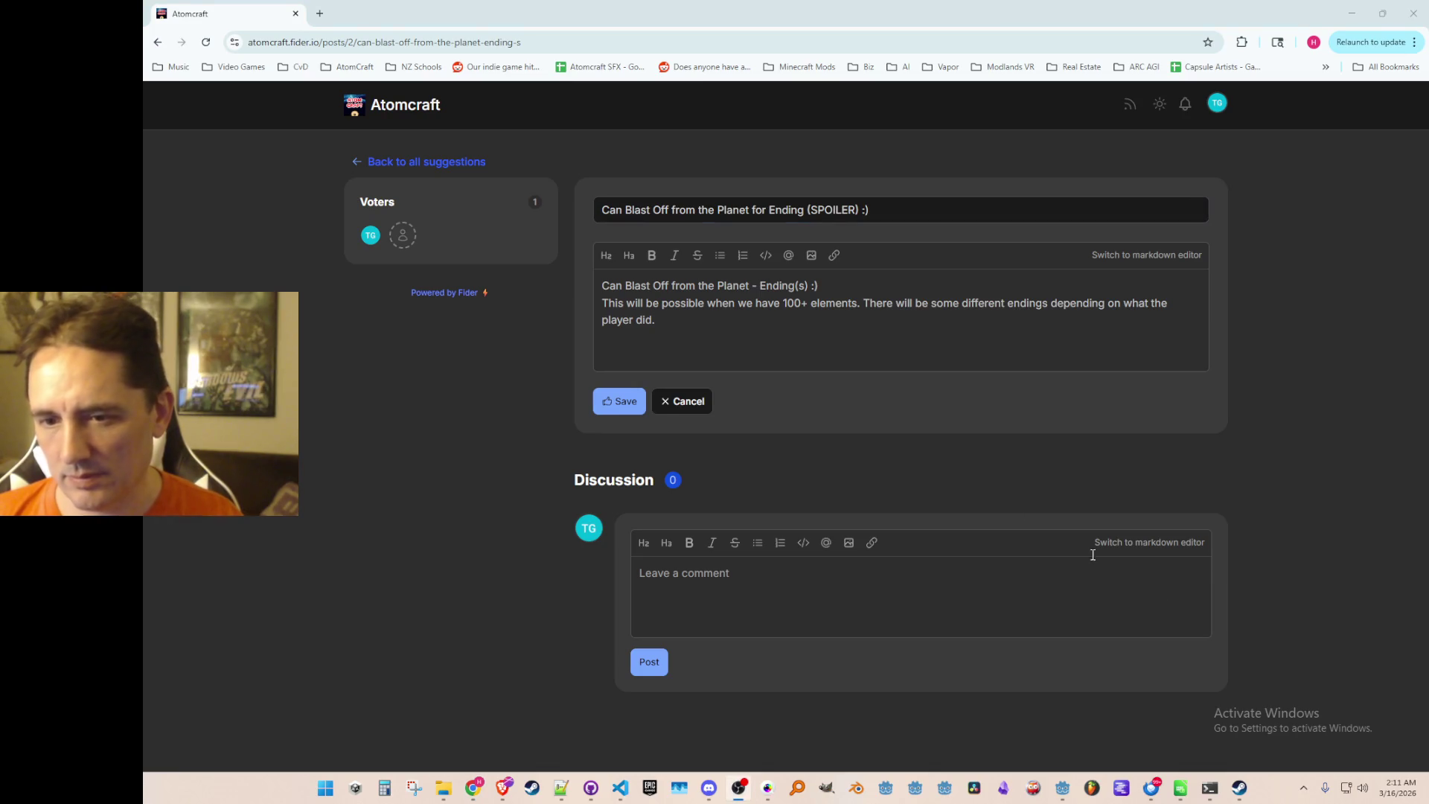
click(886, 328)
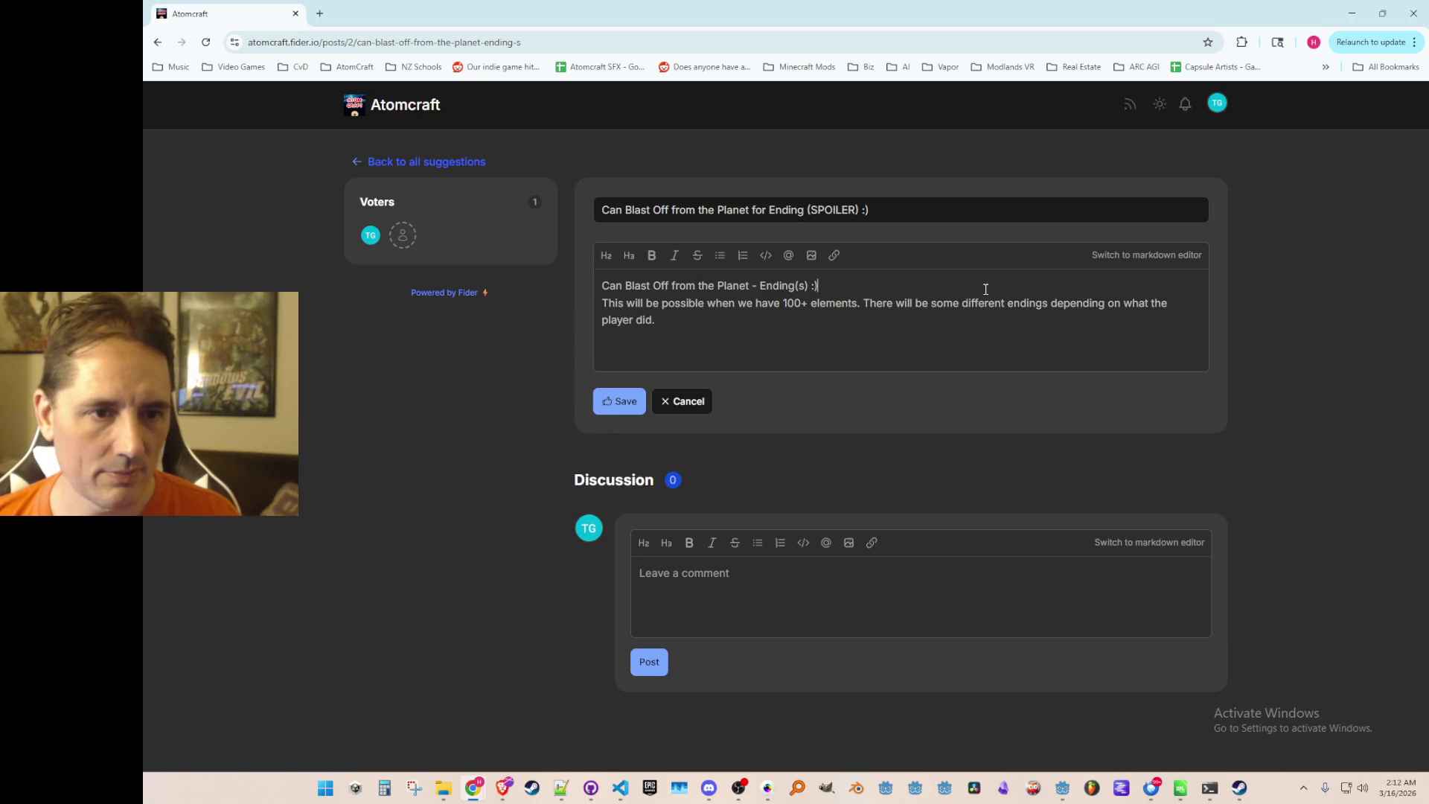
Change SPOILER to SPOILERS in the post title.
click(873, 338)
key(Return)
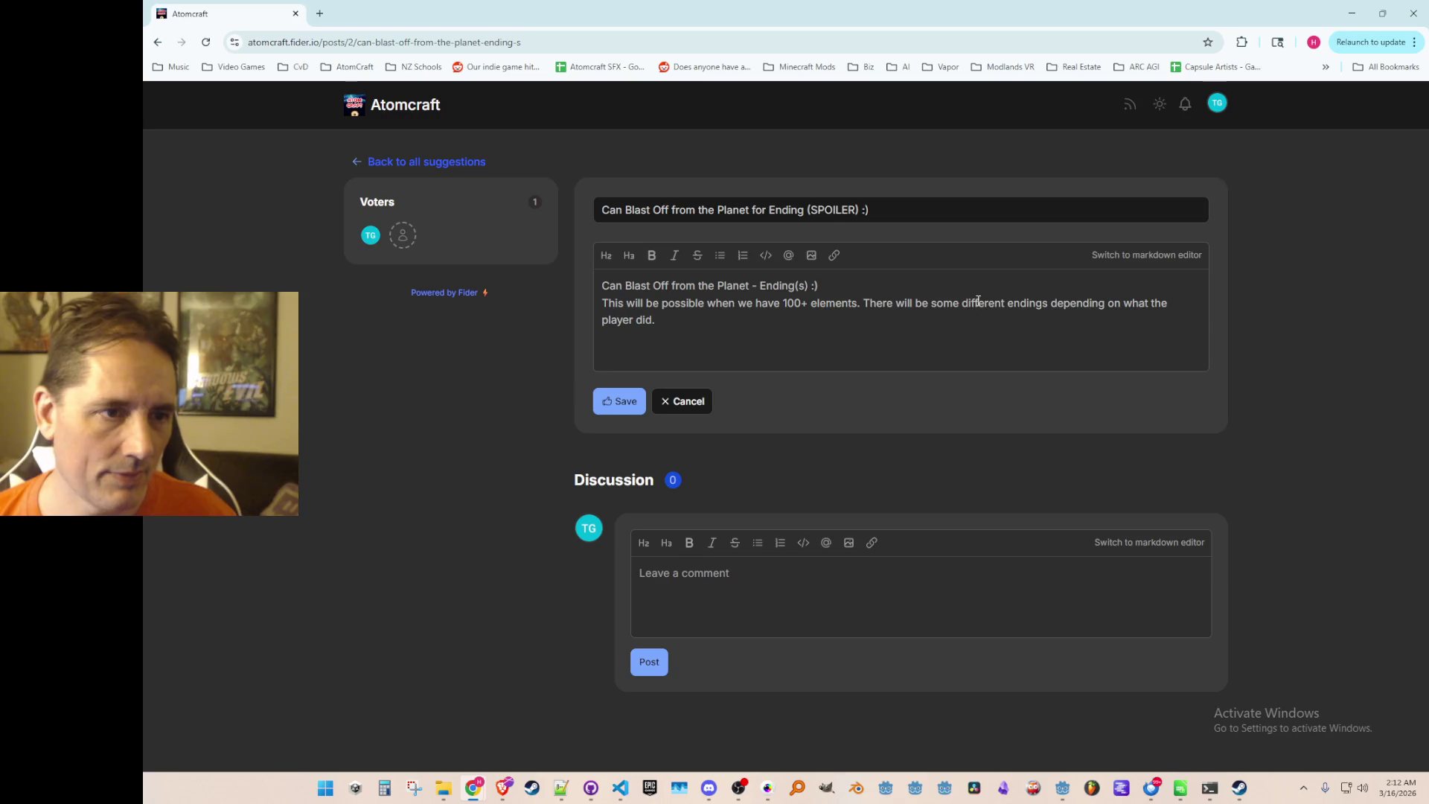
click(853, 220)
text(S)
key(End)
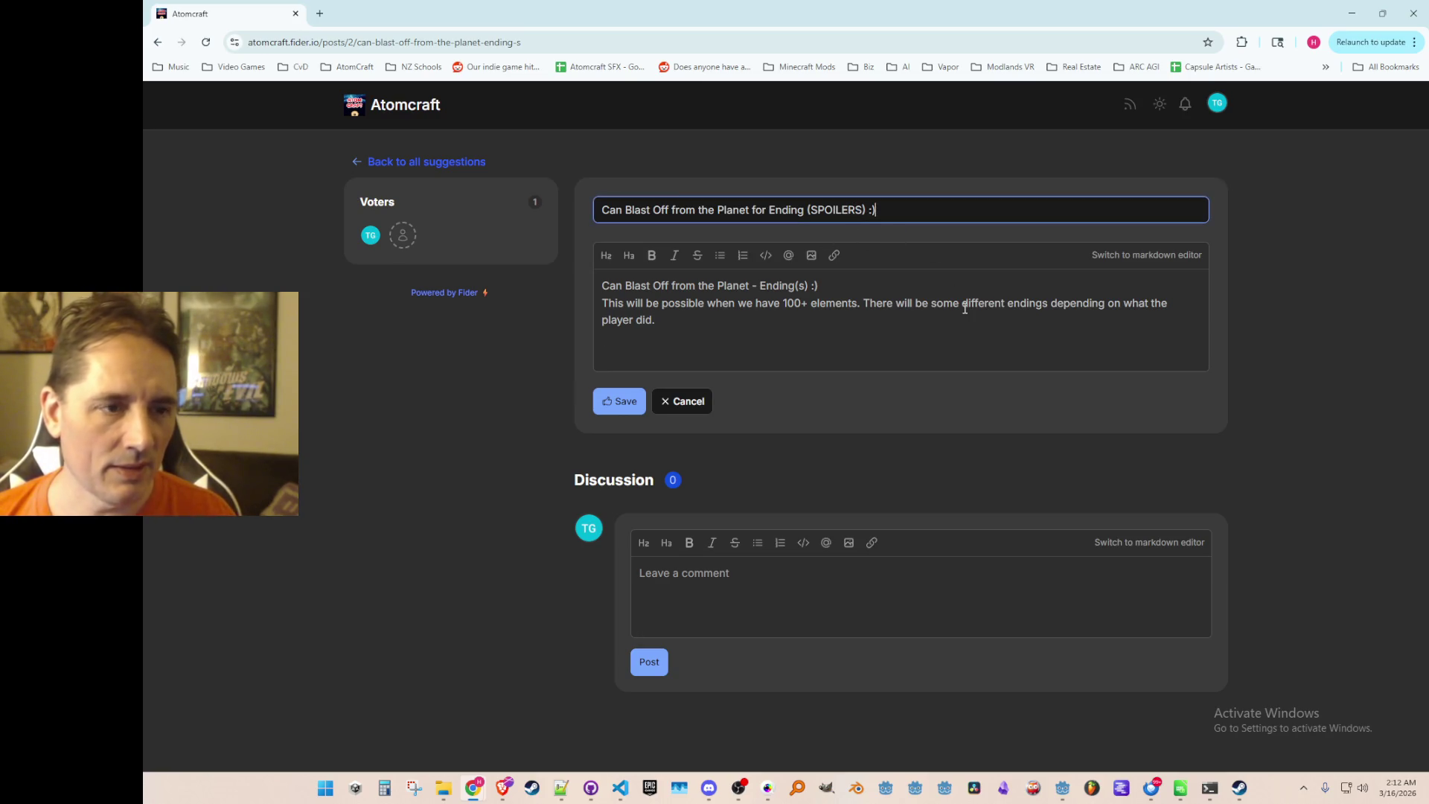
Reword the description's first line to end with 'and get multiple endings' instead of ' - Ending(s) :)'.
click(778, 306)
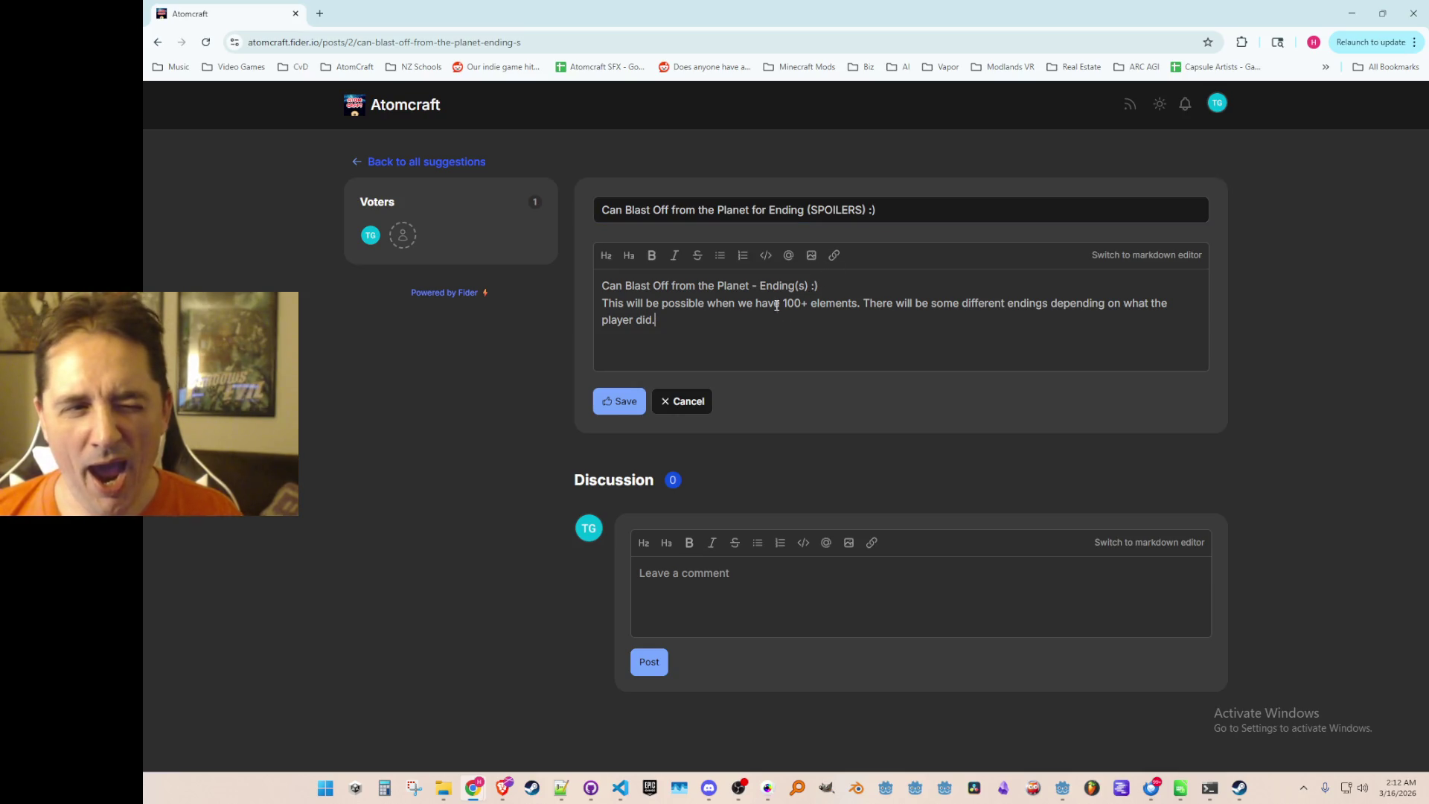
key(shift+End)
key(BackSpace)
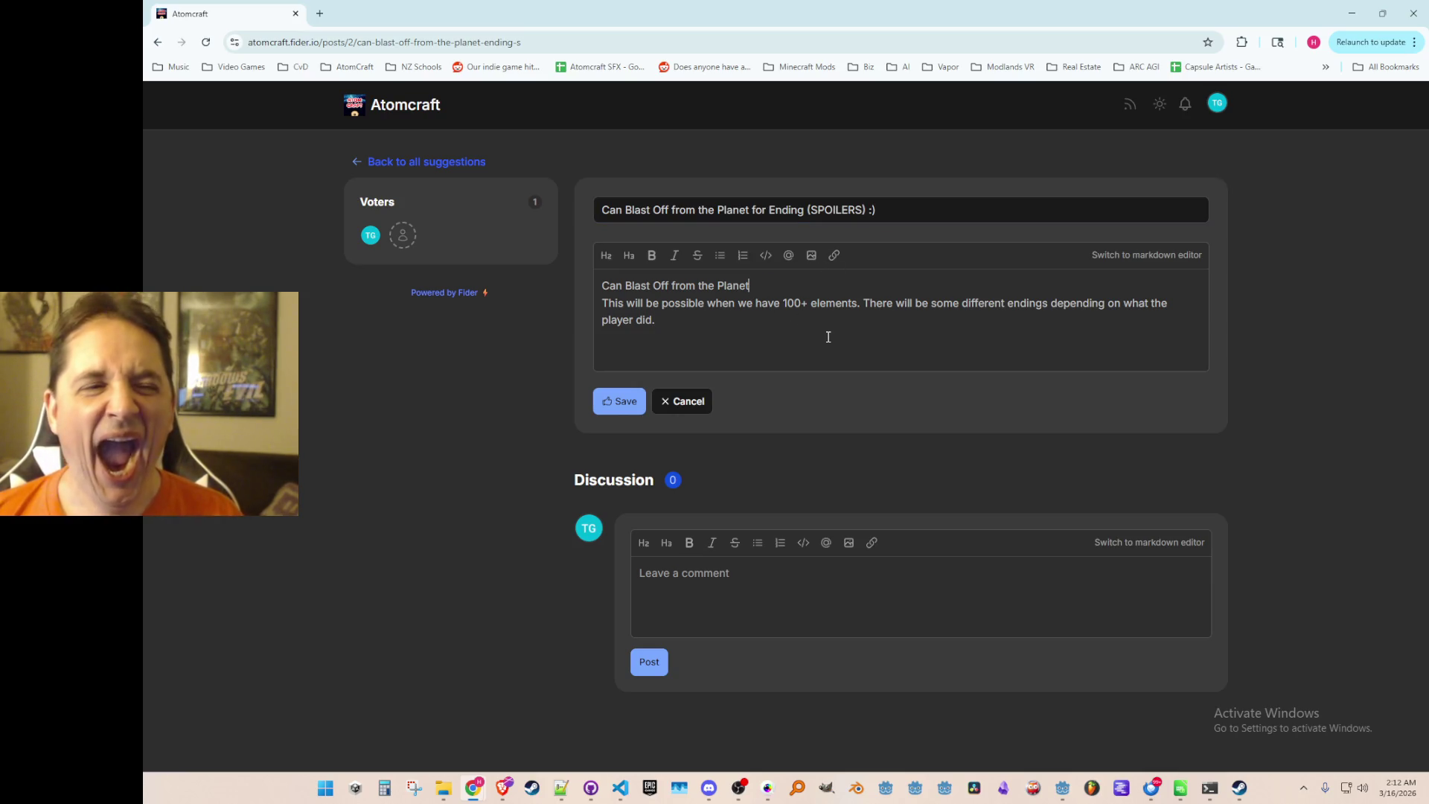
text( and get multi)
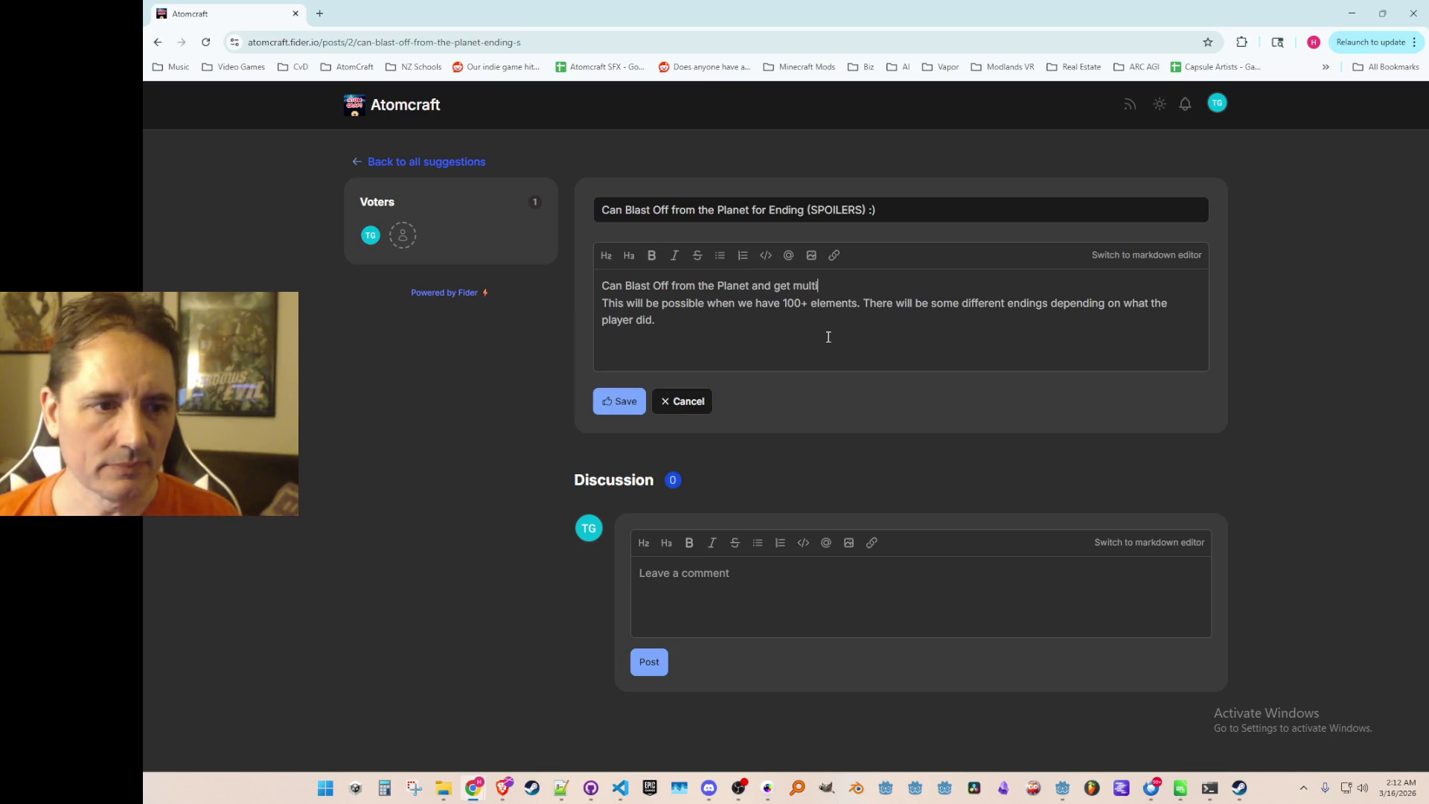
text(ple endings)
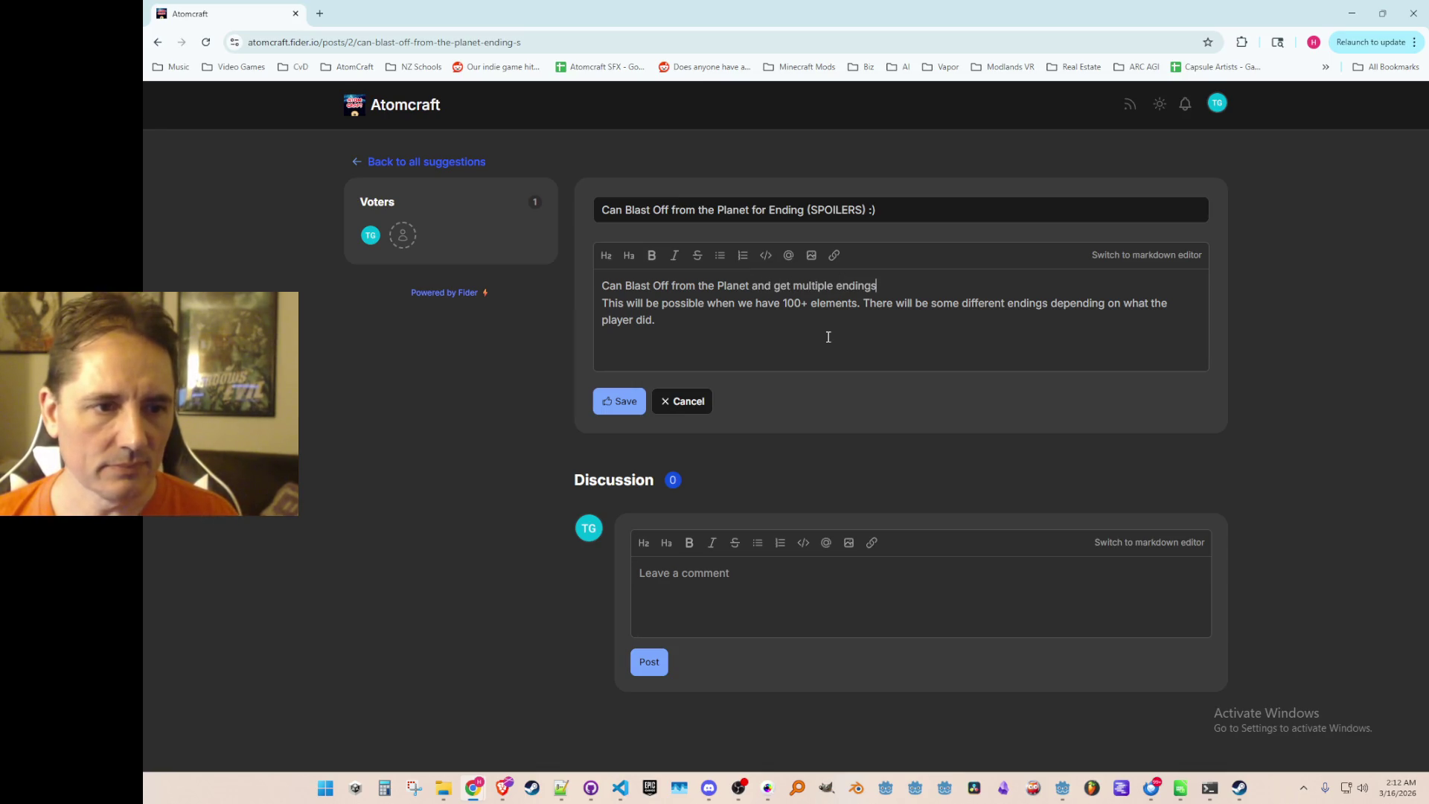
key(Return)
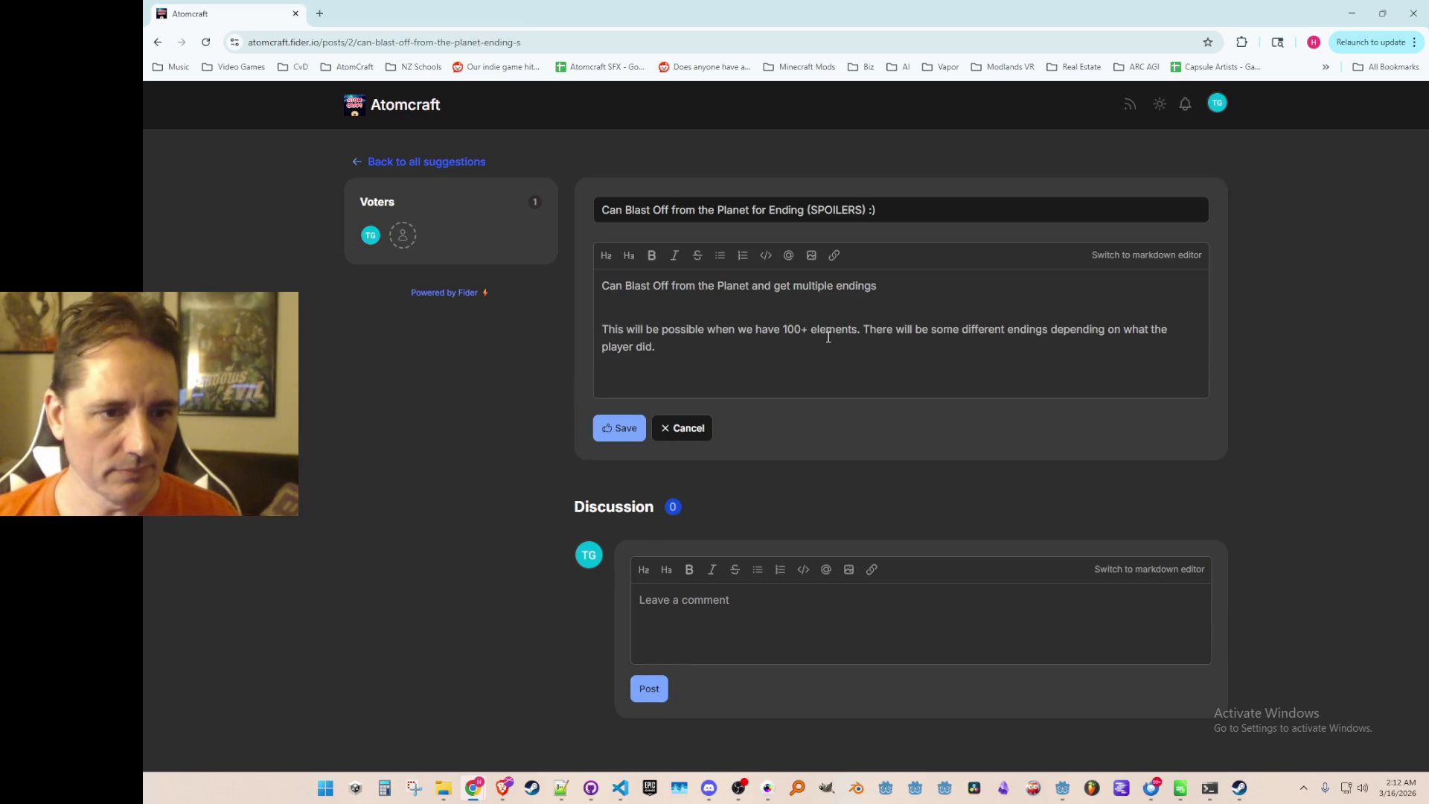
key(BackSpace)
Add '(which gets you 100% completion for the spaceship, allowing you to blast off)' as the second paragraph.
key(Return)
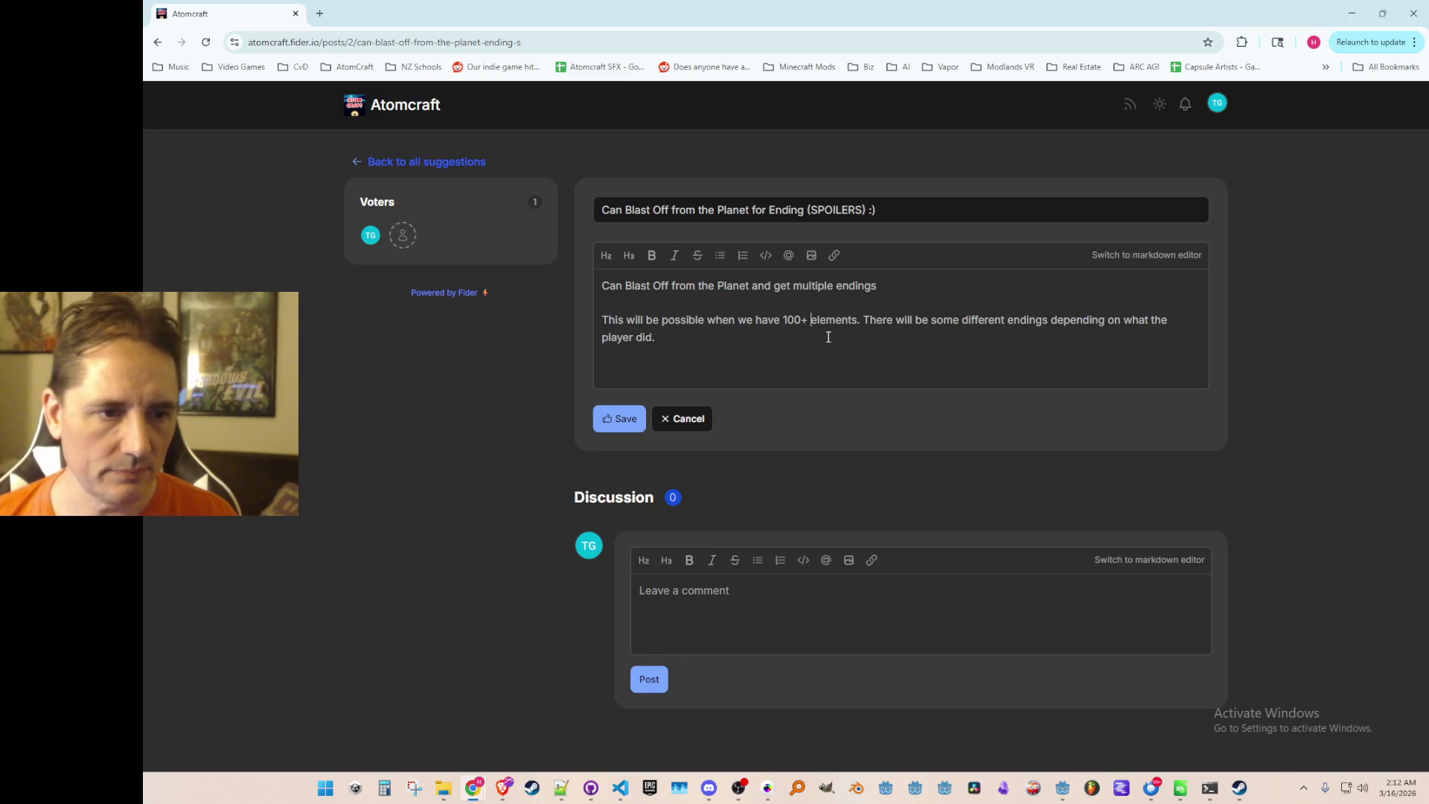
text((whic)
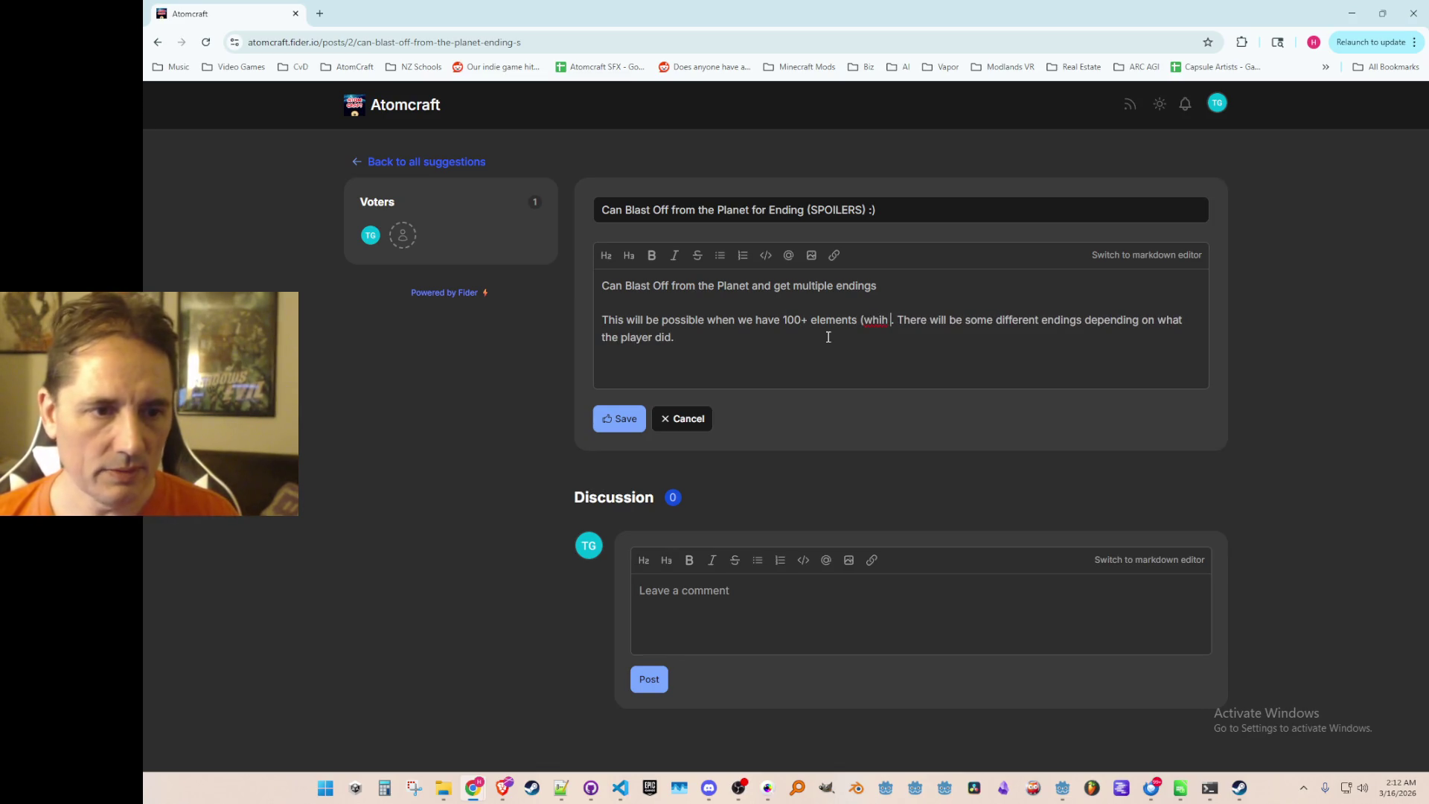
text(h gets you 100)
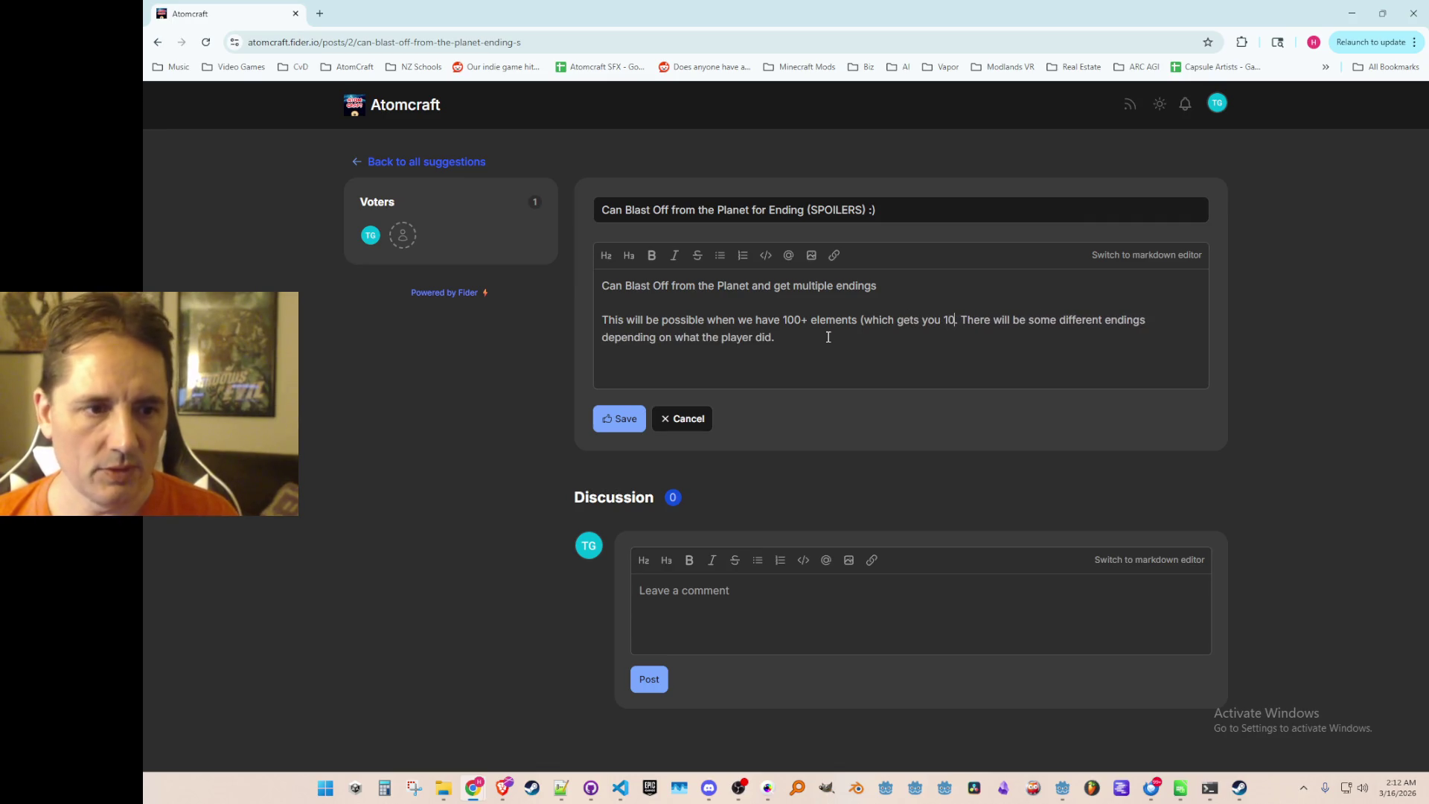
text(%)
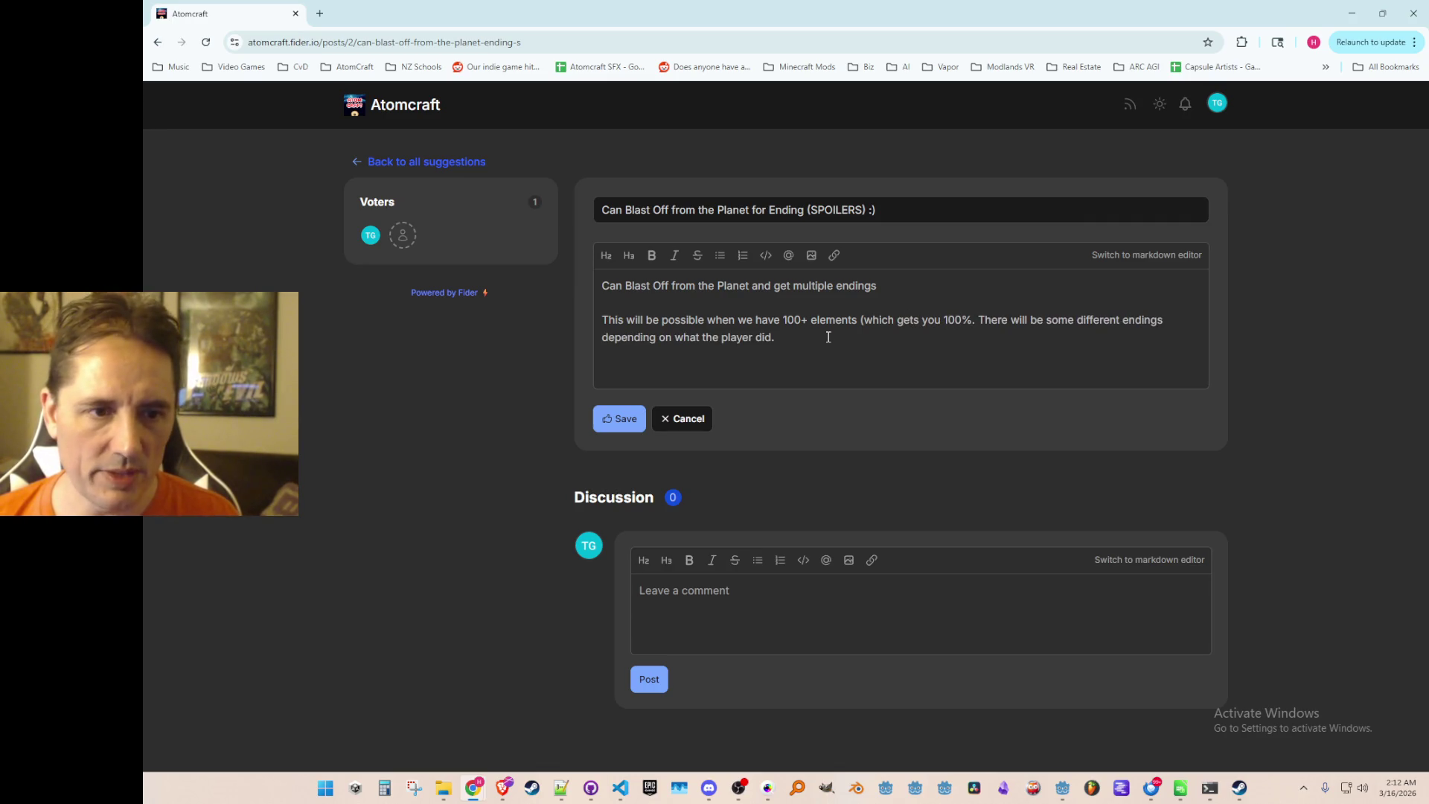
text( completion)
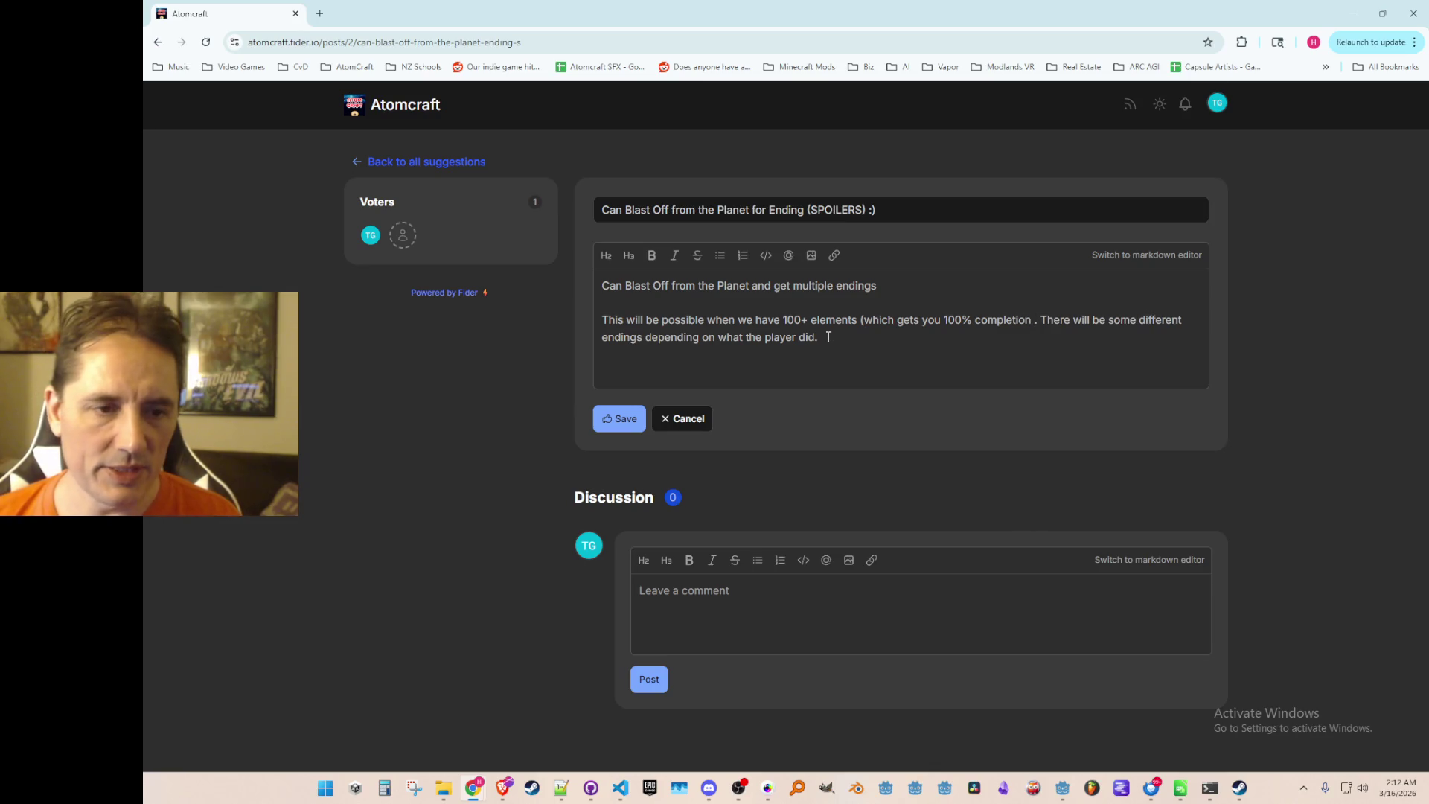
text( for the spaceship, )
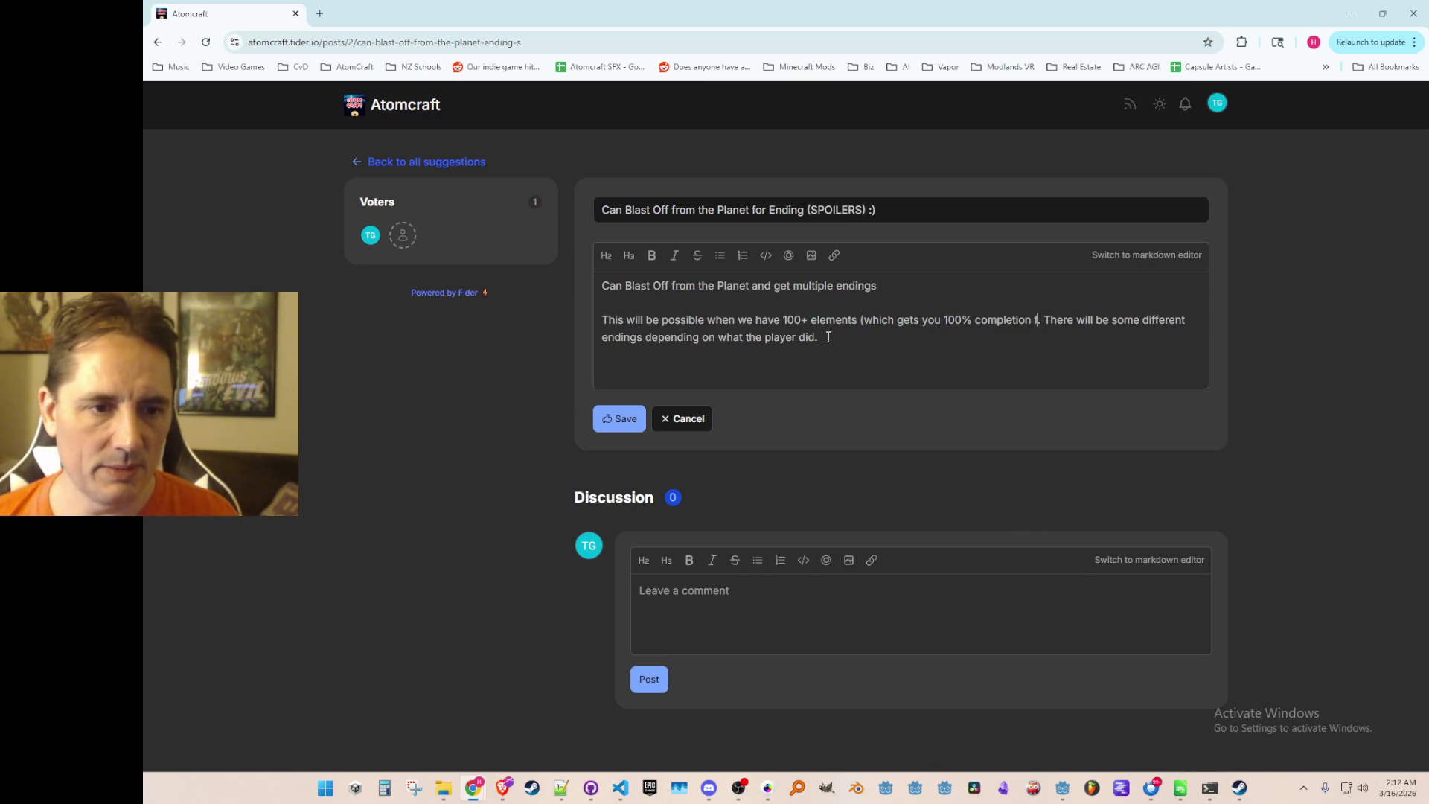
text(a)
text(llowing you to )
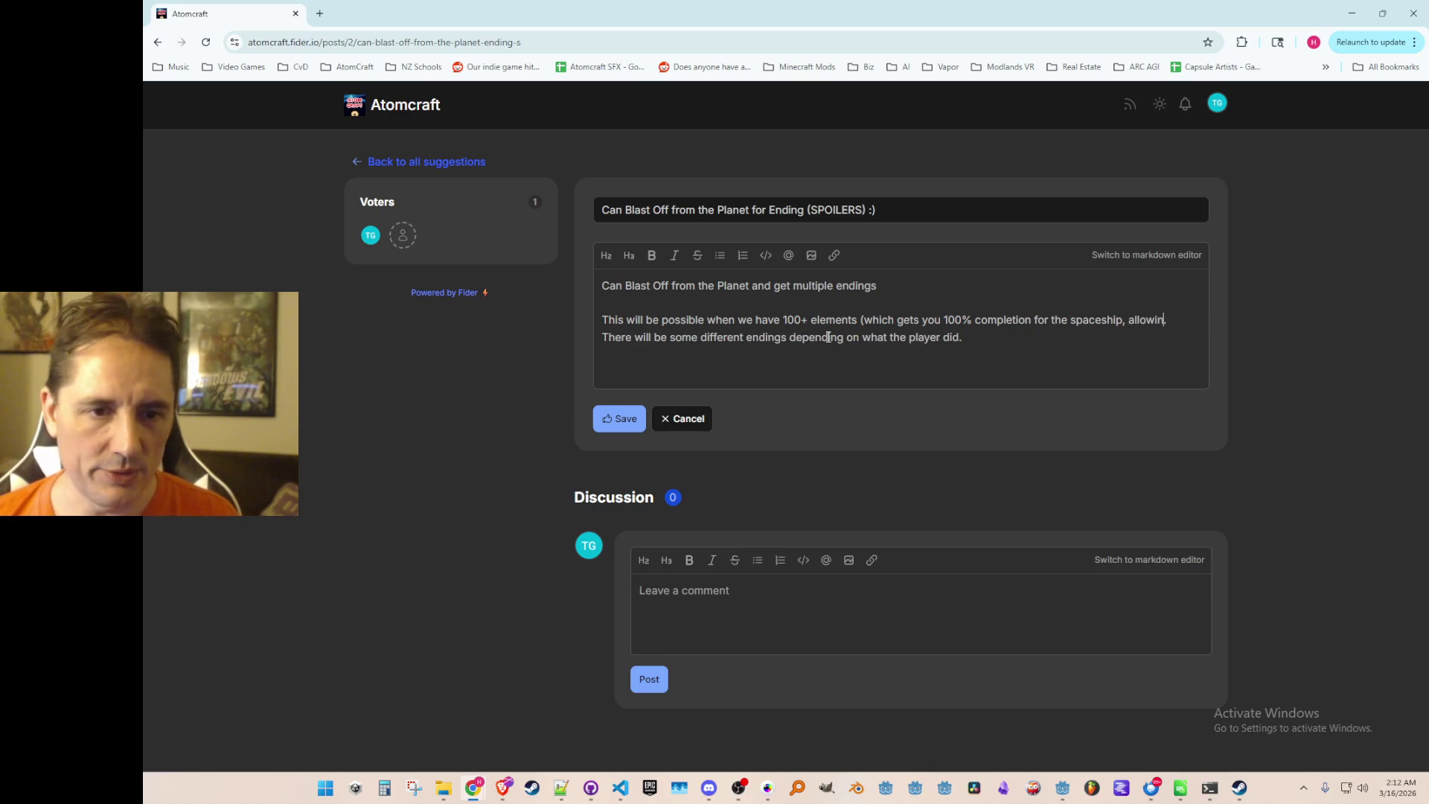
text(blast off))
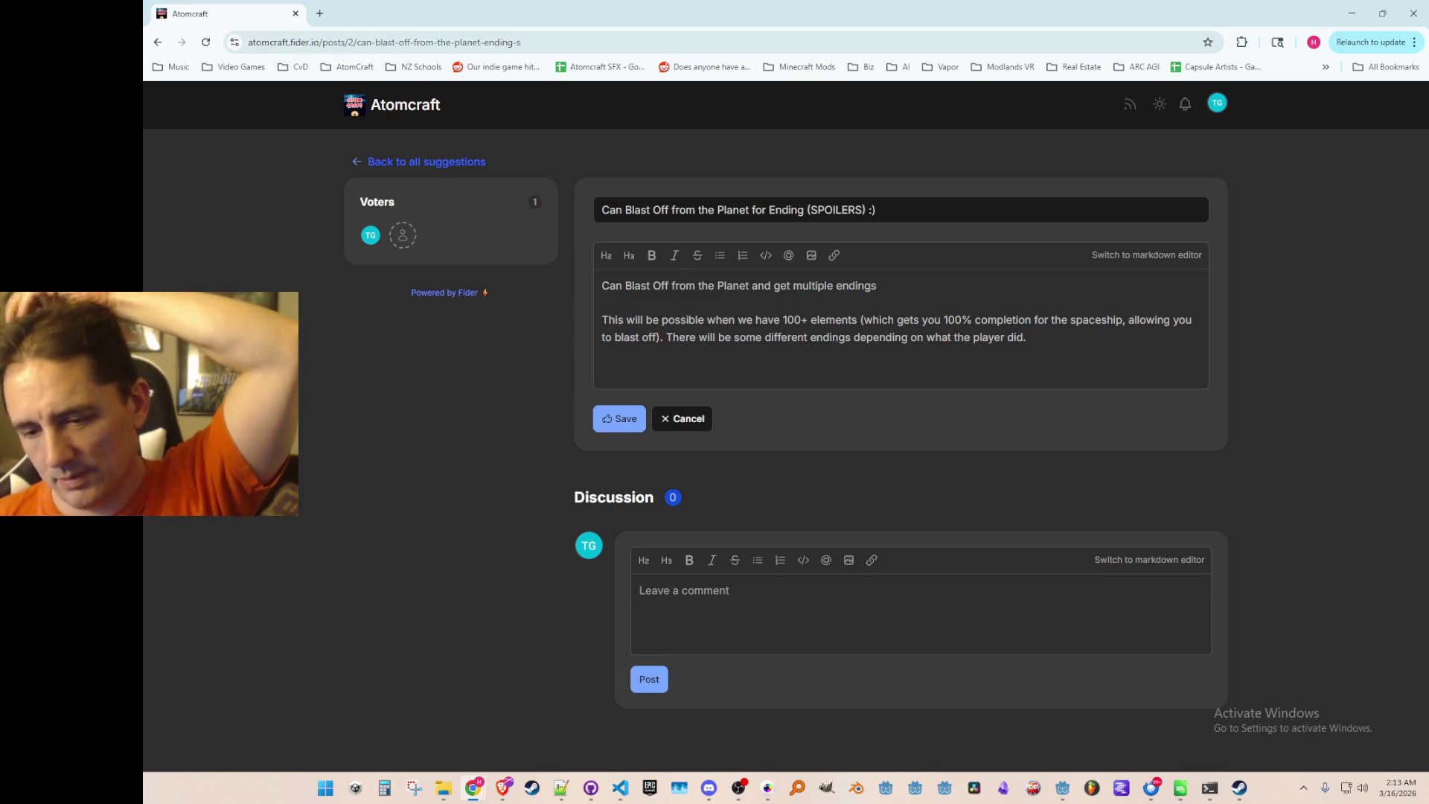
key(alt+Tab)
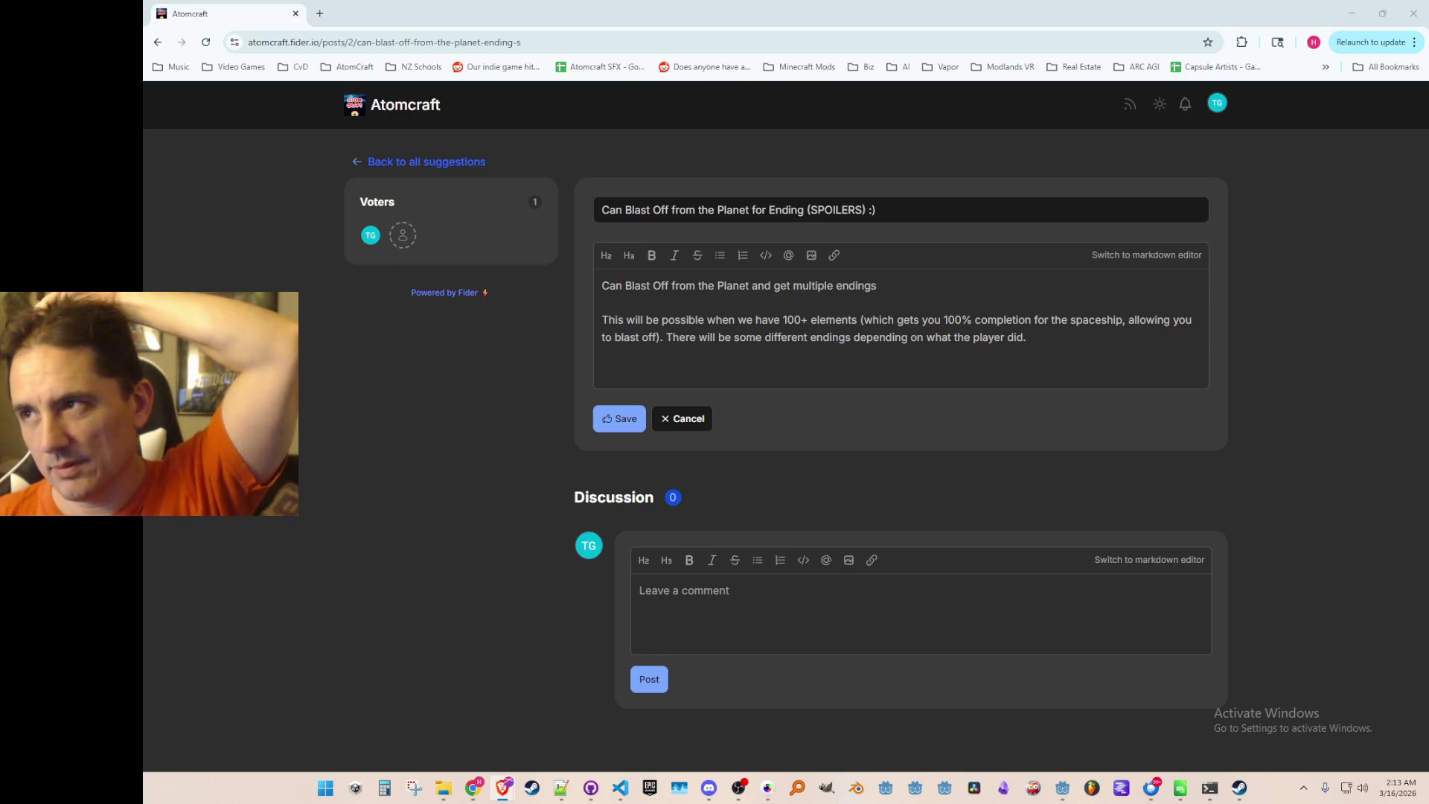
click(1054, 341)
key(Up)
key(Home)
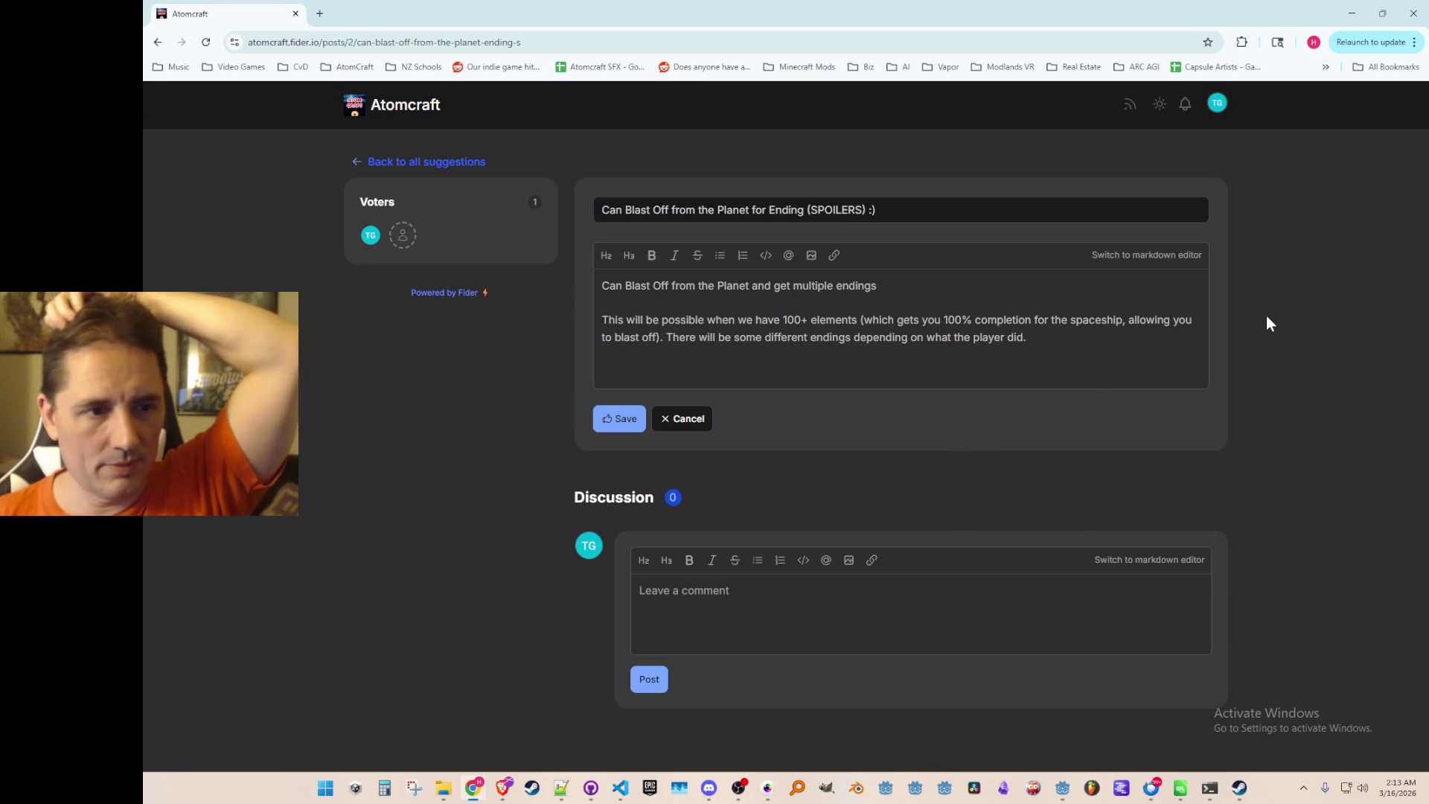
key(Right)
key(Right)
key(Right)
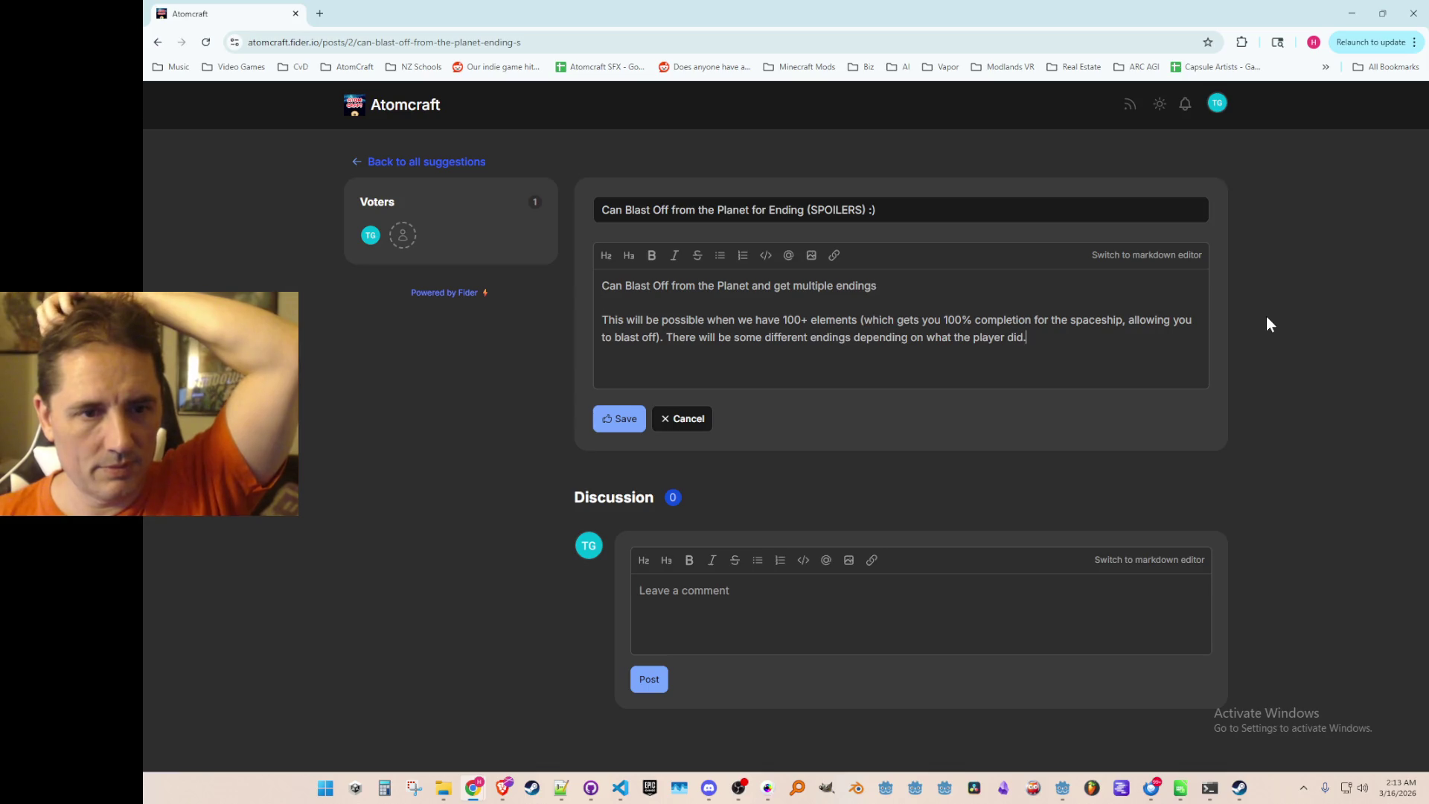
Tidy up the empty lines at the end of the description.
key(ctrl+End)
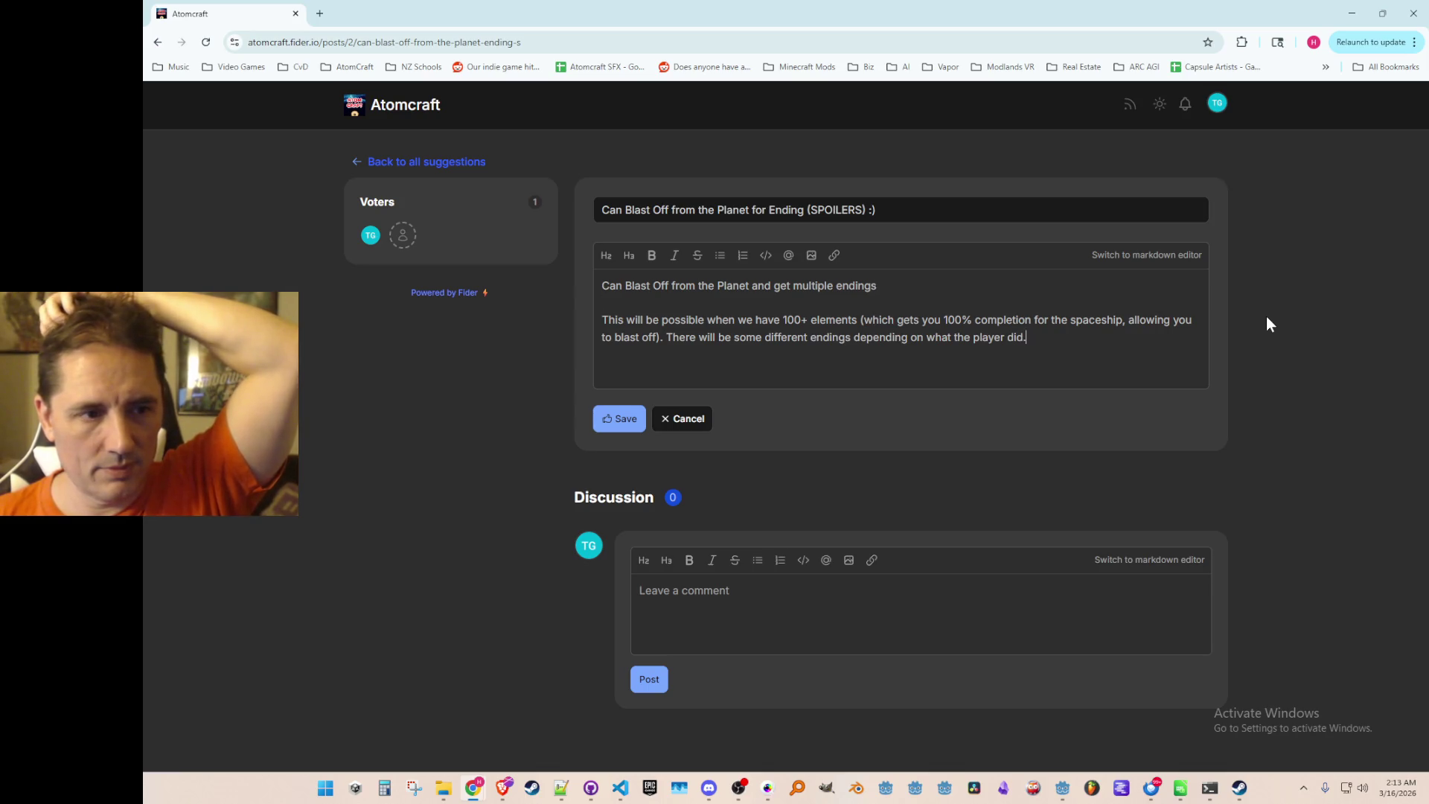
key(Up)
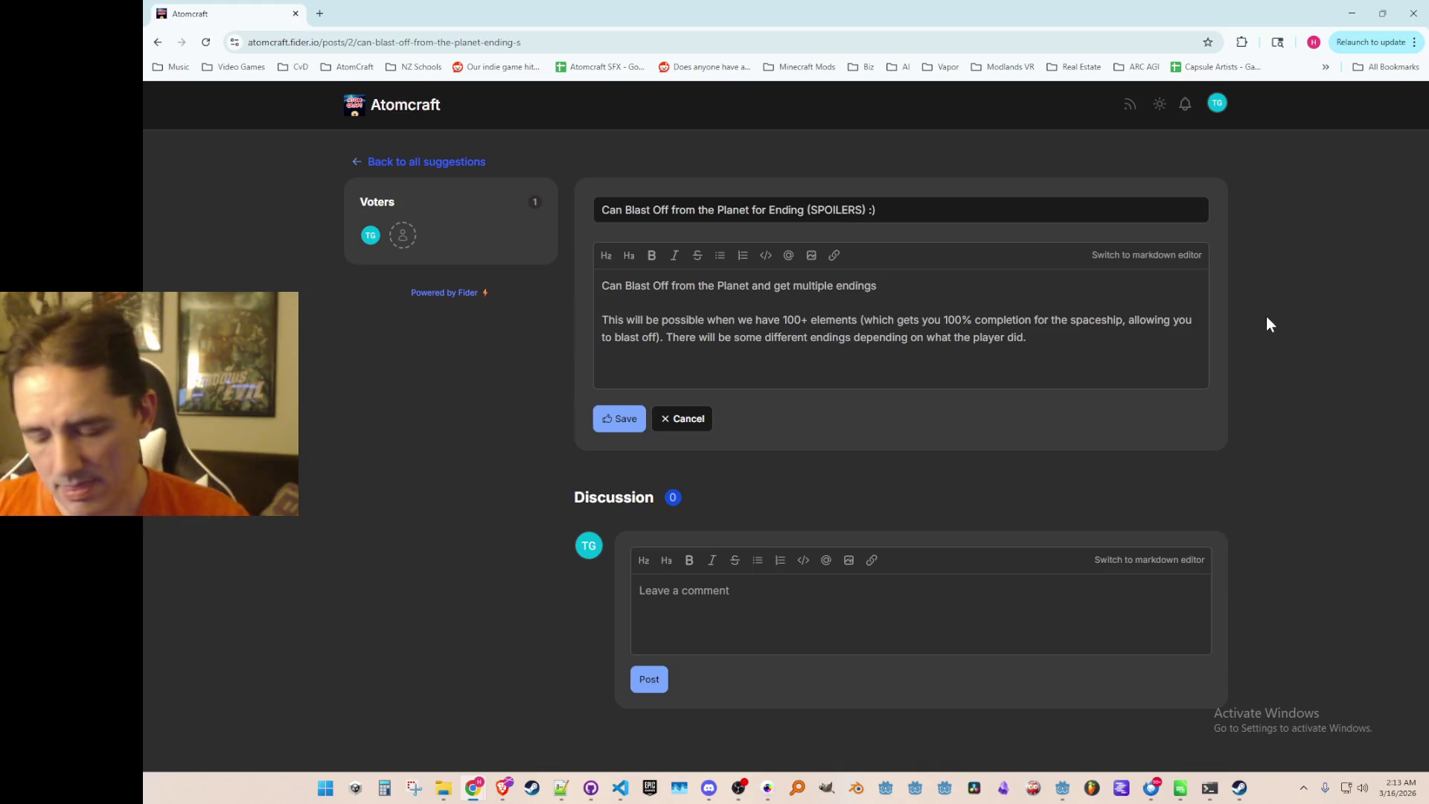
key(Return)
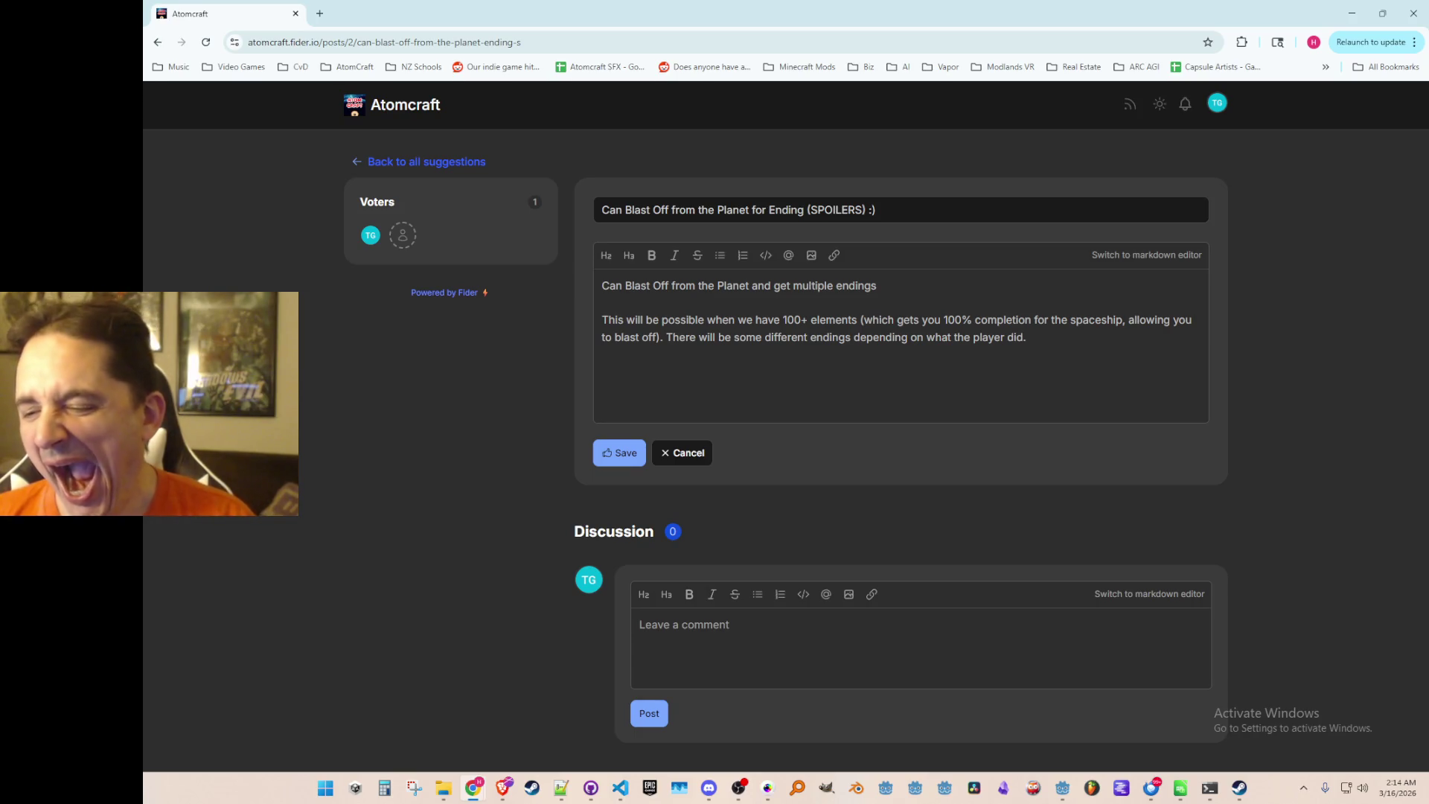
key(super+d)
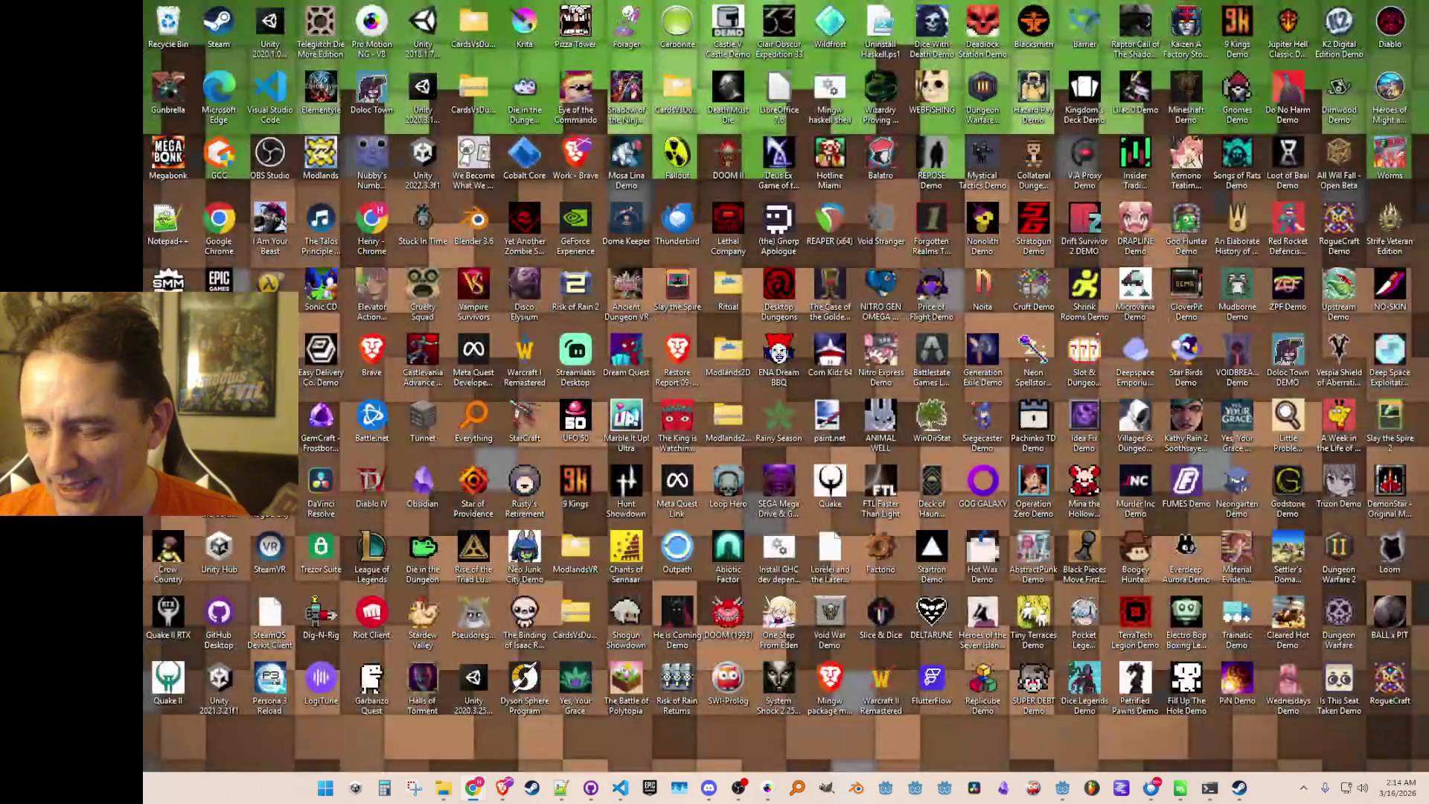
key(super+d)
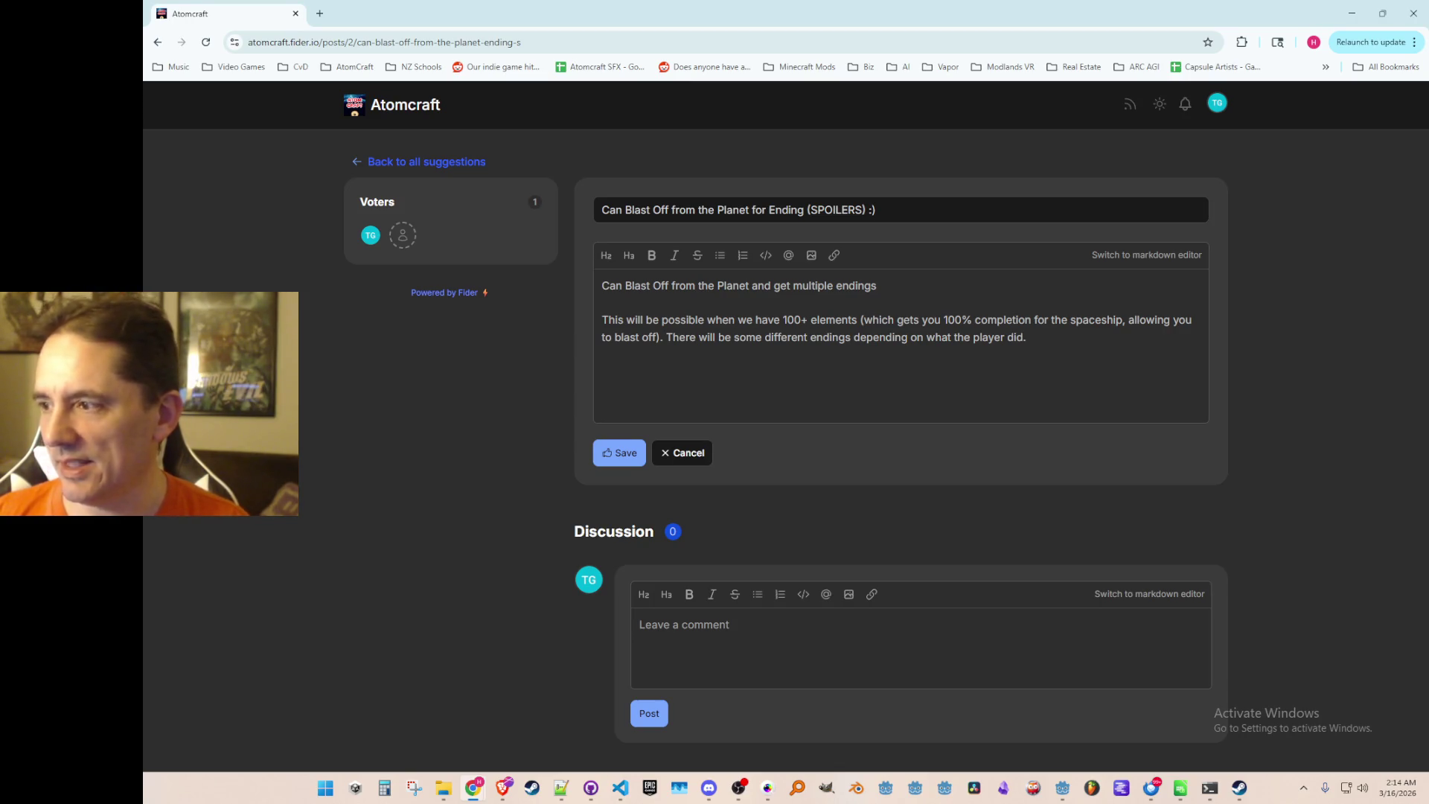
key(Return)
key(Return)
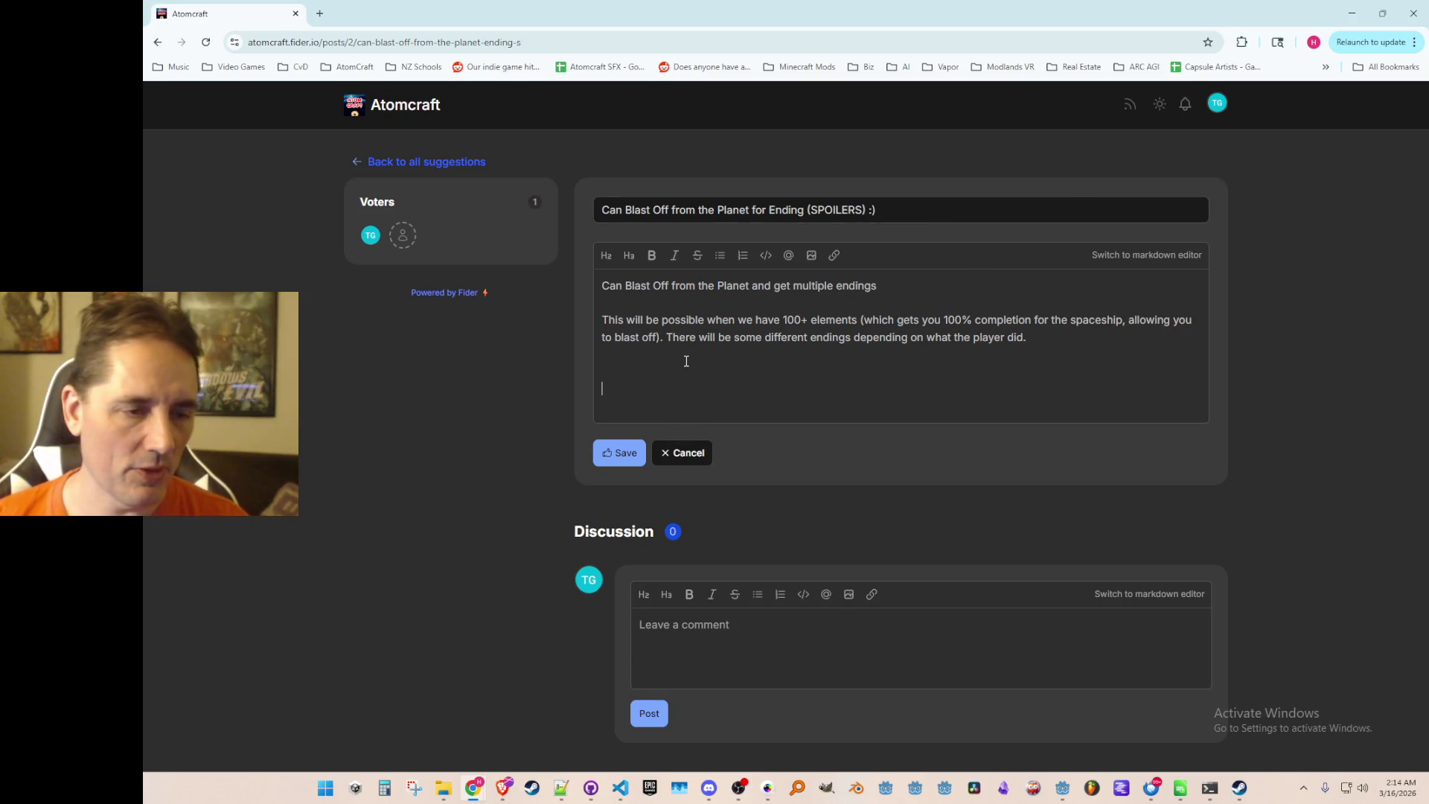
key(BackSpace)
key(BackSpace)
key(BackSpace)
Save the retitled Blast Off post and return to all suggestions.
click(618, 400)
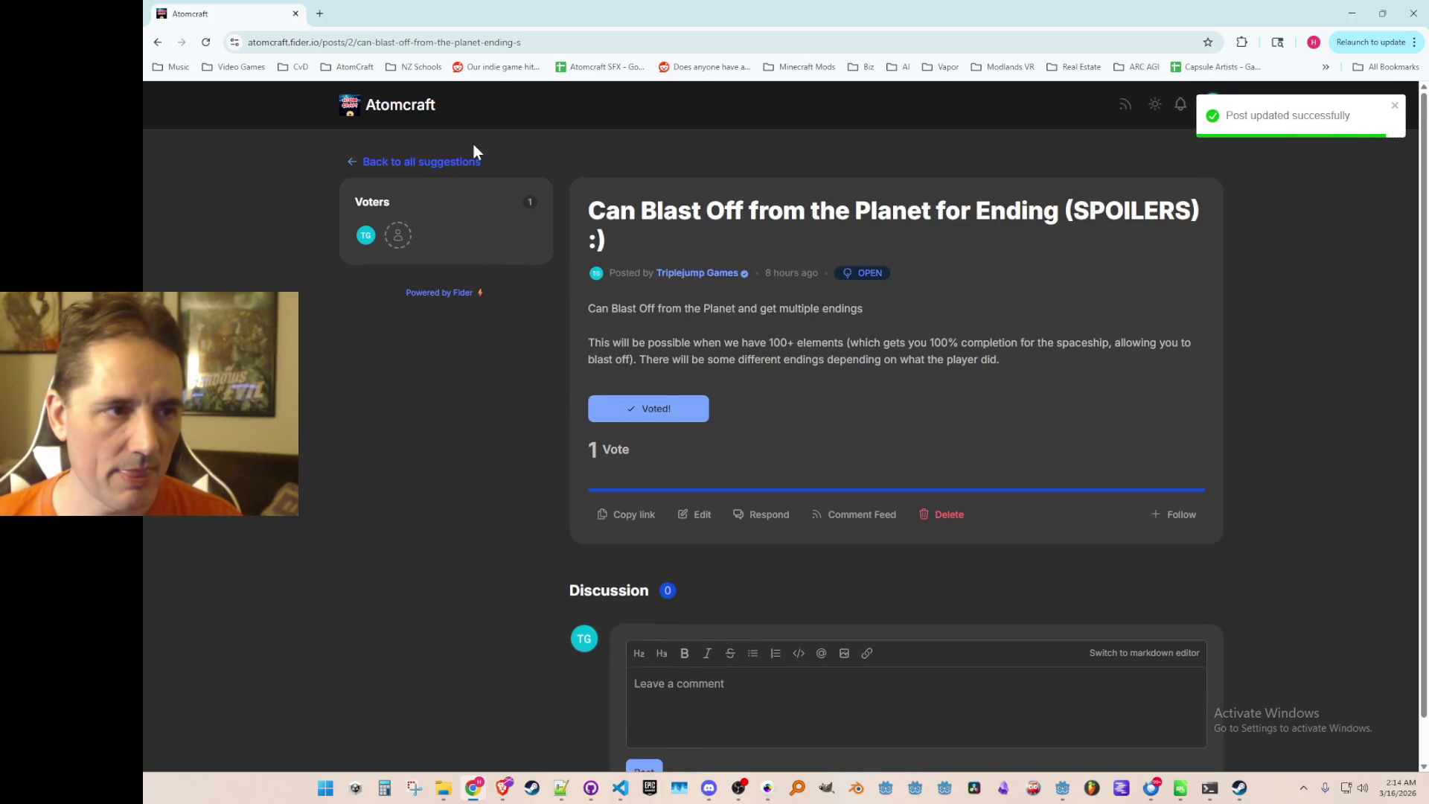
click(421, 162)
scroll(469, 447, down, 5)
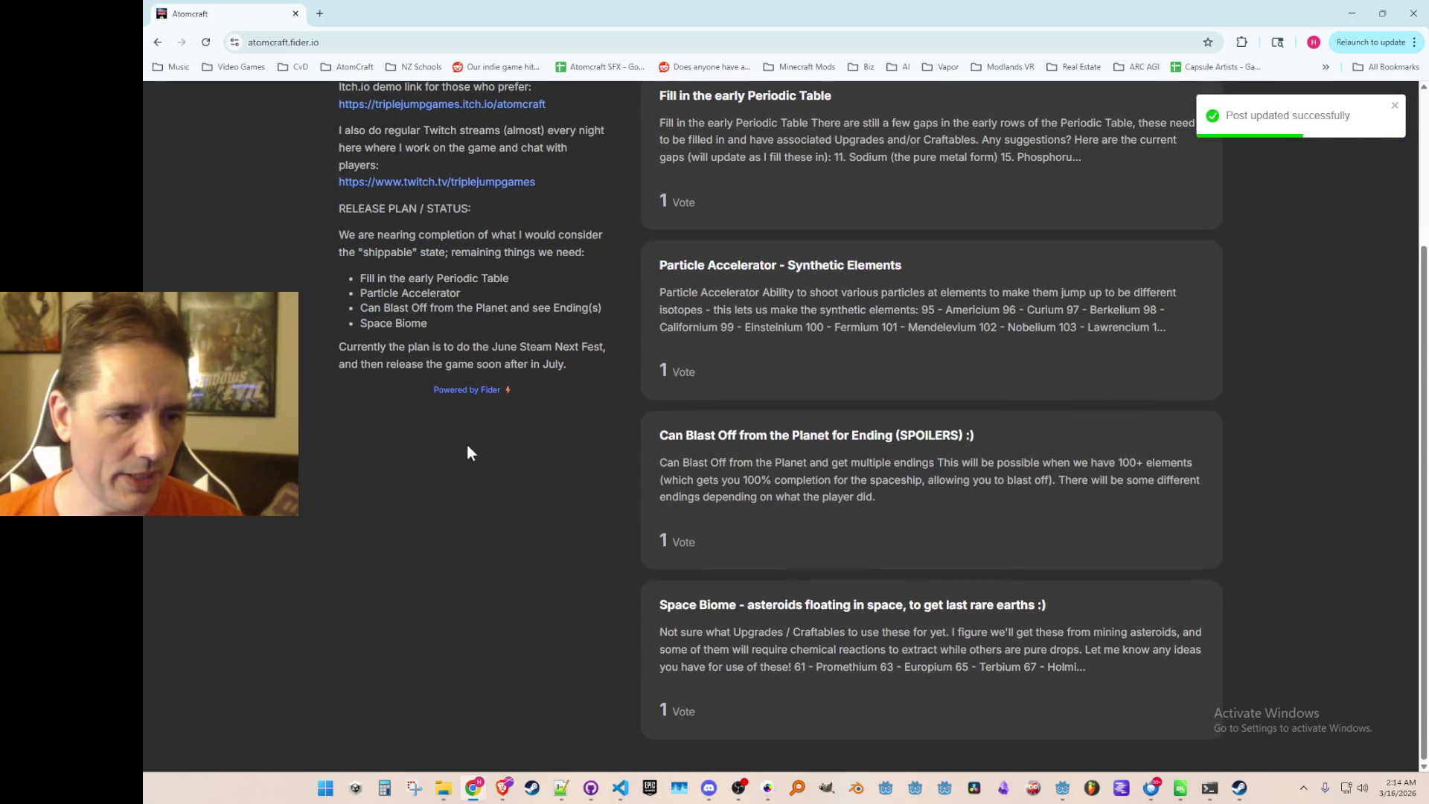
scroll(467, 446, up, 3)
scroll(286, 290, down, 2)
scroll(301, 309, up, 2)
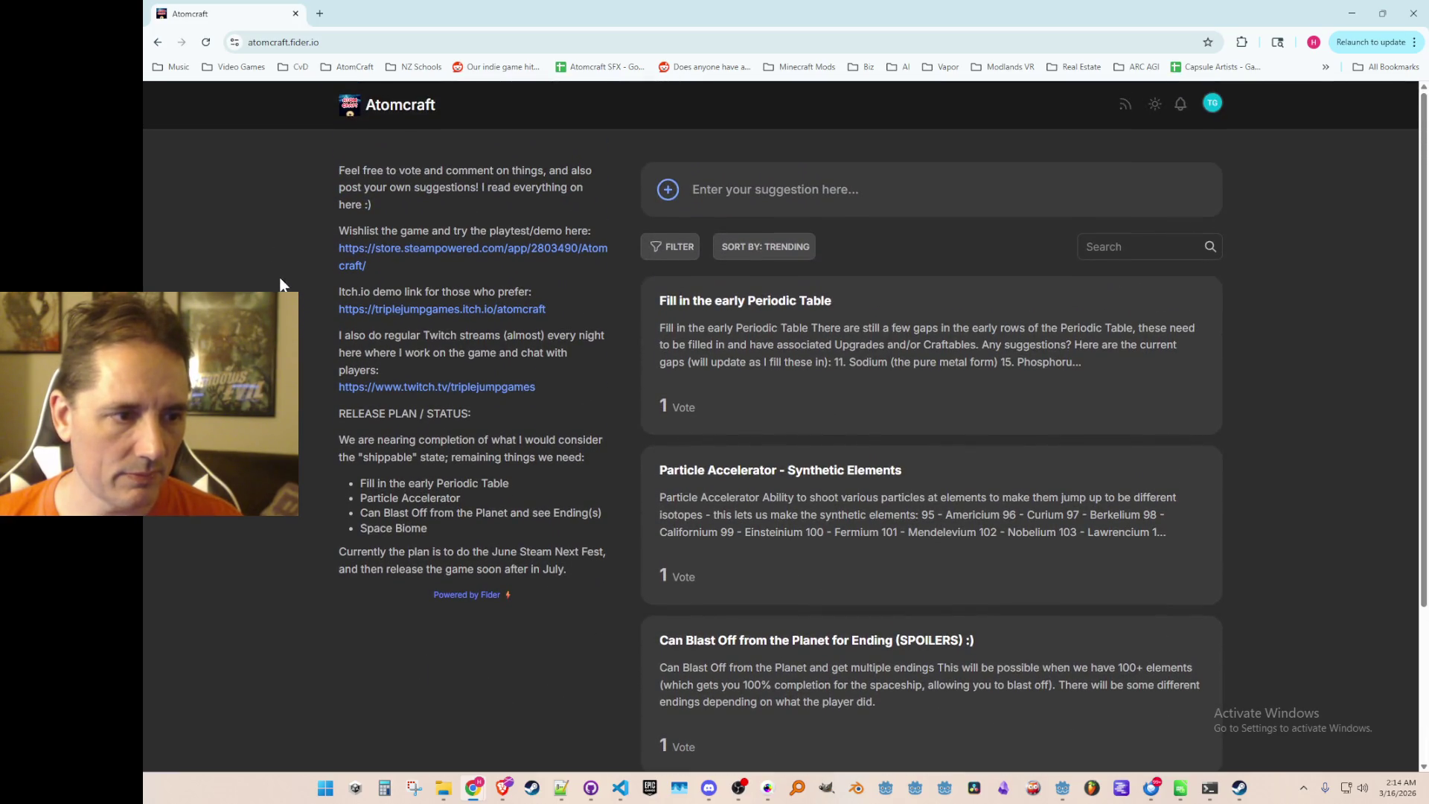
scroll(287, 294, down, 3)
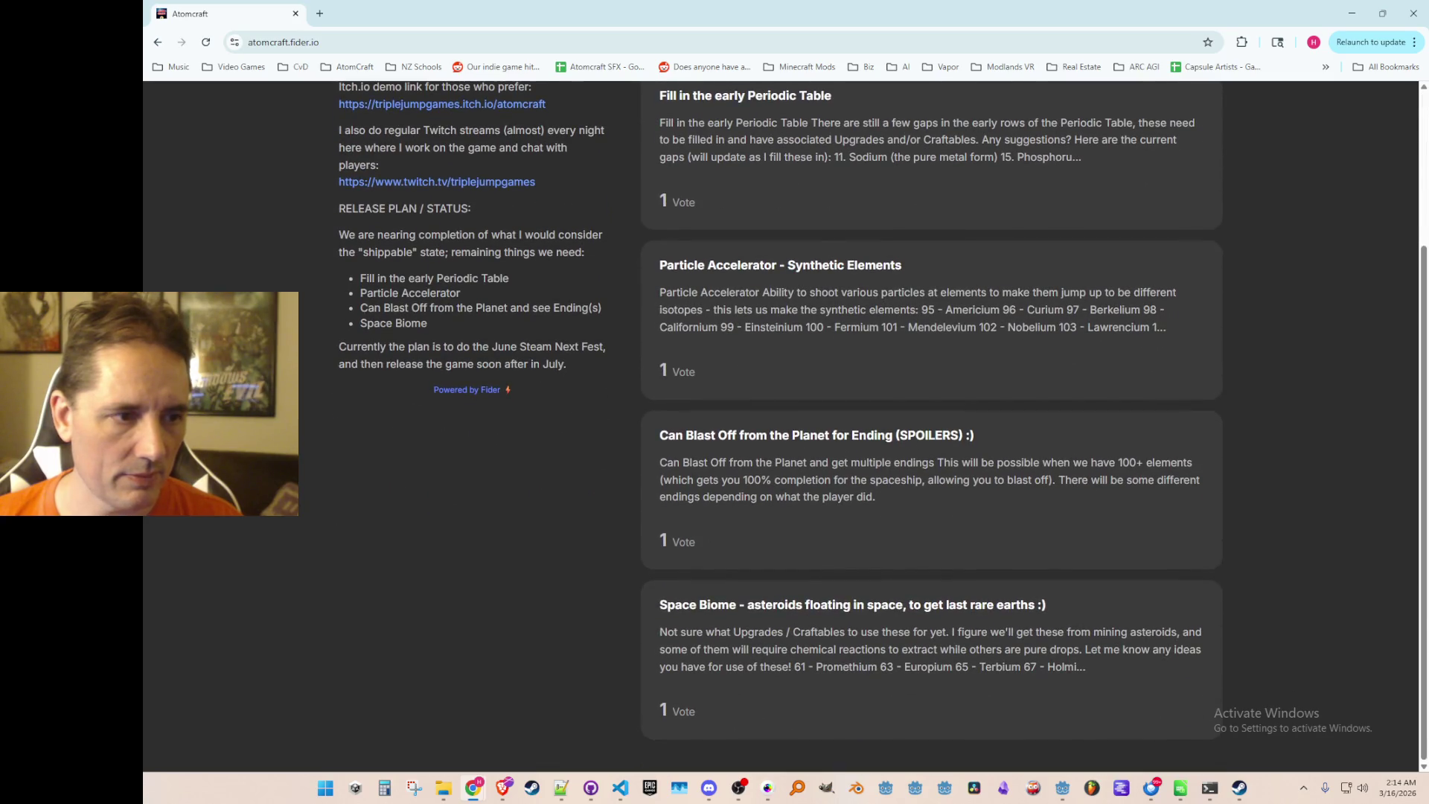
scroll(881, 427, up, 3)
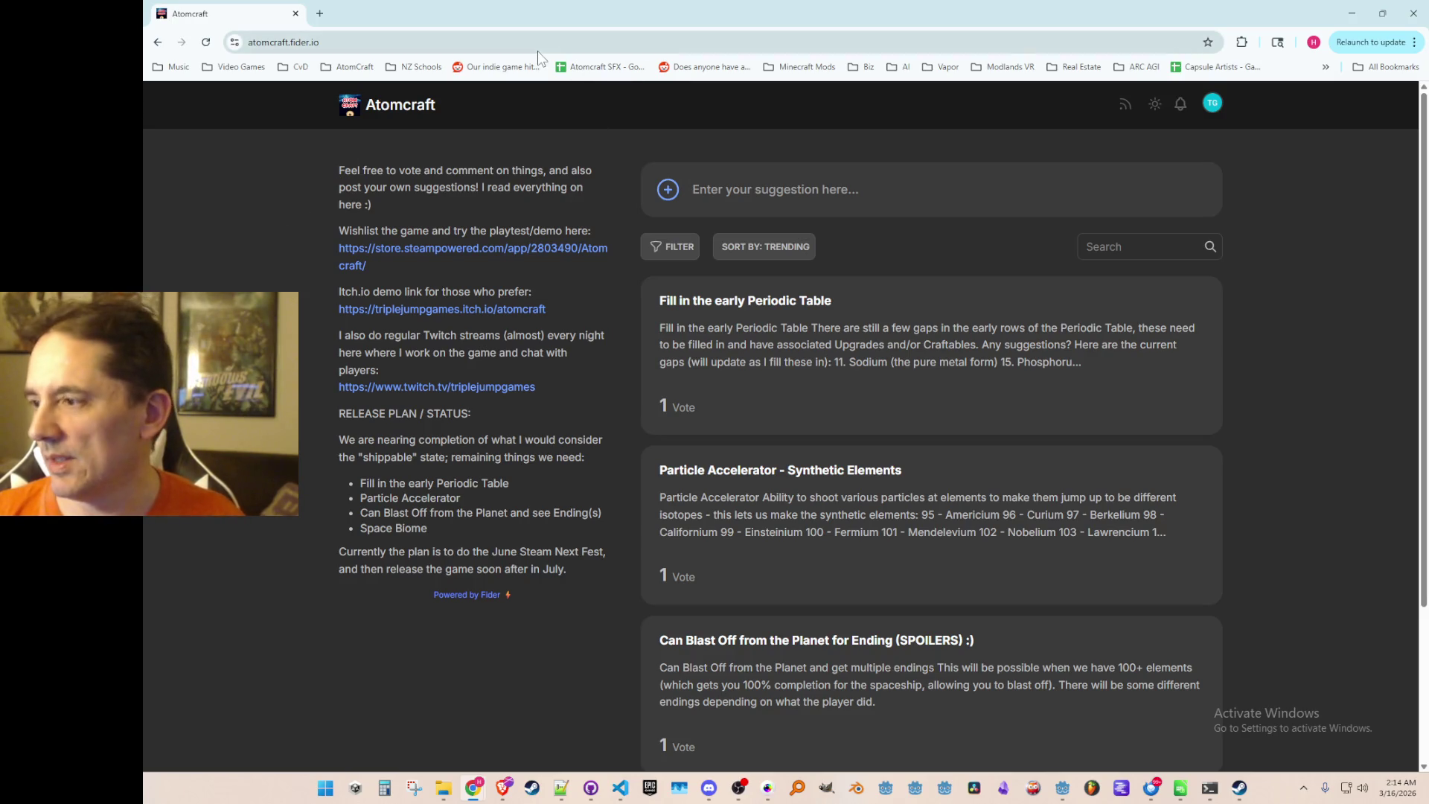
scroll(536, 484, down, 4)
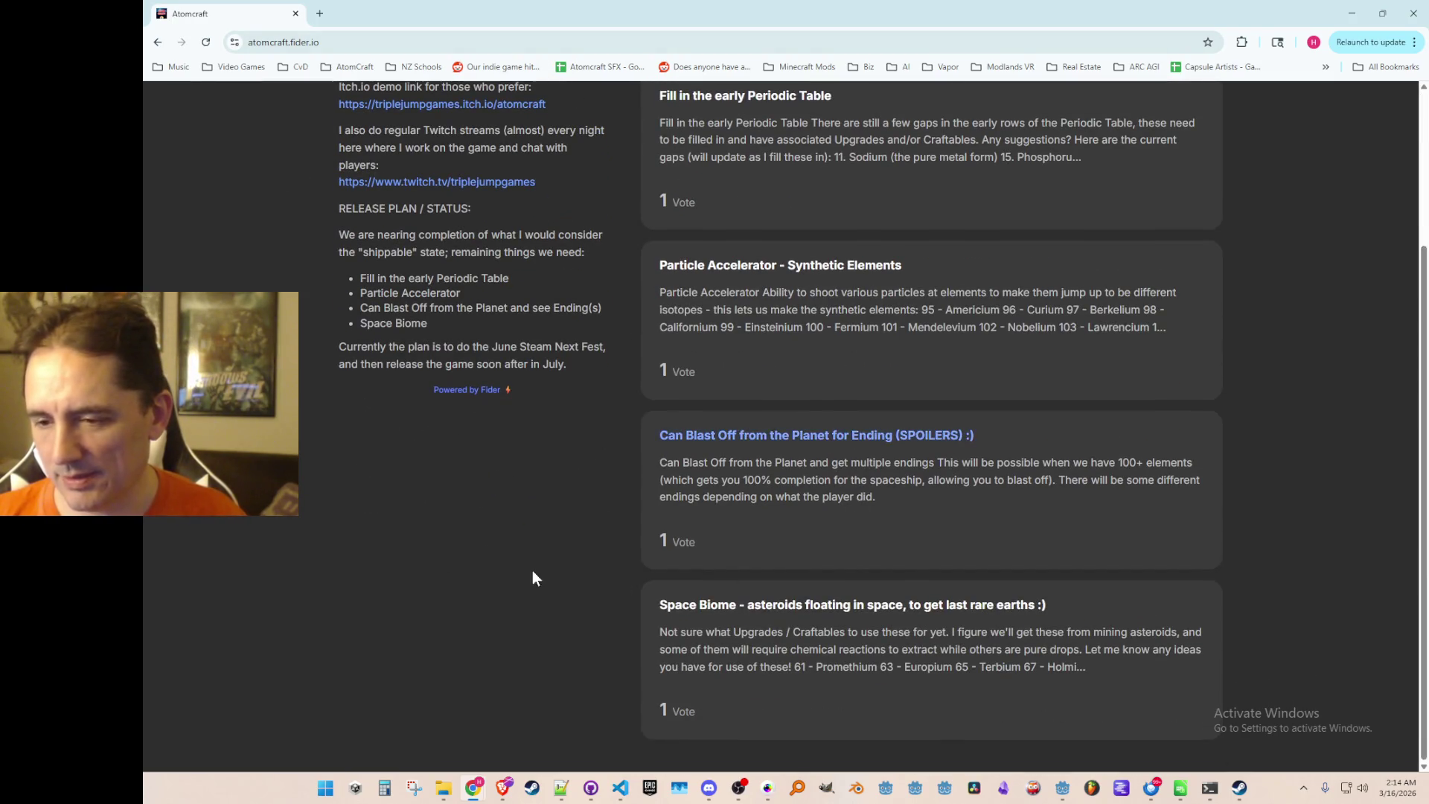
scroll(783, 360, up, 4)
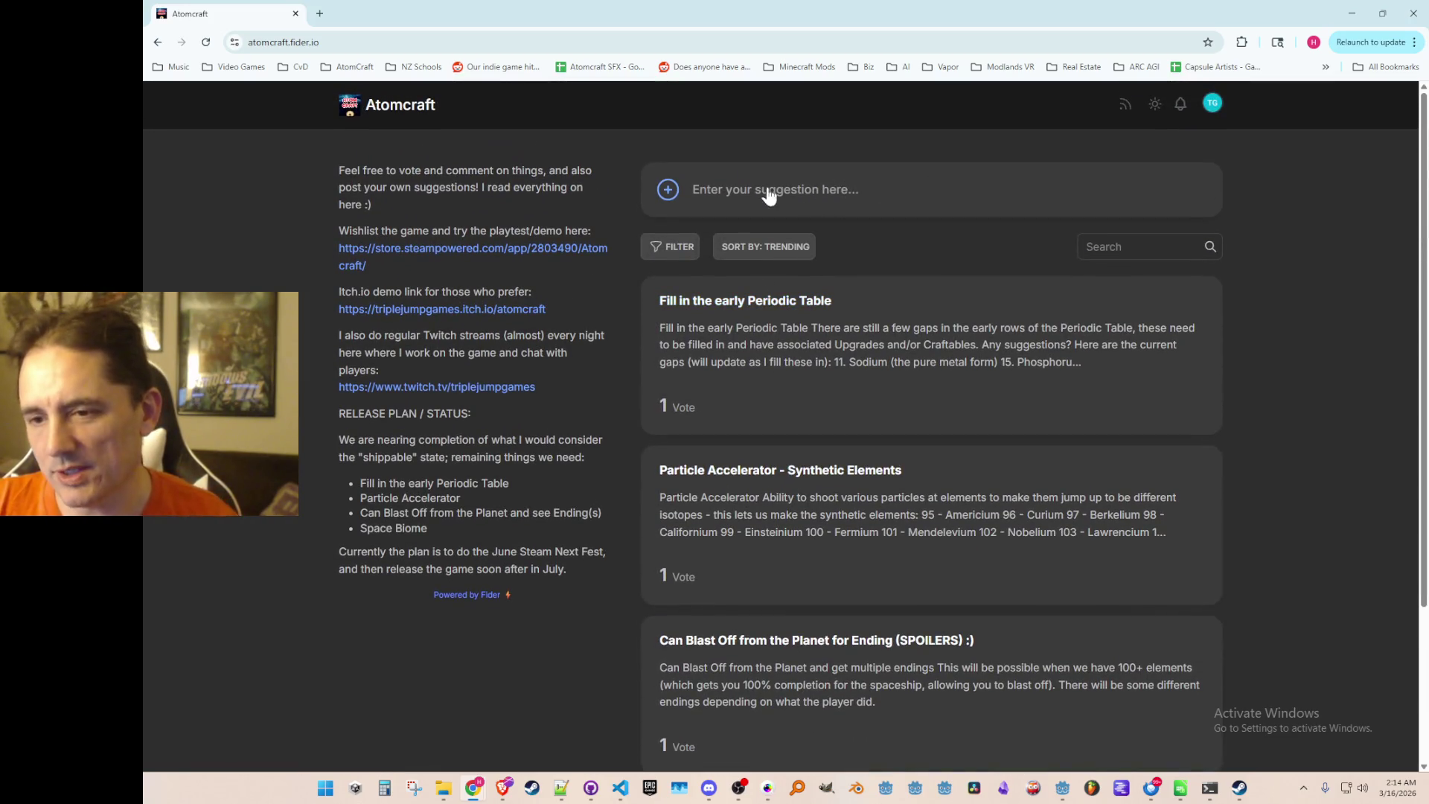
Dismiss the Share your idea form unposted and open the Fill in the early Periodic Table post.
click(835, 195)
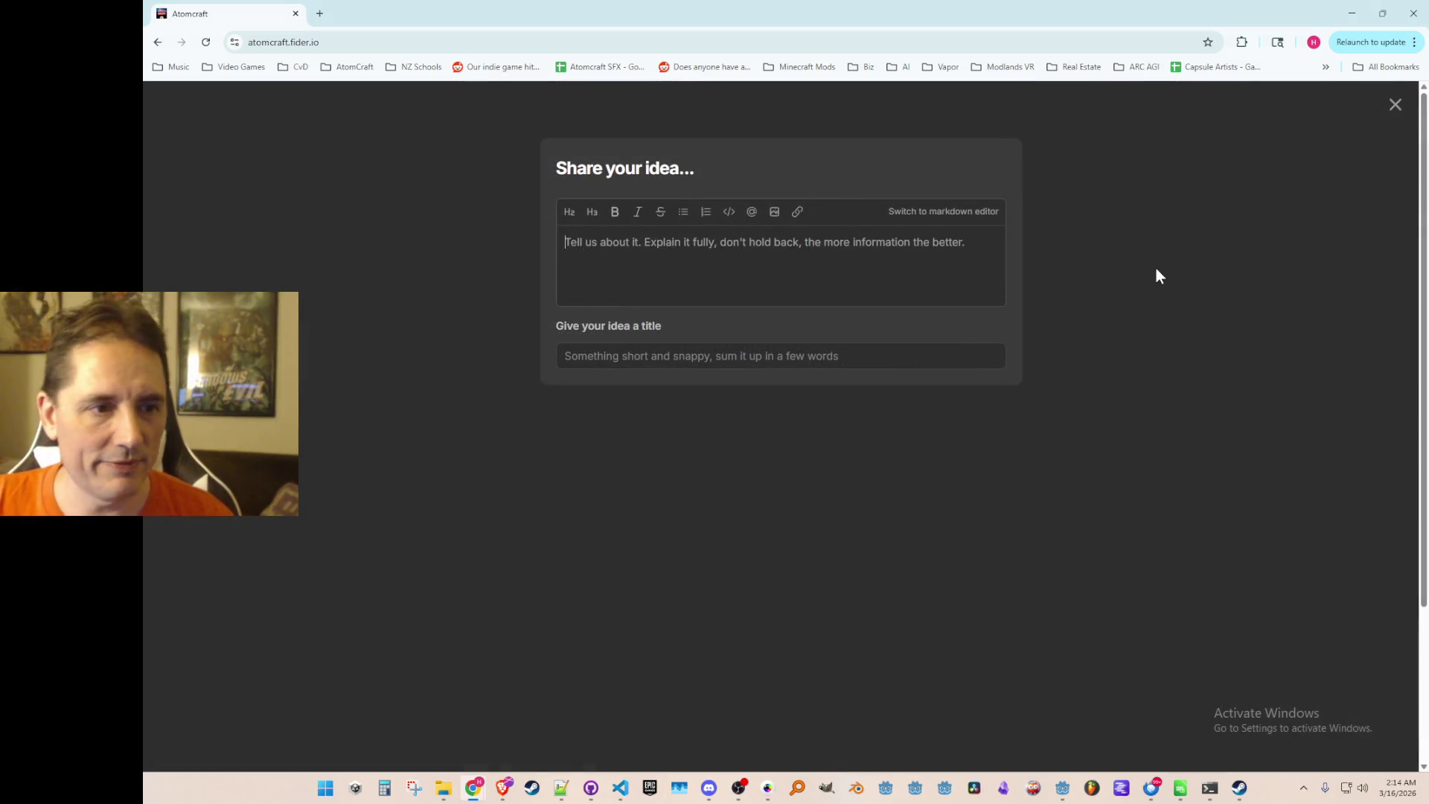
click(1394, 105)
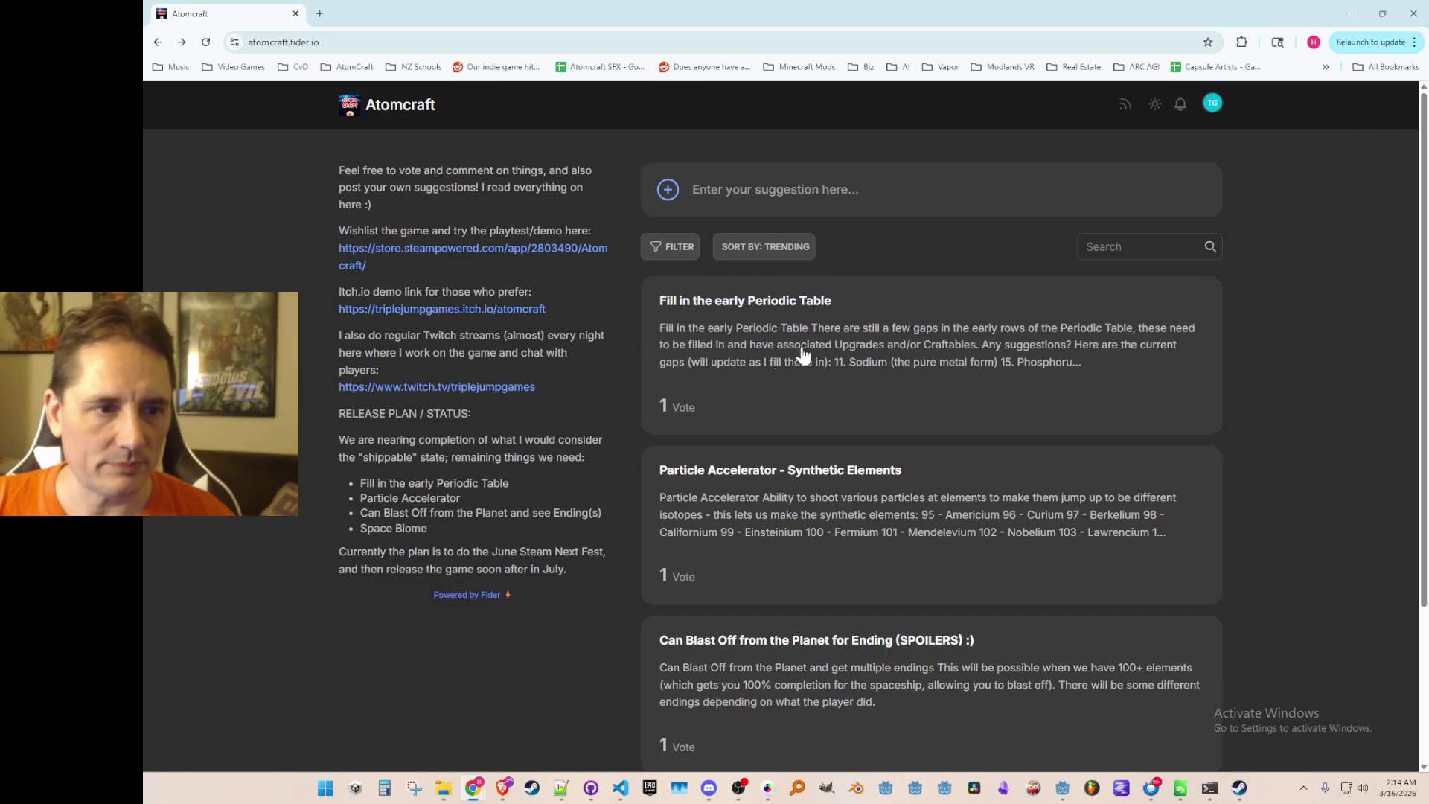
click(736, 339)
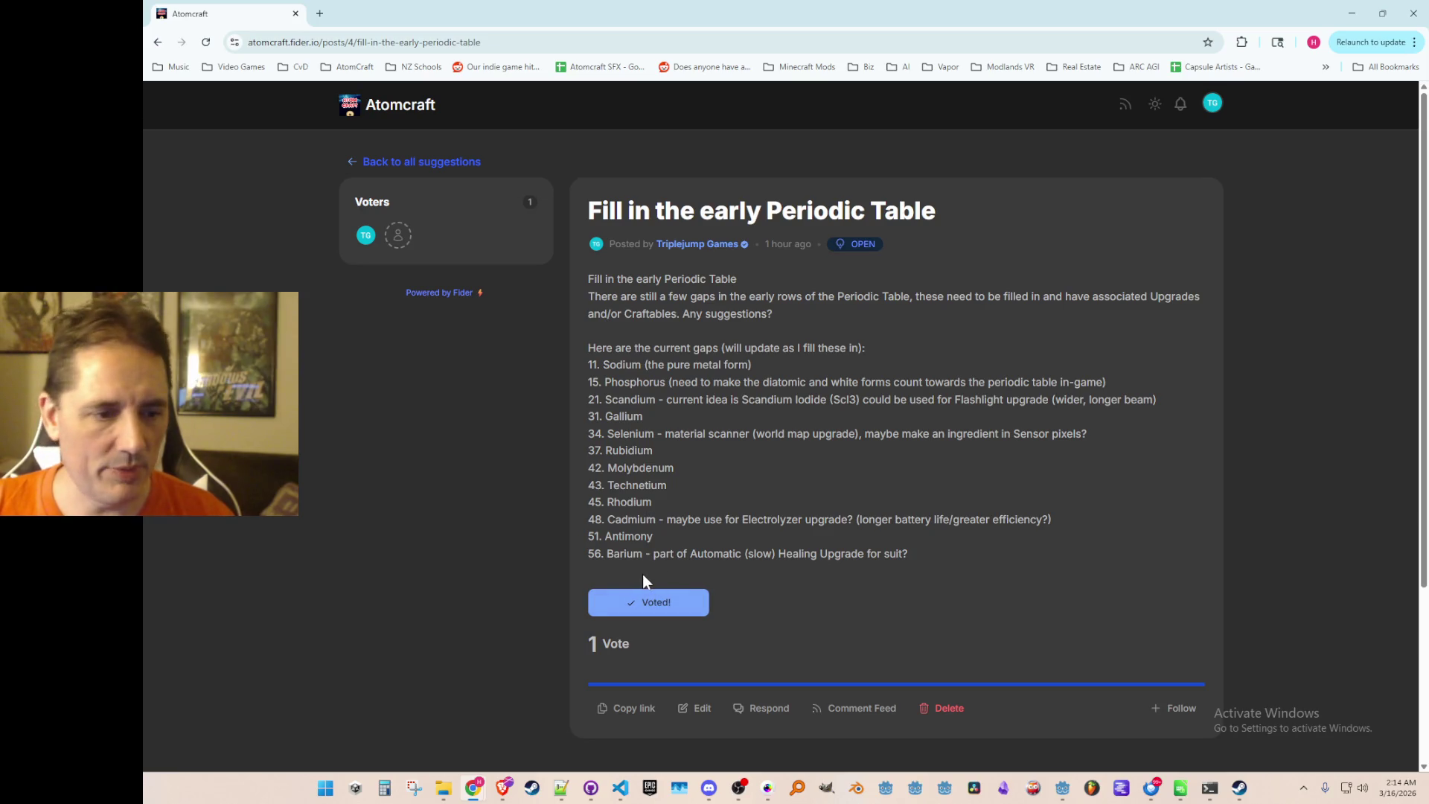
Sign out of the Atomcraft feedback board from the account menu.
scroll(718, 566, down, 3)
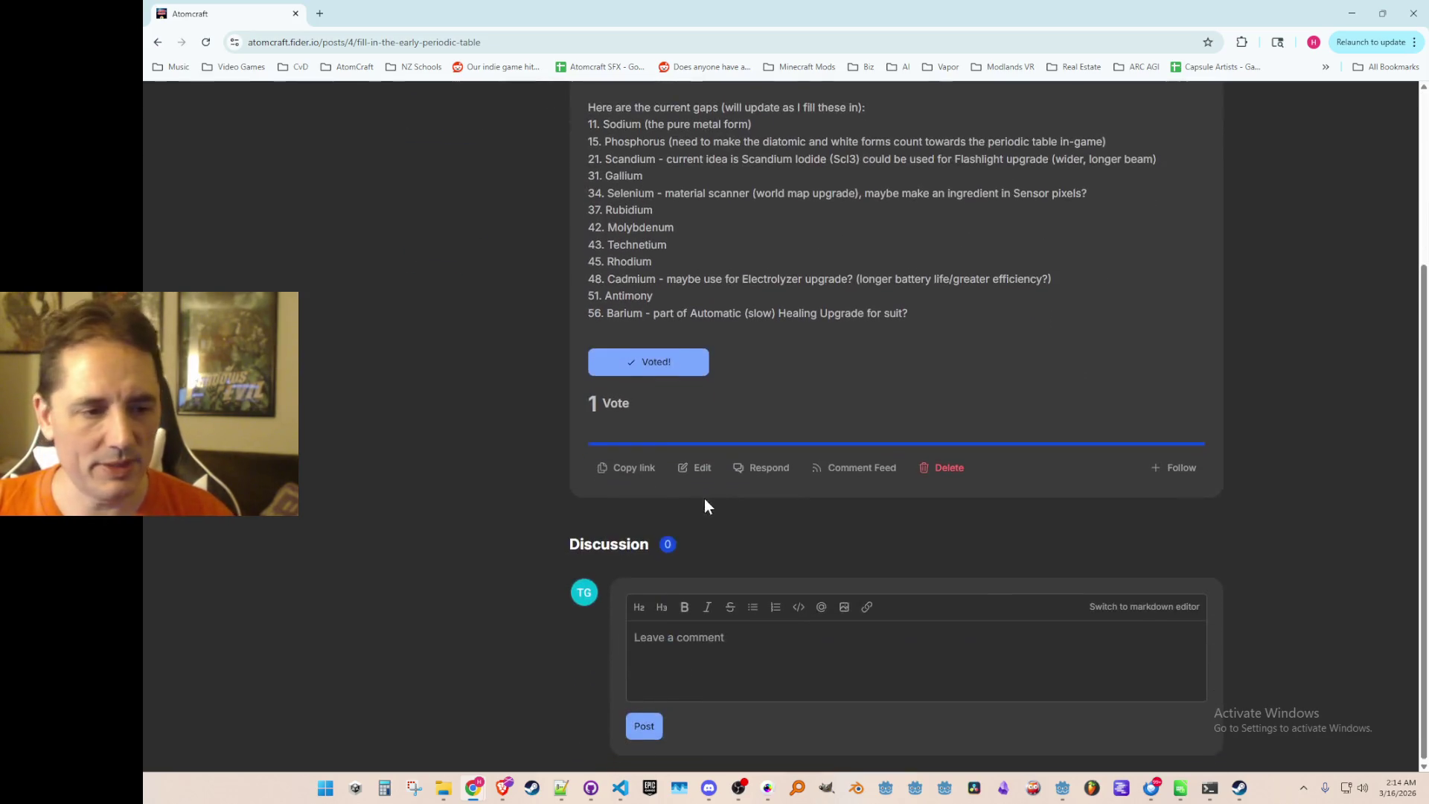
scroll(651, 279, up, 3)
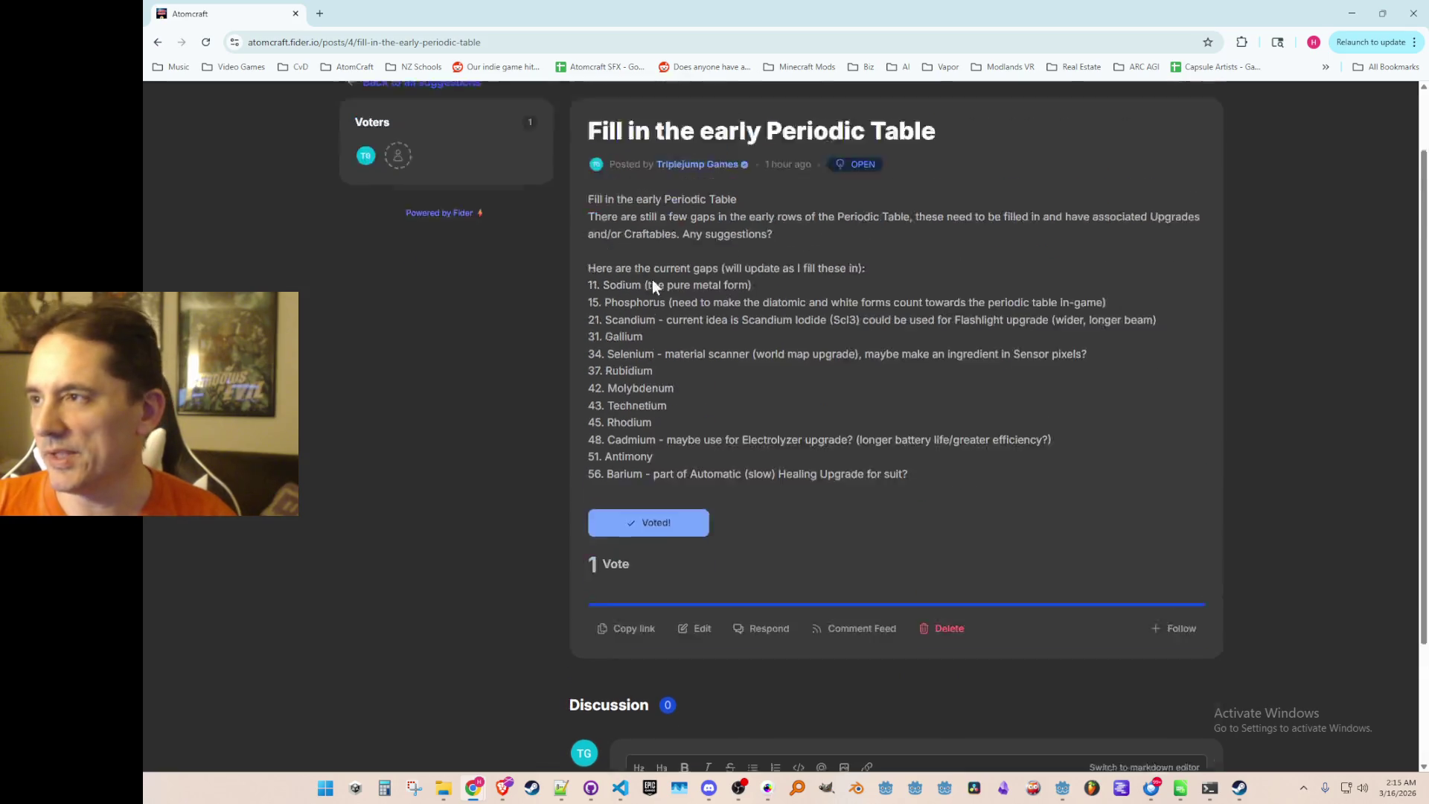
scroll(618, 382, down, 3)
scroll(611, 357, up, 3)
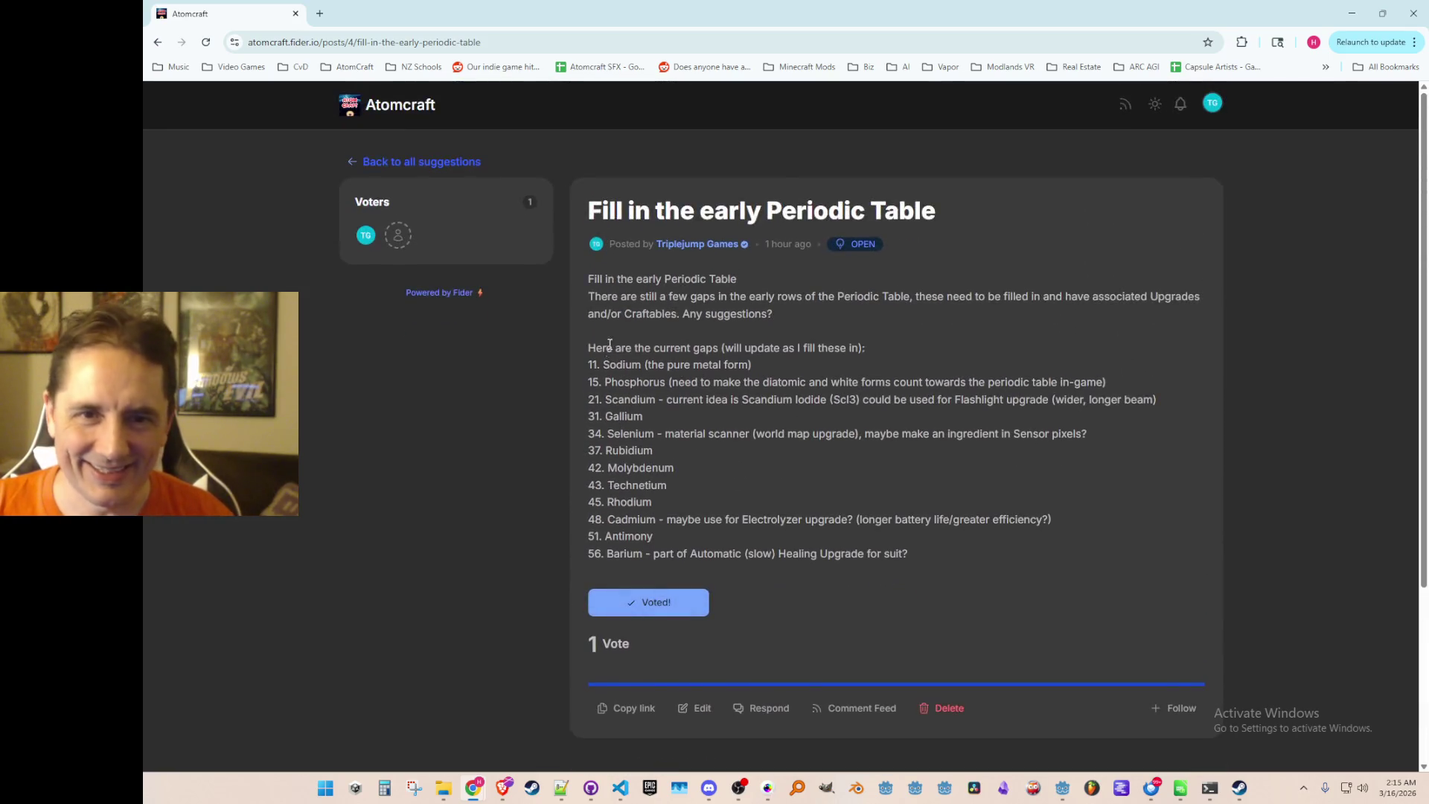
click(1211, 106)
click(474, 418)
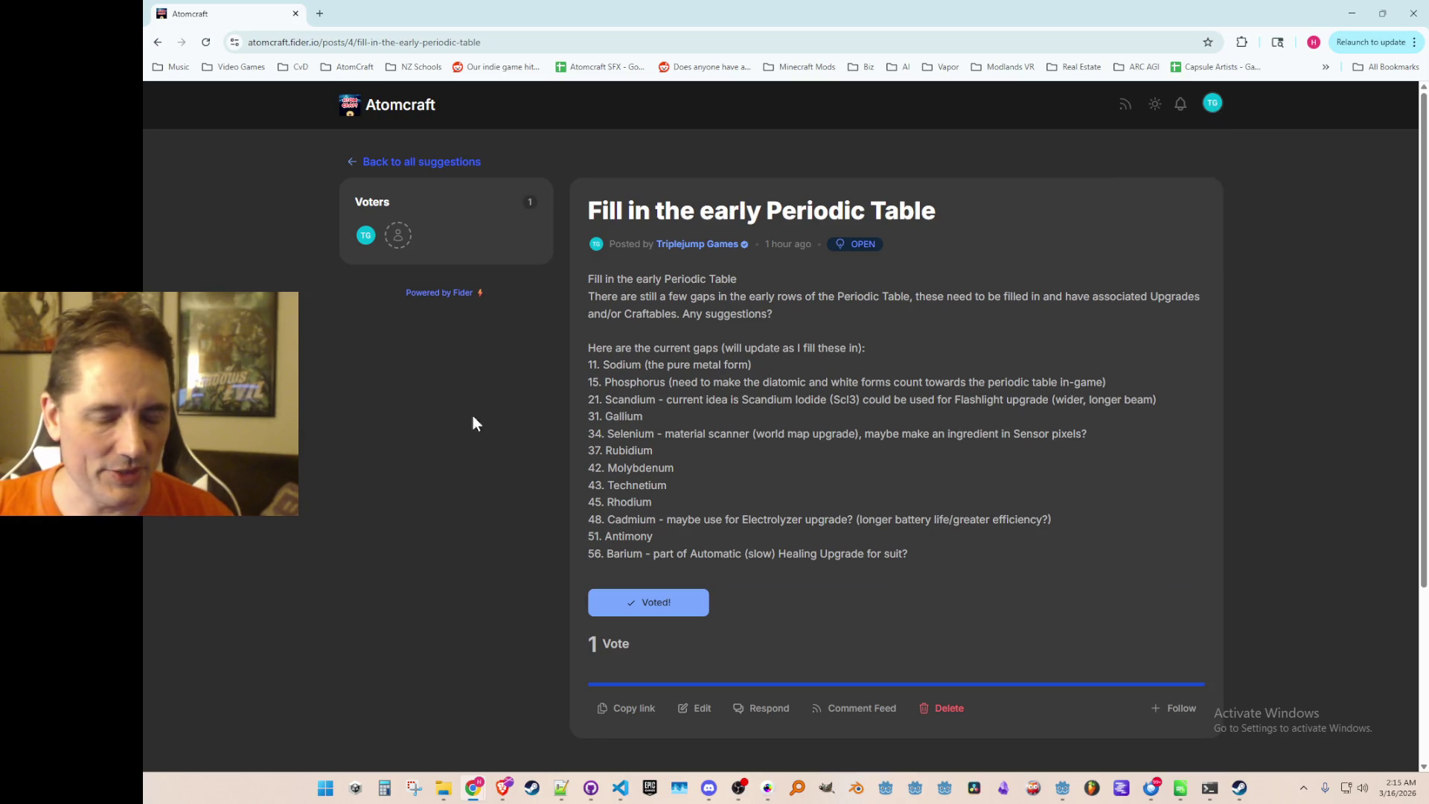
click(1215, 105)
click(1166, 250)
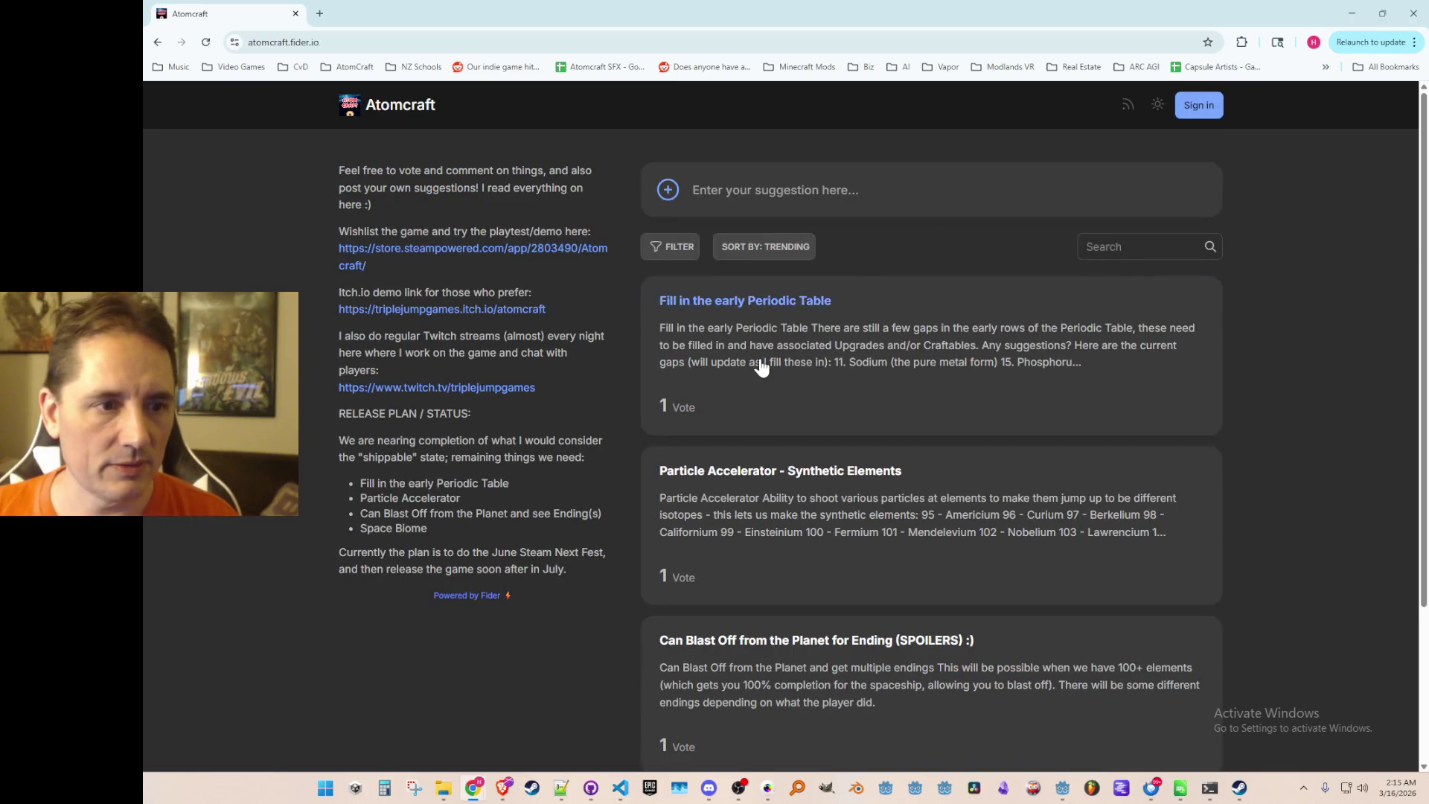
View the Fill in the early Periodic Table post as a logged-out visitor, then un-maximize the browser.
click(760, 367)
scroll(633, 624, down, 1)
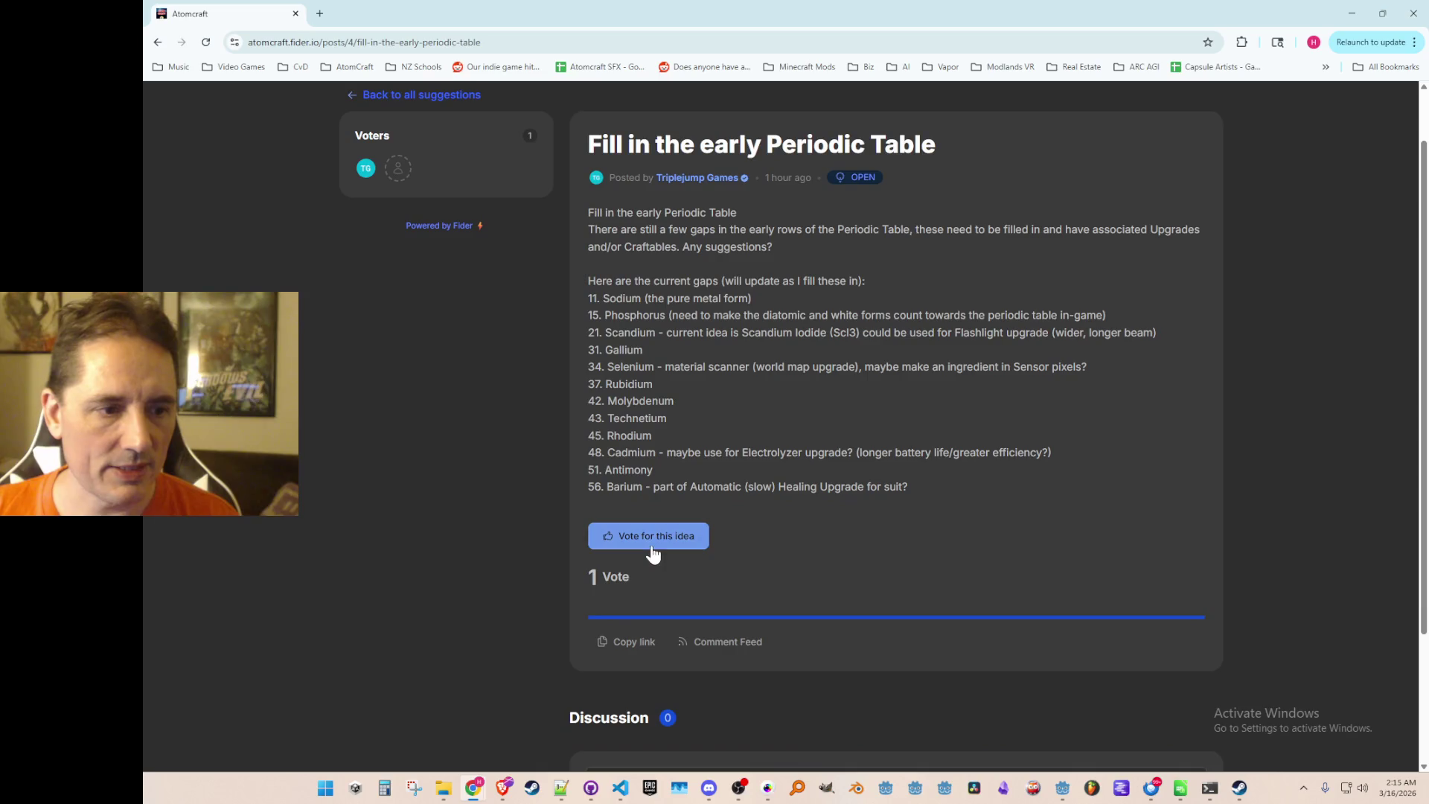
scroll(807, 376, up, 1)
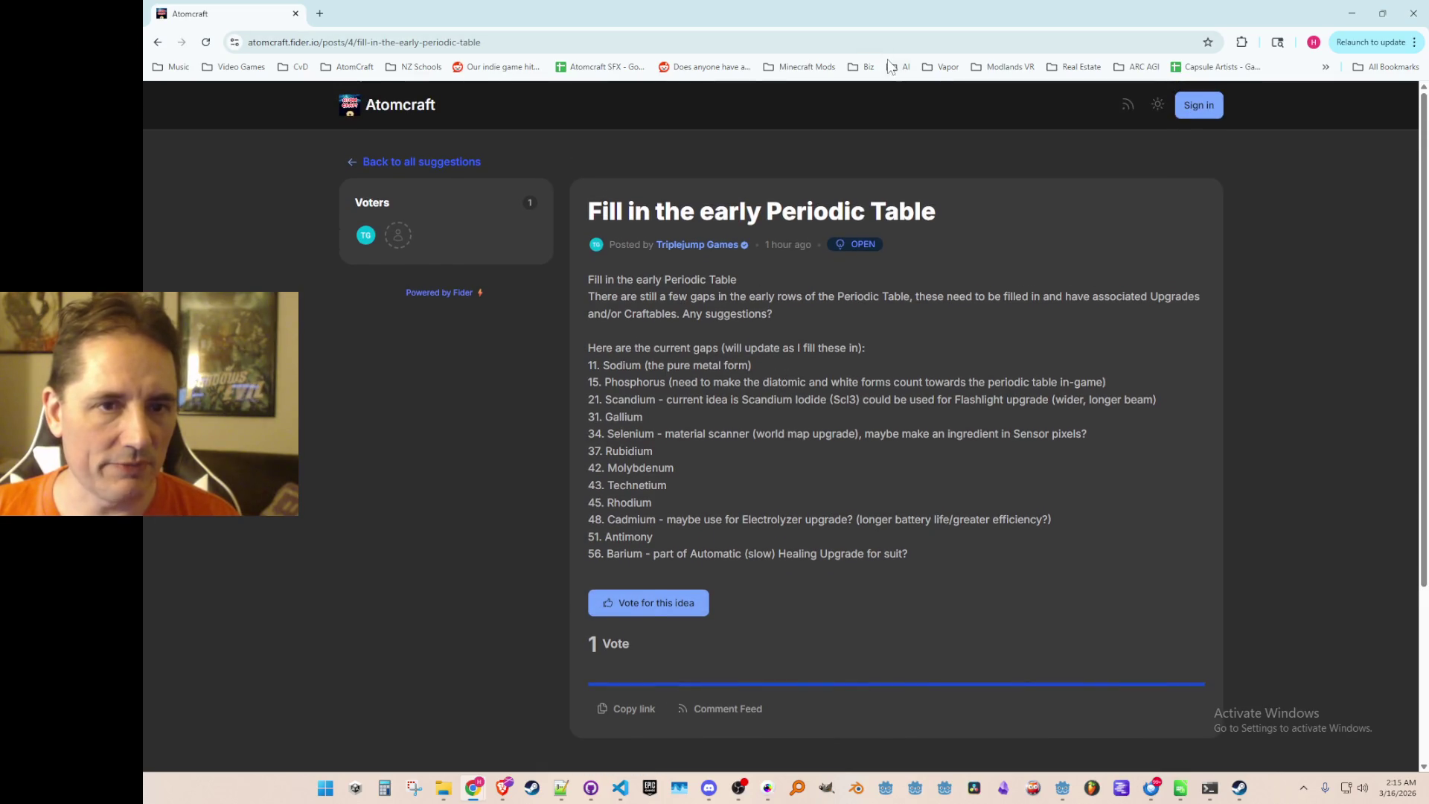
double_click(886, 14)
Sign back into Fider with Google, then move the browser aside to reveal the Godot editor.
drag(914, 35, 1428, 104)
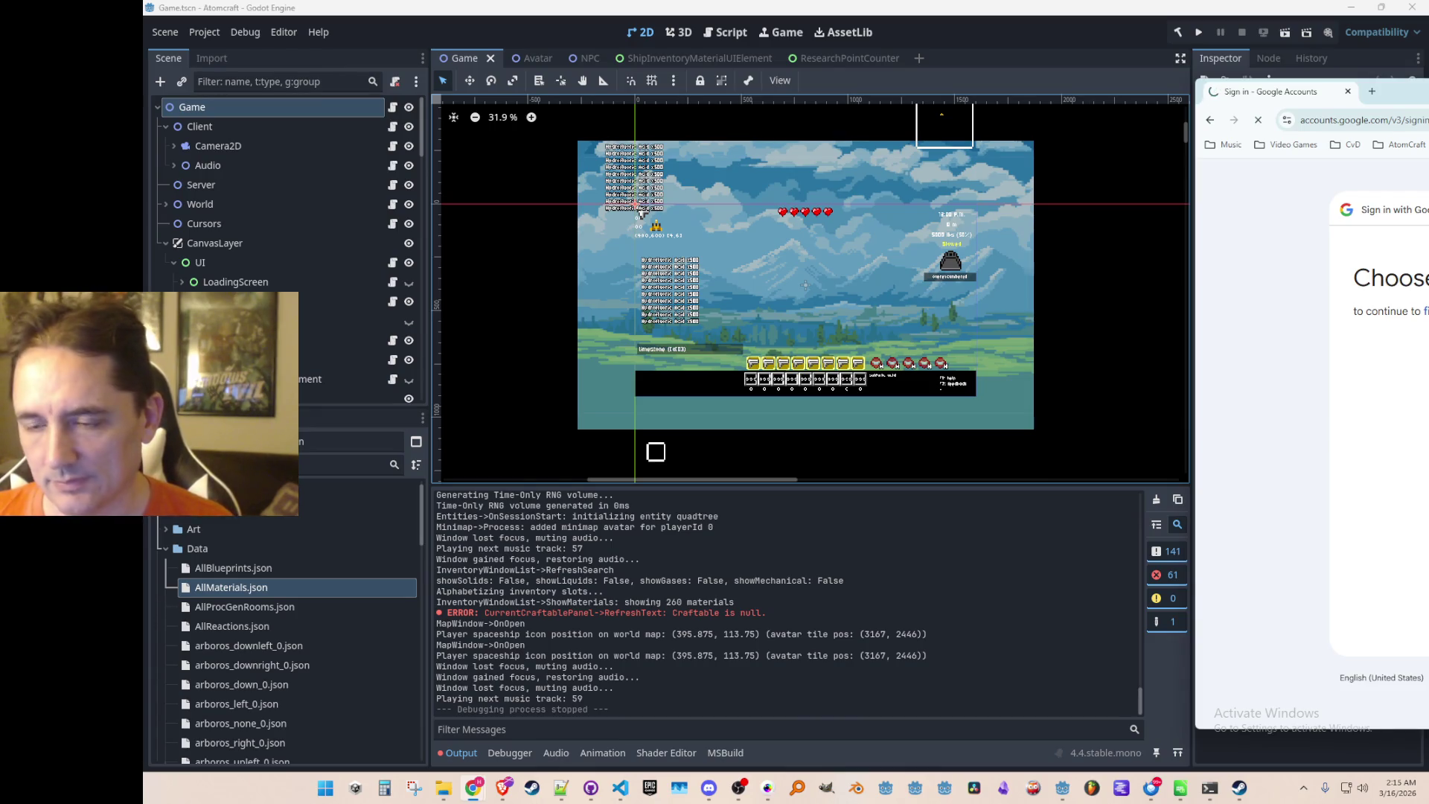
mouse_move(1265, 91)
mouse_down()
mouse_move(521, 140)
mouse_move(425, 102)
mouse_move(865, 3)
mouse_up()
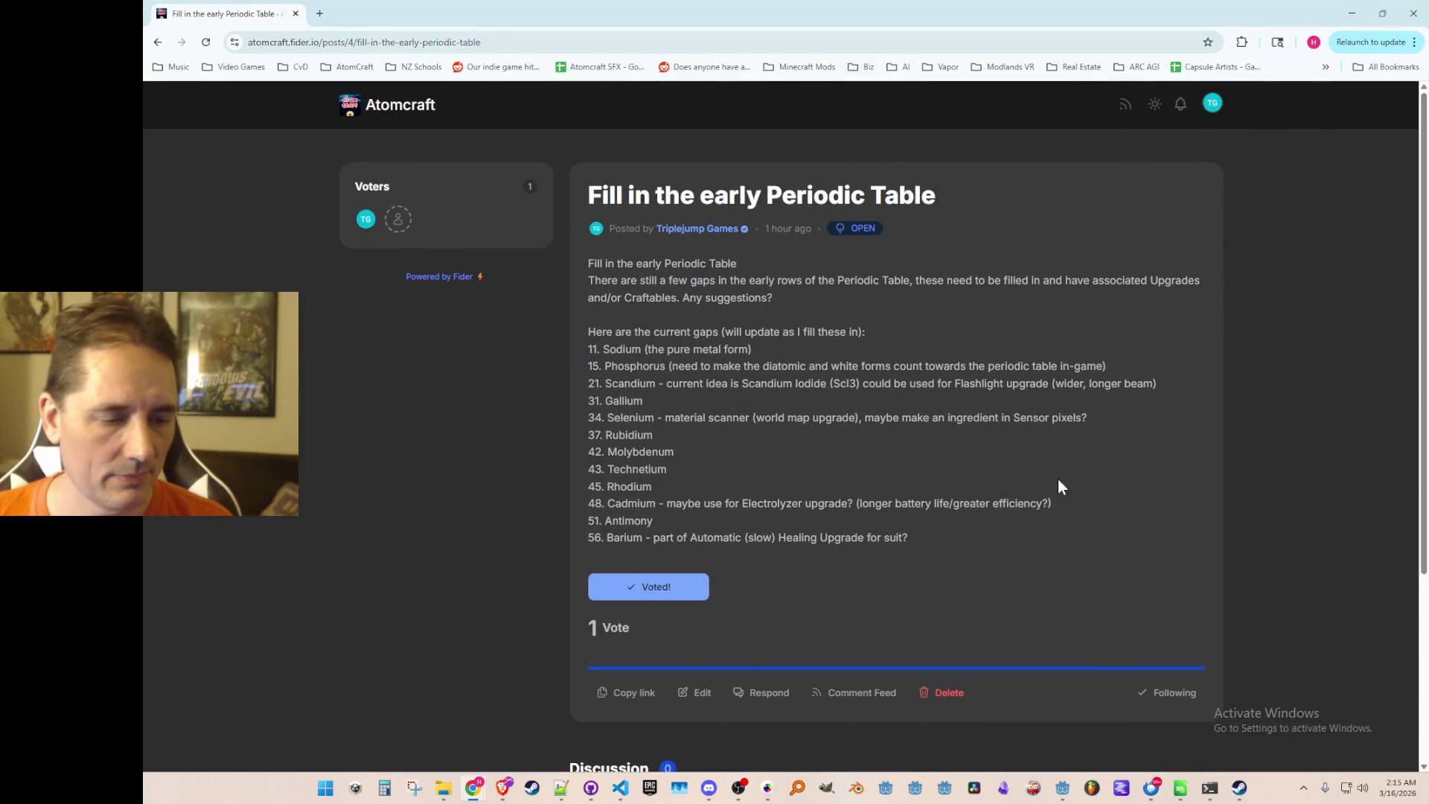
scroll(1010, 323, down, 3)
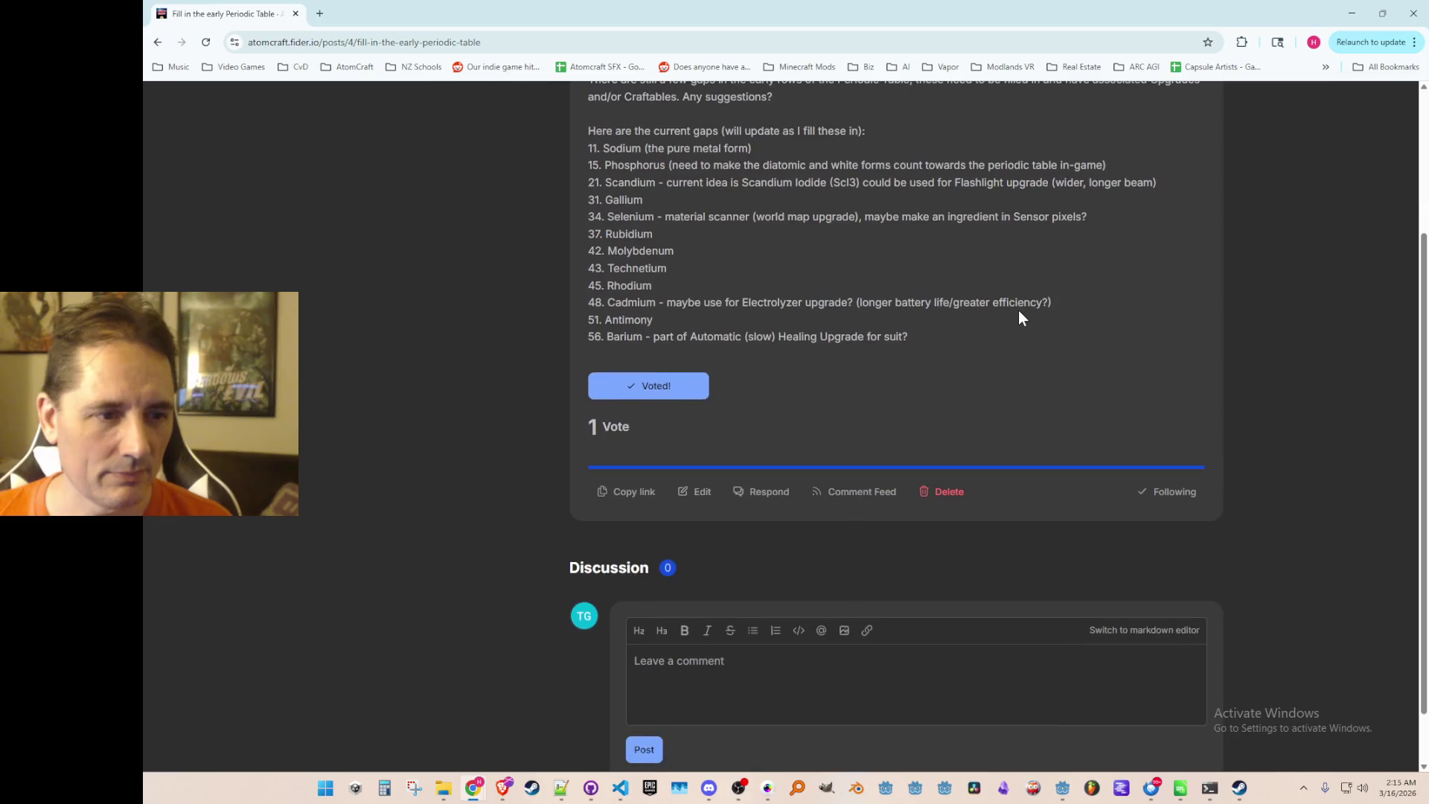
scroll(1018, 310, up, 4)
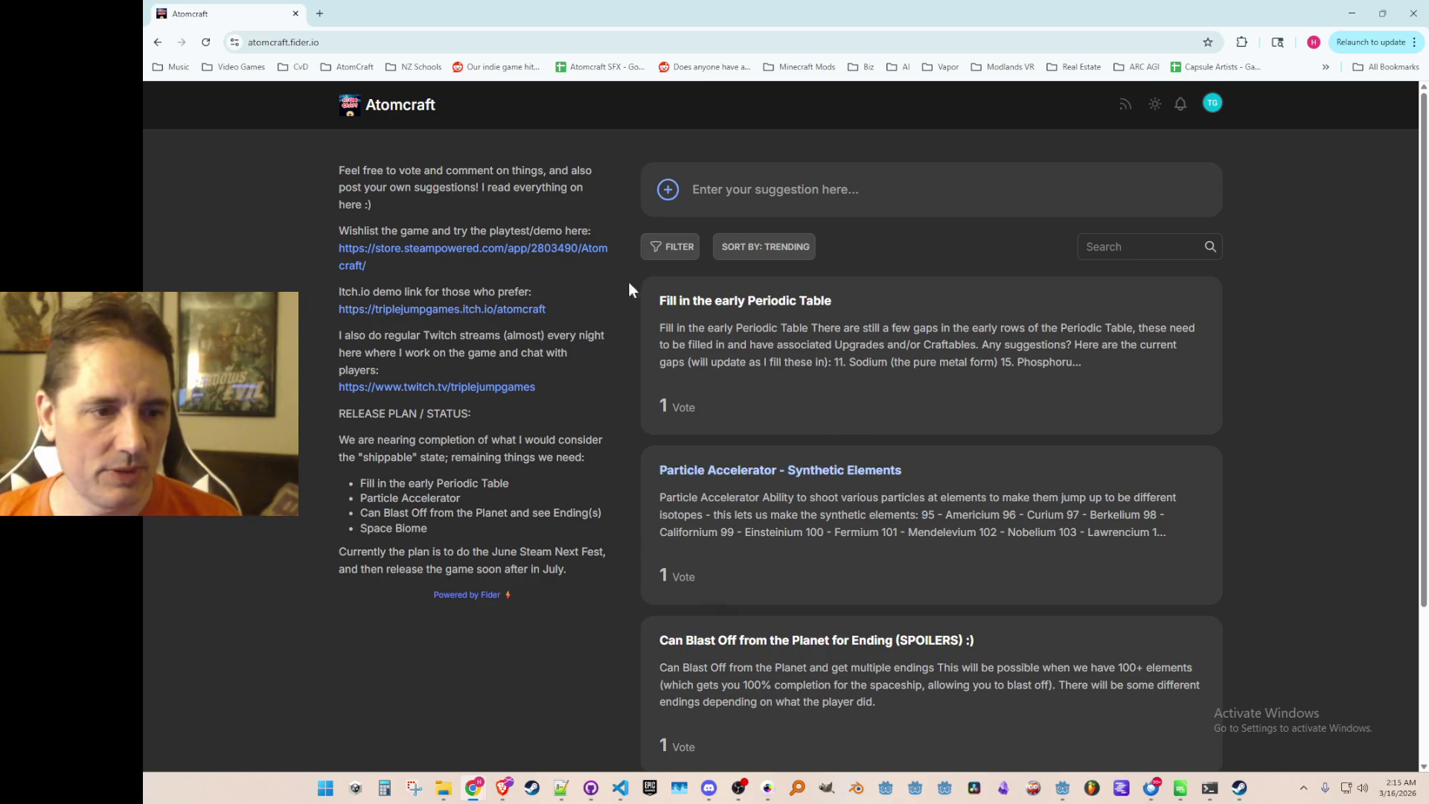
scroll(752, 472, down, 3)
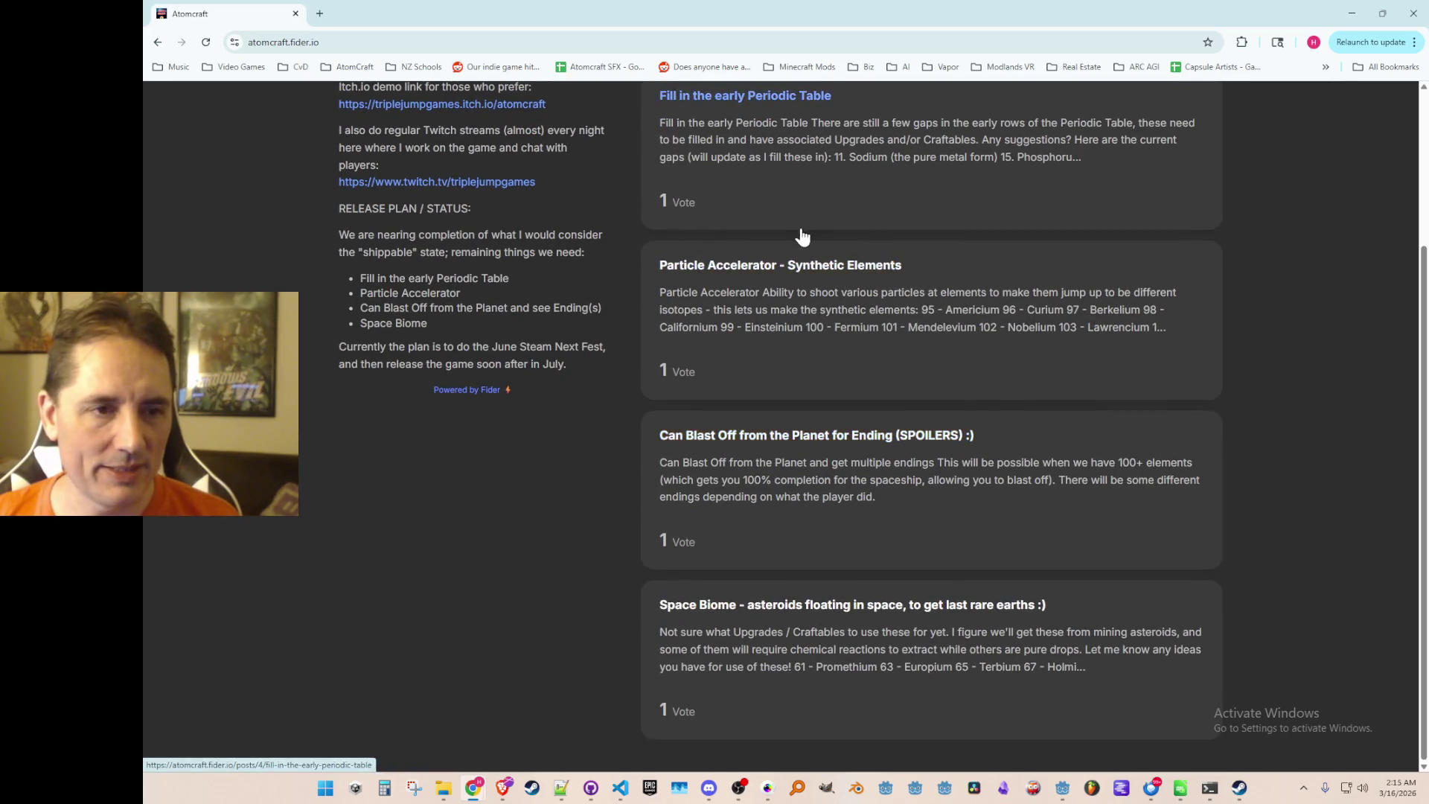
scroll(802, 236, up, 3)
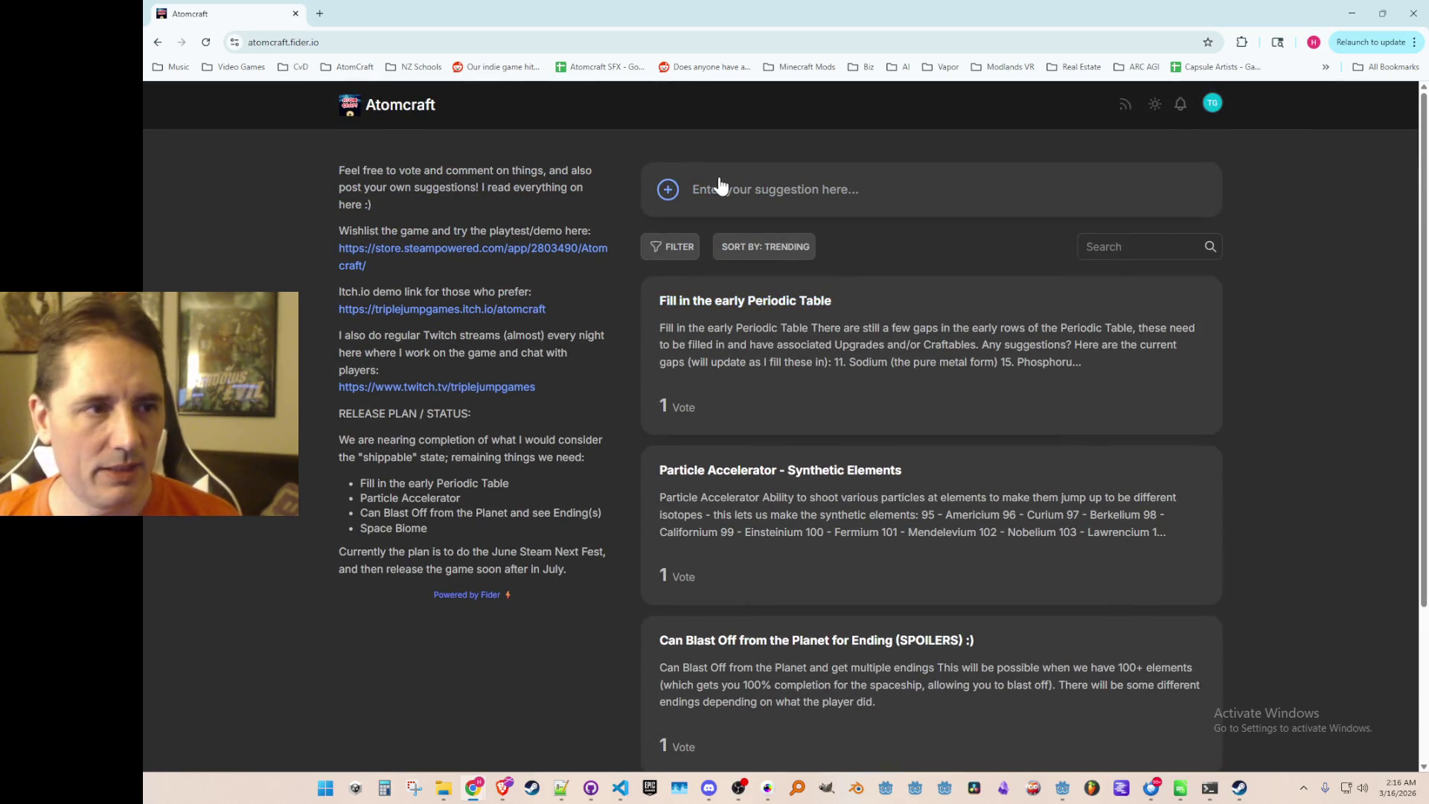
mouse_move(645, 15)
mouse_down()
mouse_move(848, 152)
mouse_move(1428, 224)
mouse_up()
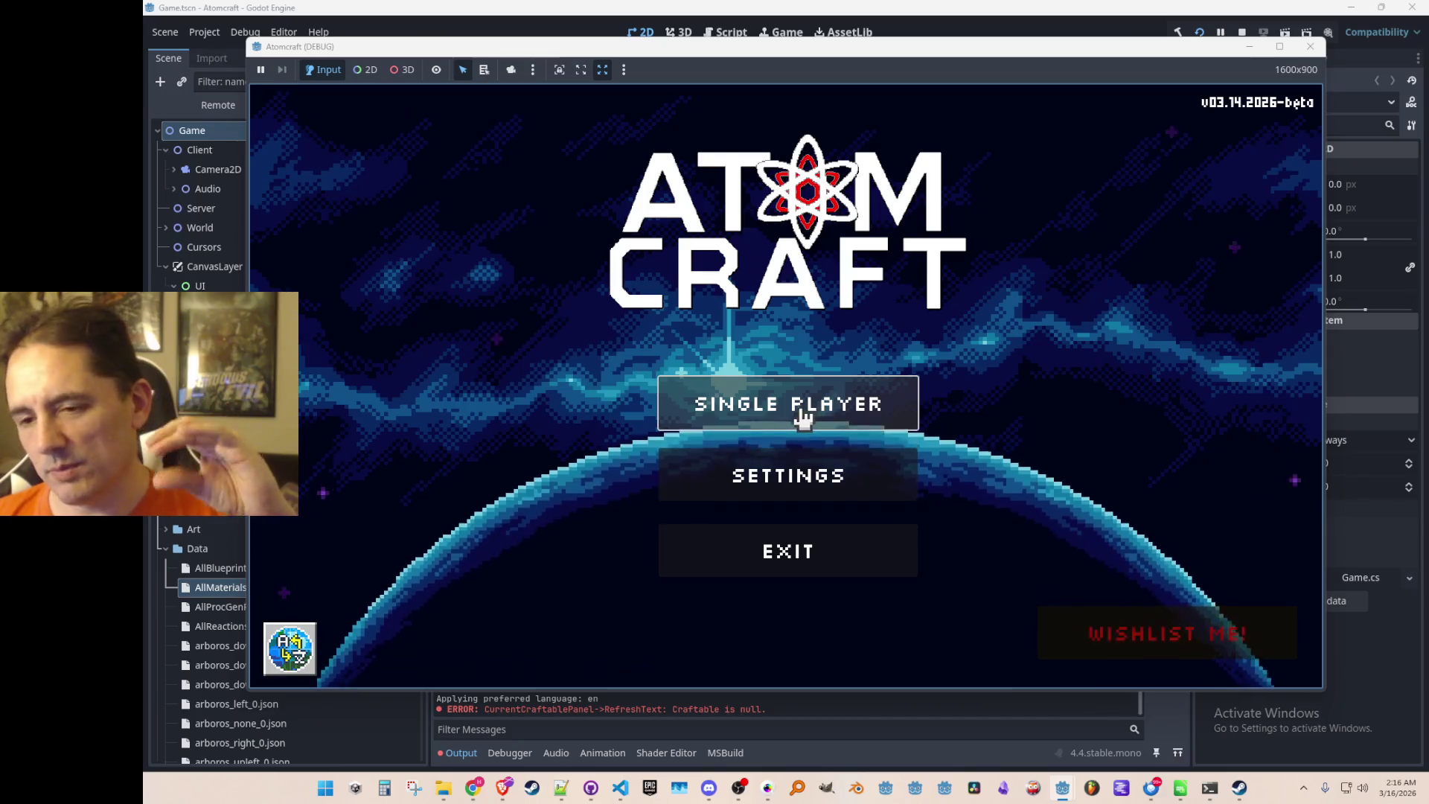
Play Atomcraft in single player on the Enchanted Vista world, mine some rock, then close it.
click(798, 406)
scroll(809, 390, down, 1)
click(781, 470)
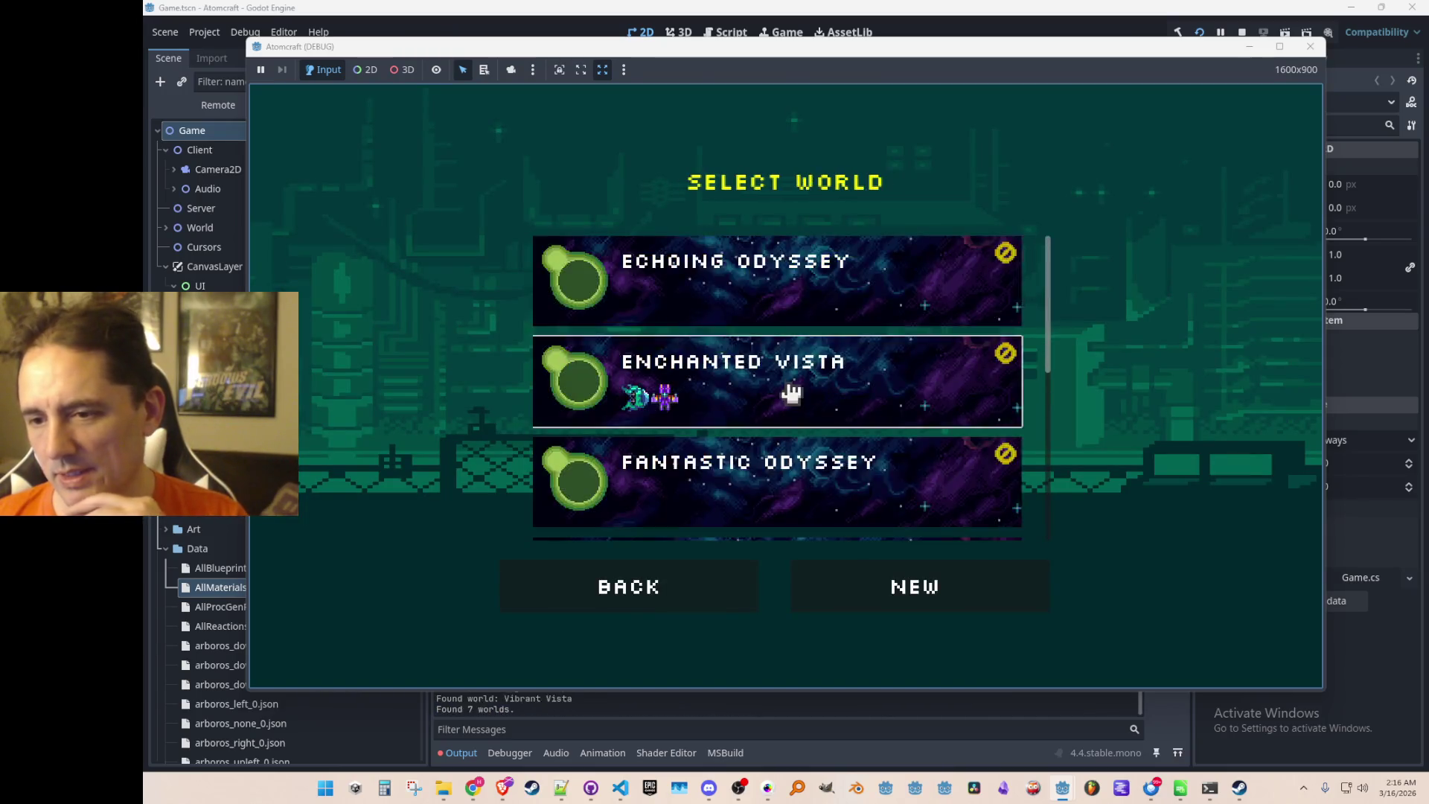
click(788, 392)
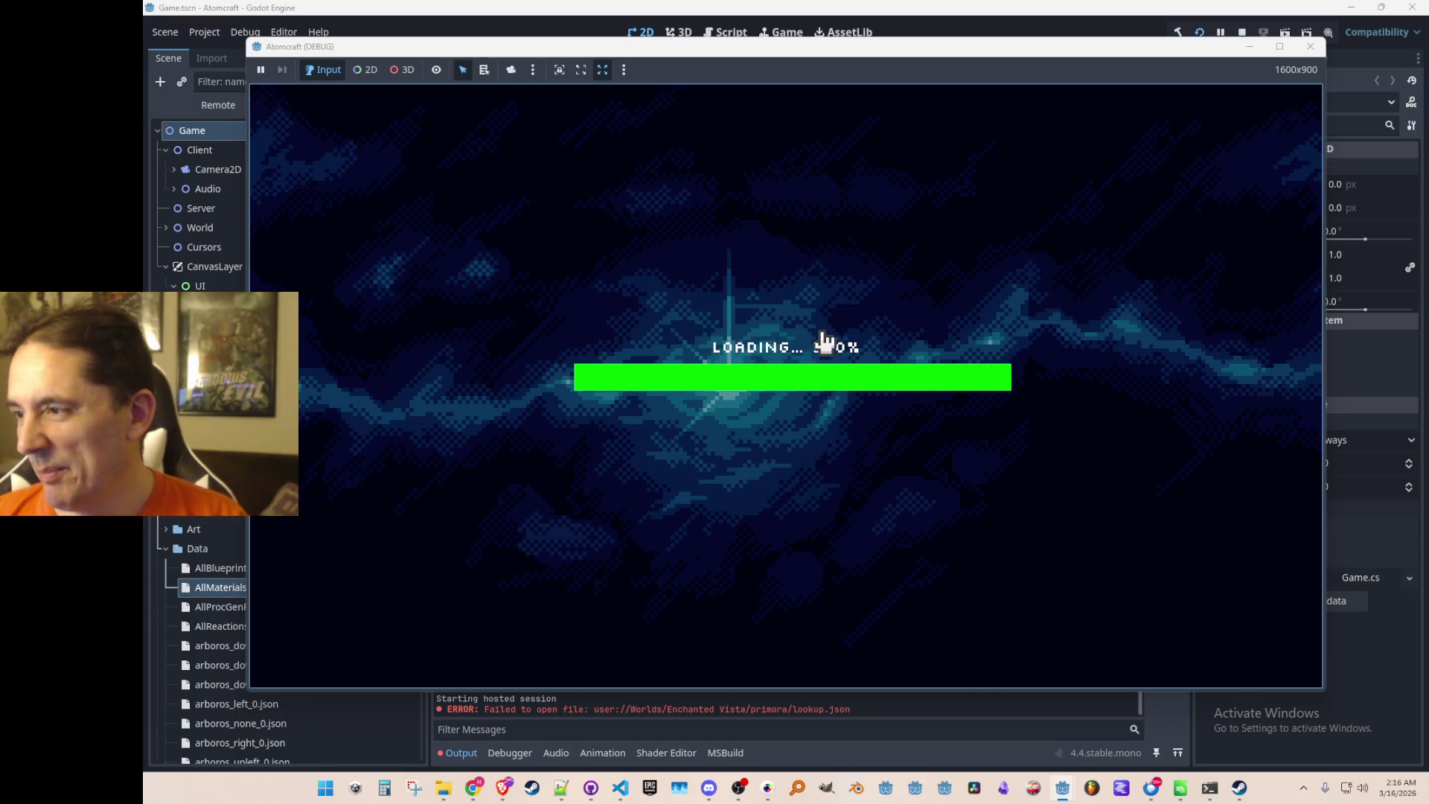
mouse_move(795, 400)
mouse_down()
mouse_move(843, 331)
mouse_move(798, 388)
mouse_move(807, 353)
mouse_move(829, 400)
mouse_move(836, 353)
mouse_move(743, 376)
mouse_move(737, 328)
mouse_up()
mouse_move(819, 312)
mouse_down()
mouse_move(756, 367)
mouse_move(923, 340)
mouse_up()
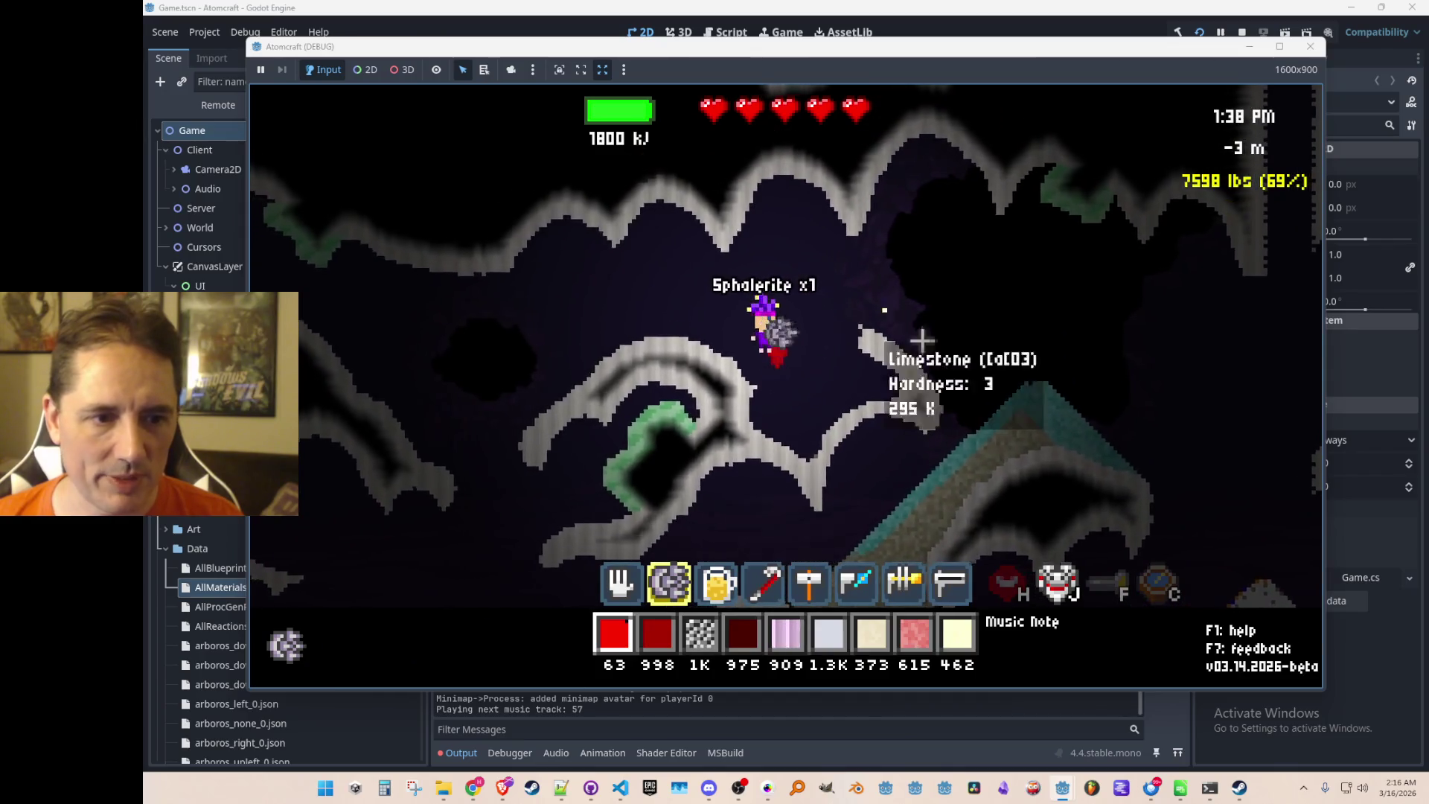
click(1308, 49)
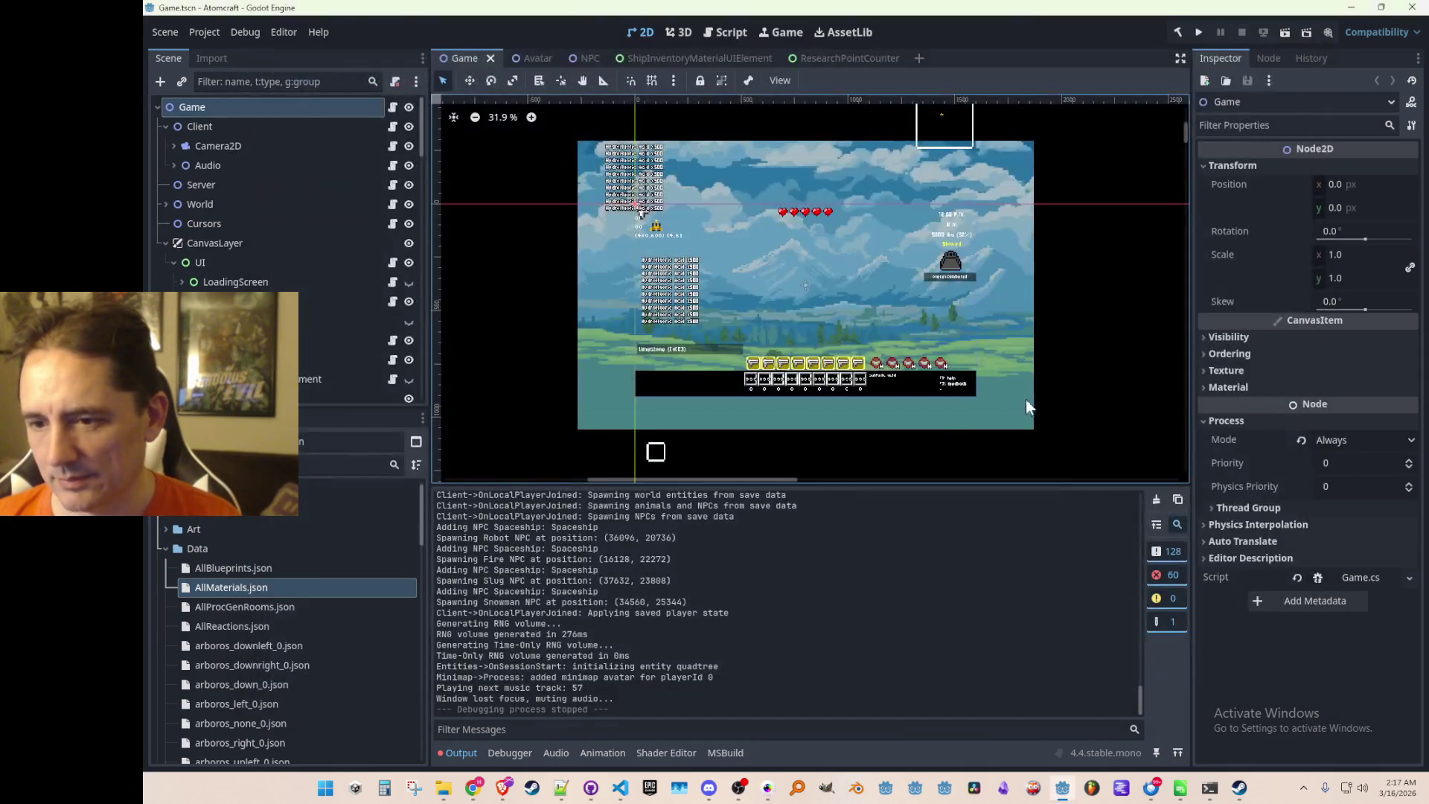
Save the Game.tscn scene and switch to the Theme Hospital soundtrack video in the browser.
scroll(819, 305, down, 1)
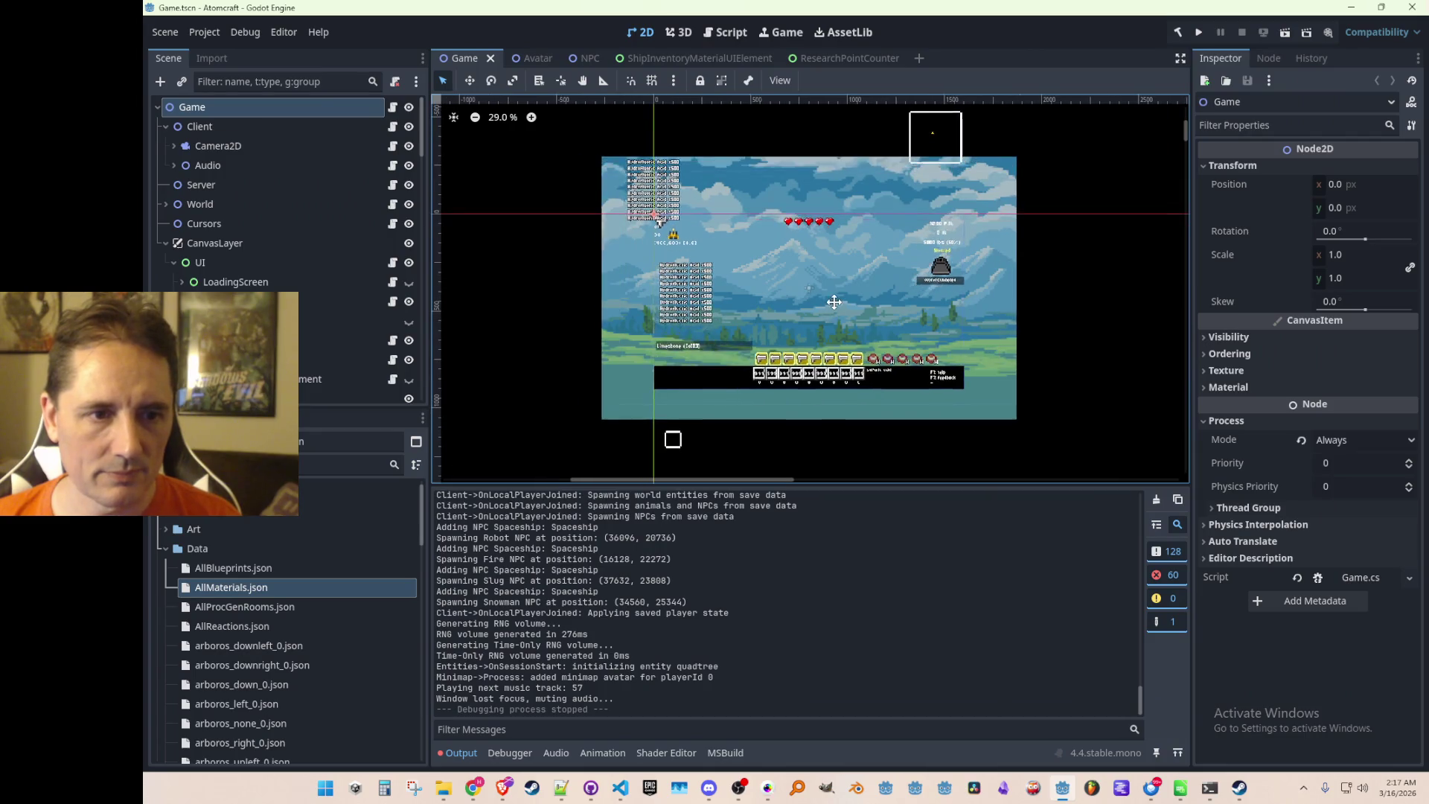
key(ctrl+s)
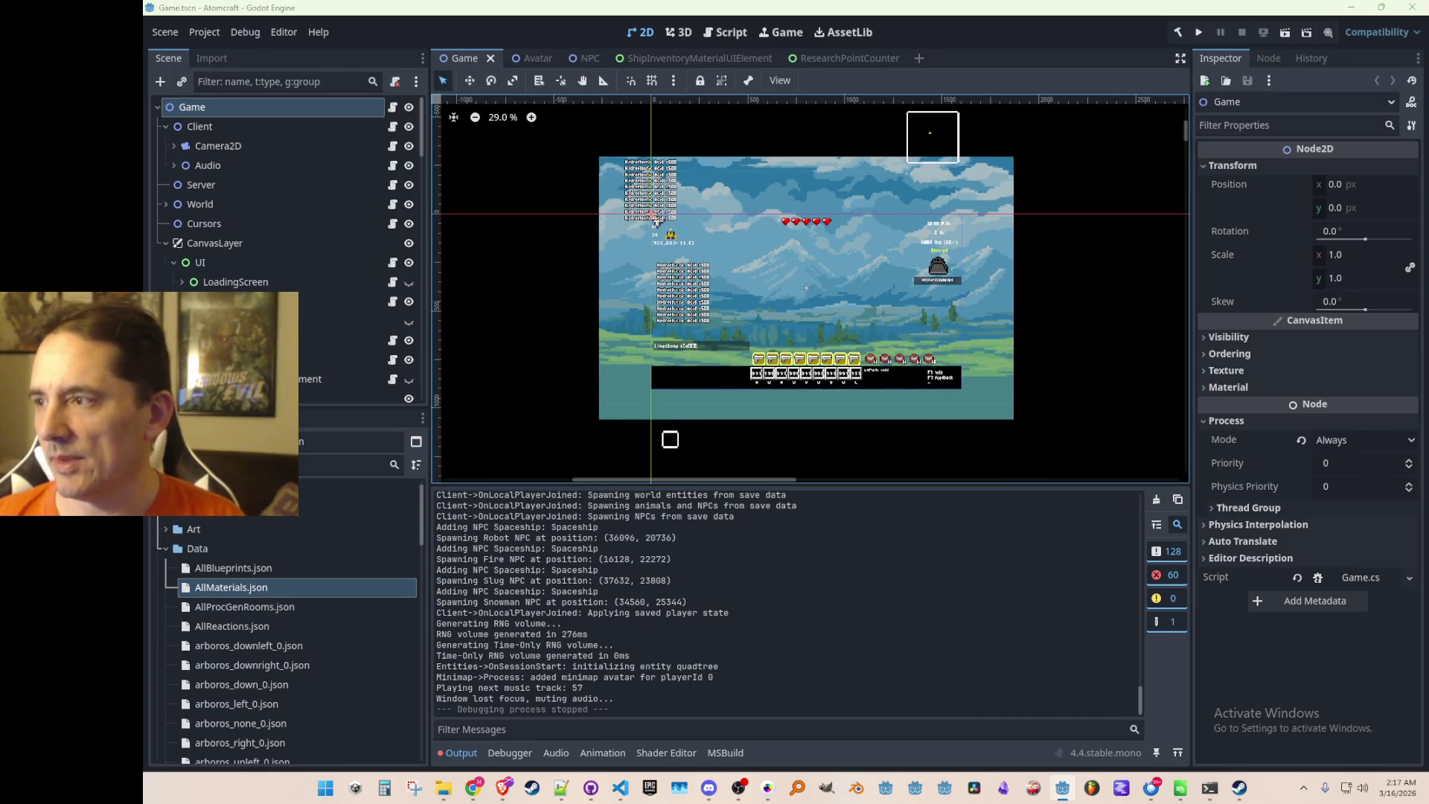
key(alt+Tab)
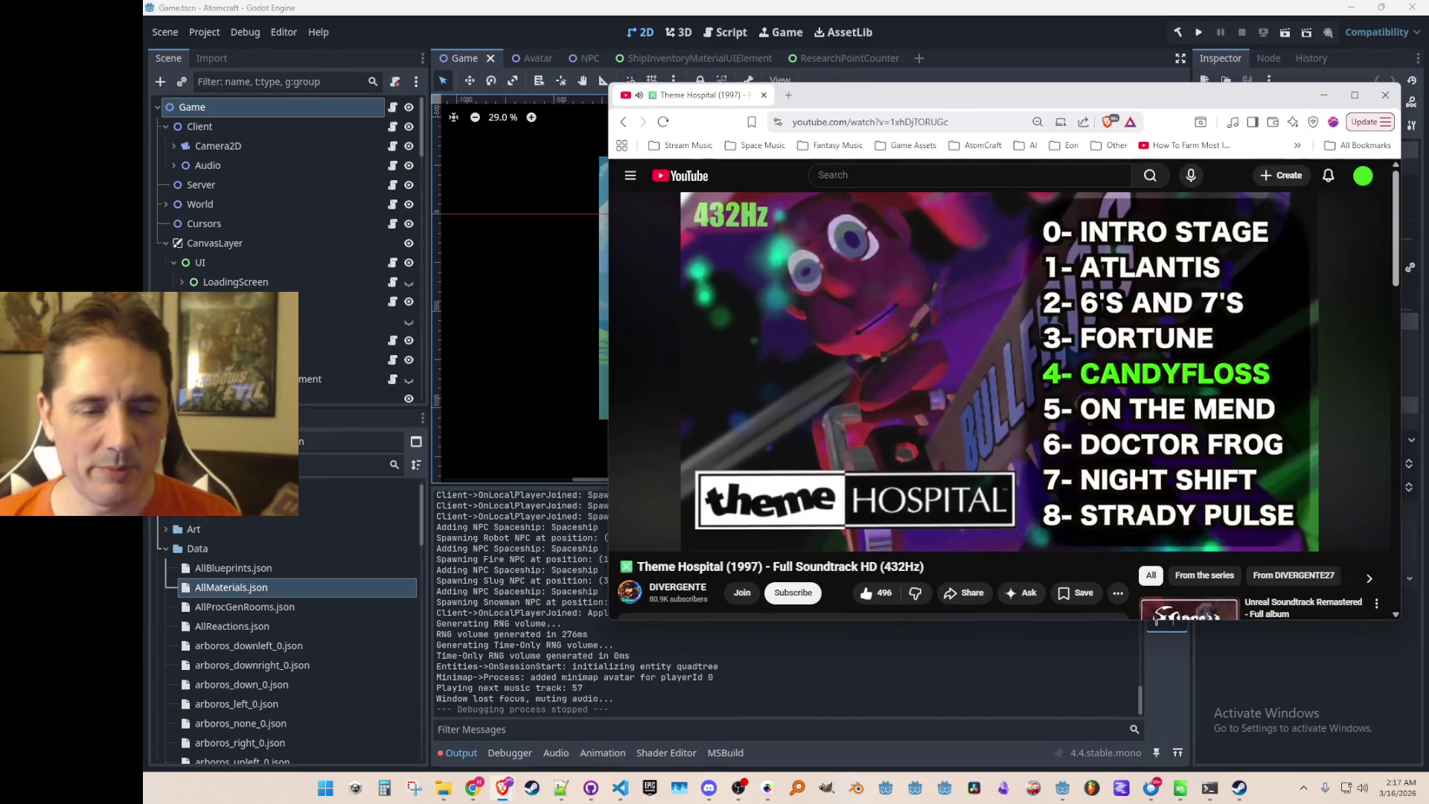